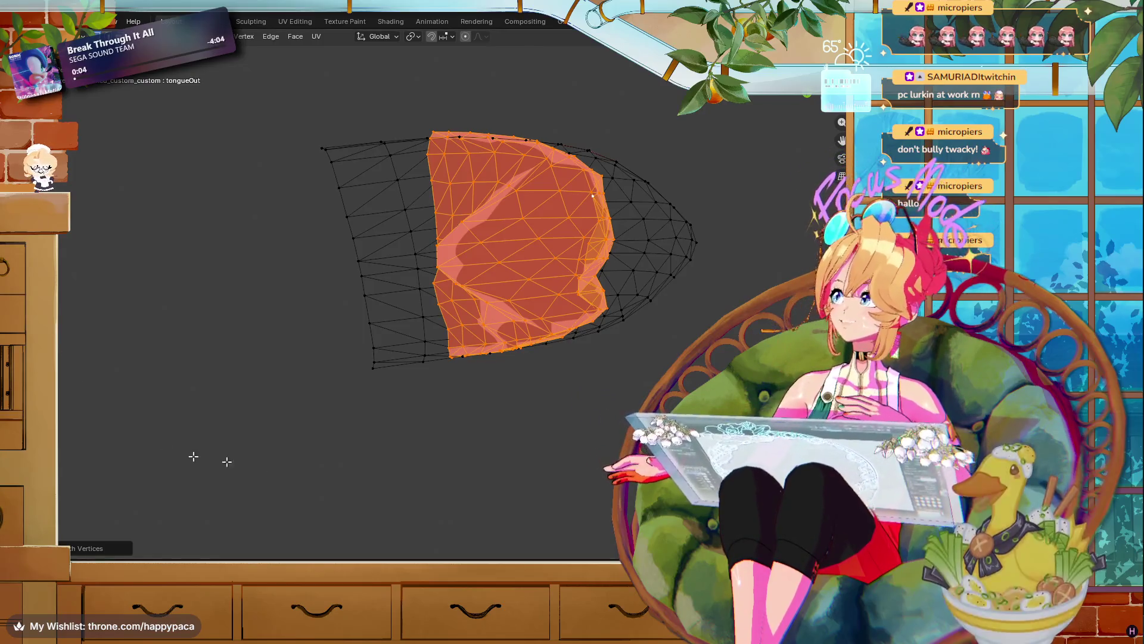
- Inspect the reshaped tongueOut tongue mesh from several angles, then return to Object Mode
drag(368, 452, 417, 441)
scroll(596, 287, down, 5)
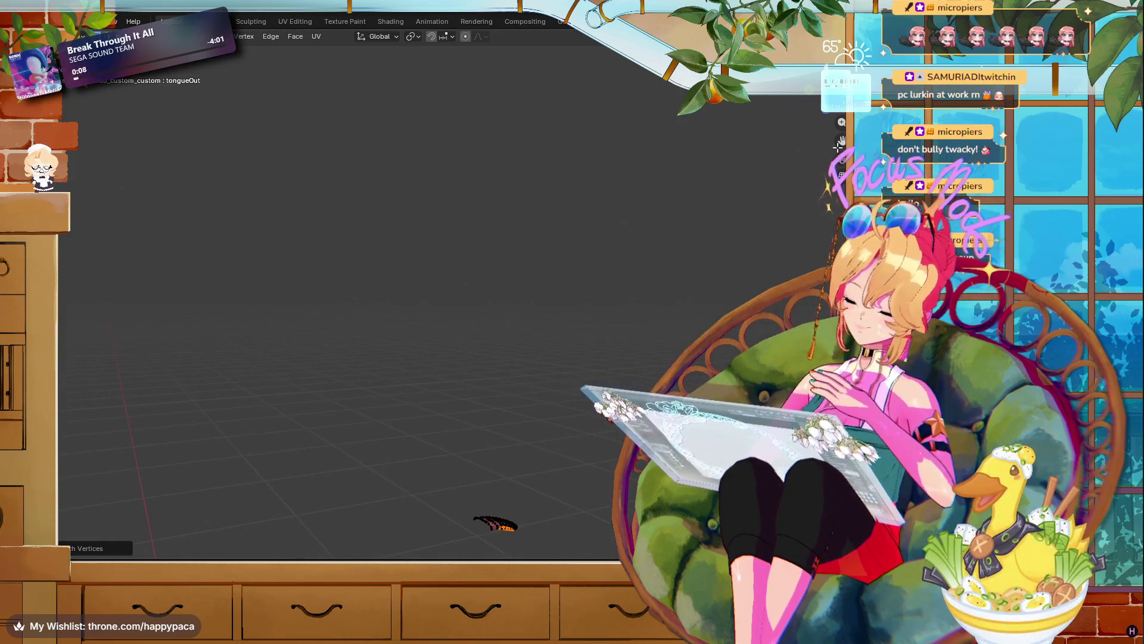
key(KP_Decimal)
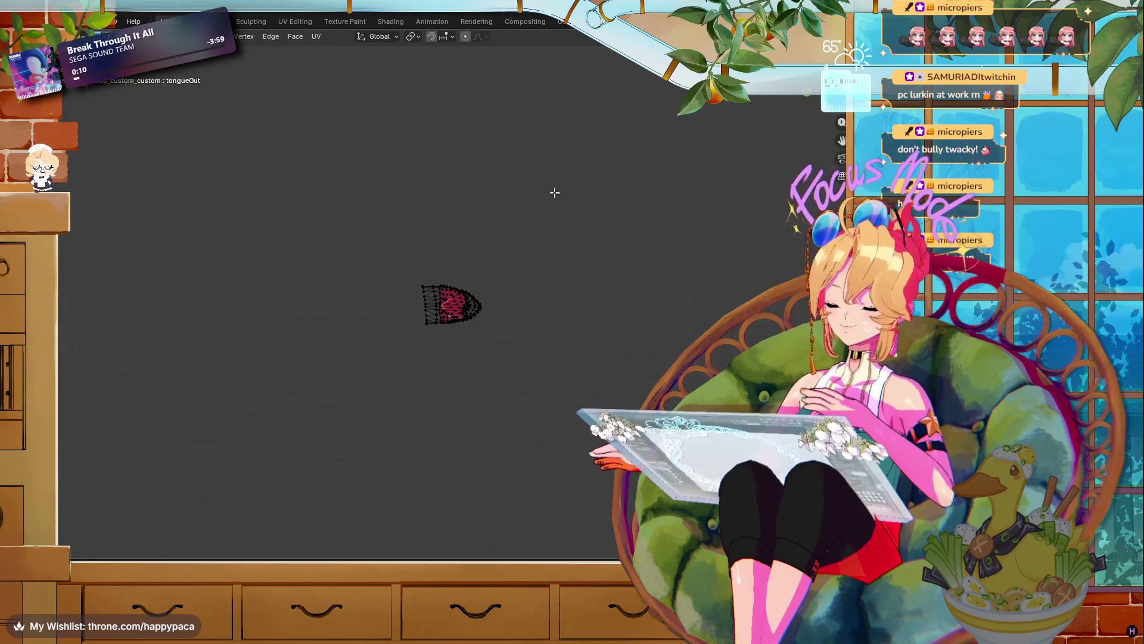
scroll(555, 191, up, 5)
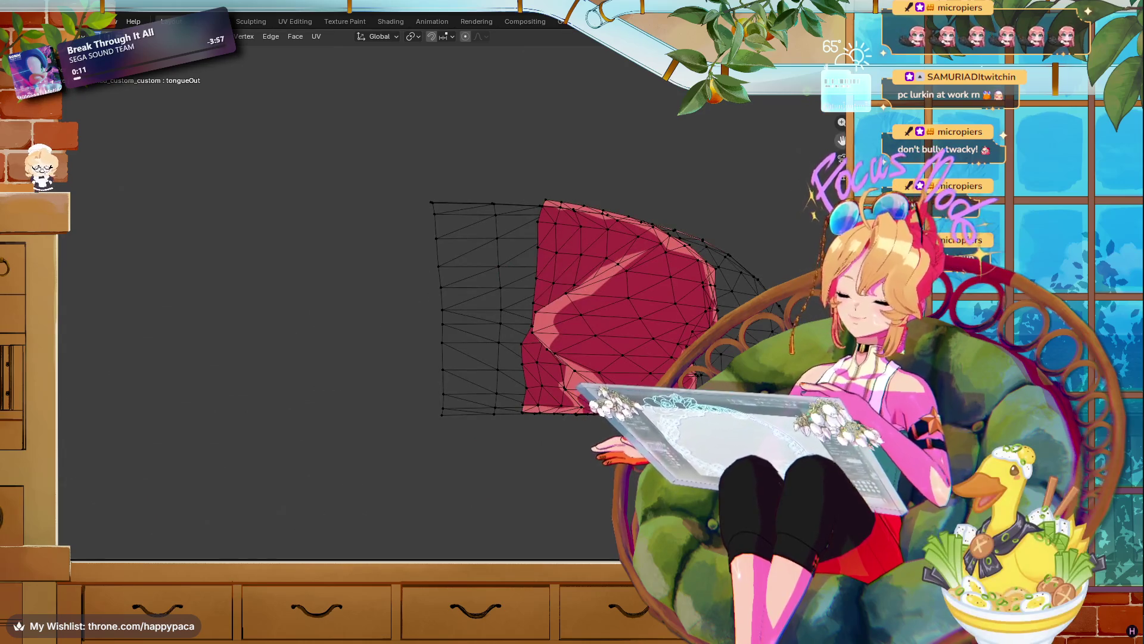
drag(842, 140, 839, 140)
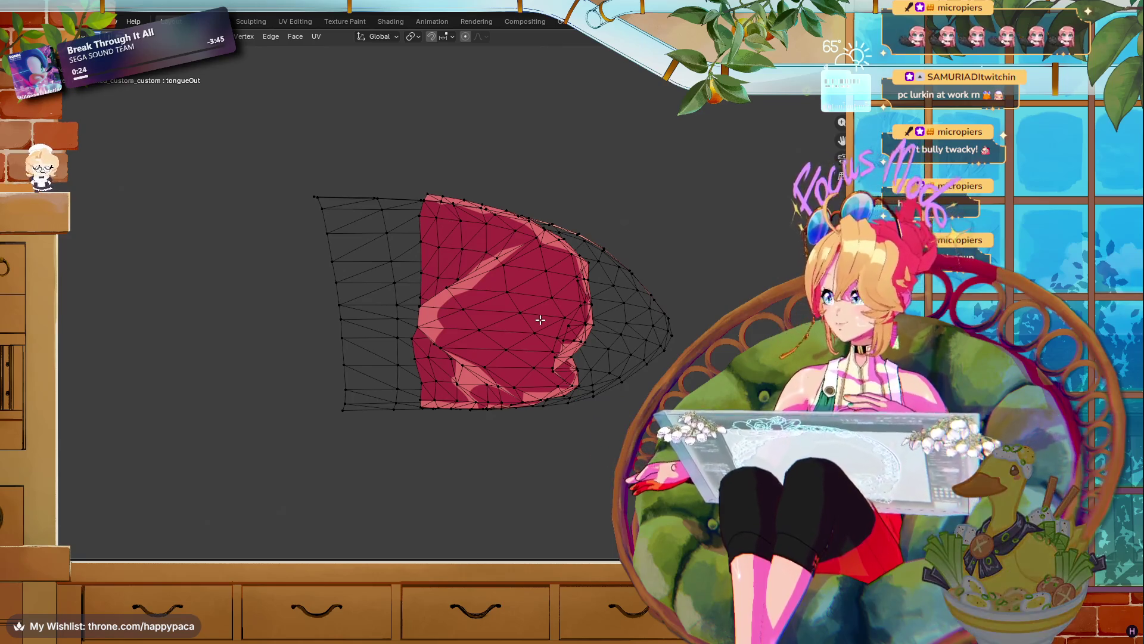
mouse_move(539, 320)
mouse_down()
mouse_move(518, 322)
mouse_move(530, 307)
mouse_up()
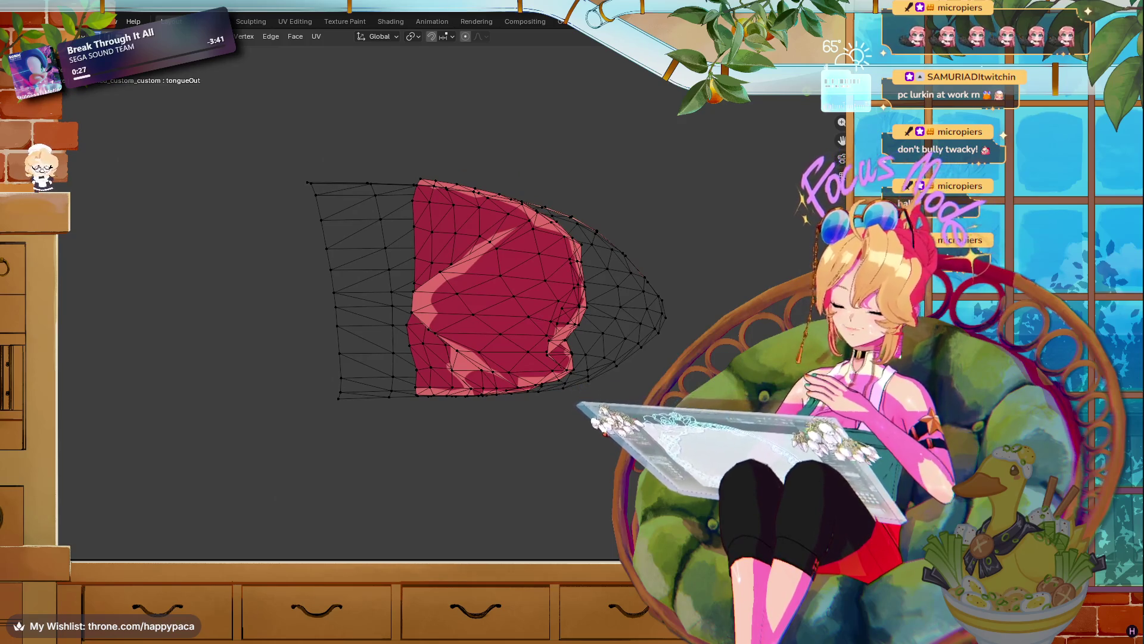
drag(680, 263, 723, 289)
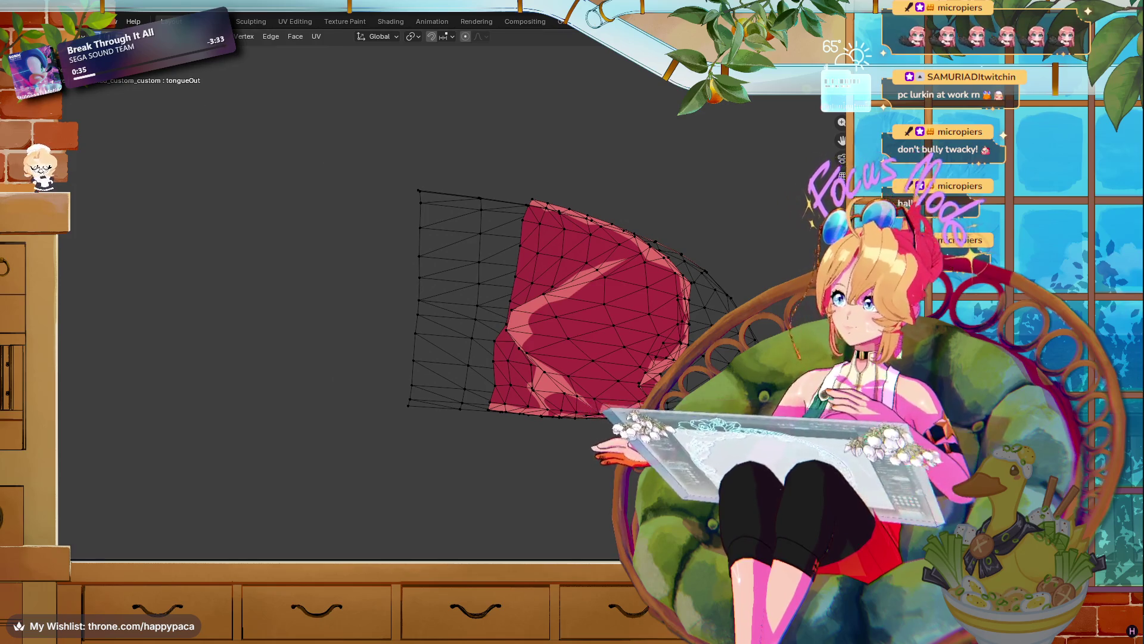
key(Tab)
scroll(521, 212, down, 5)
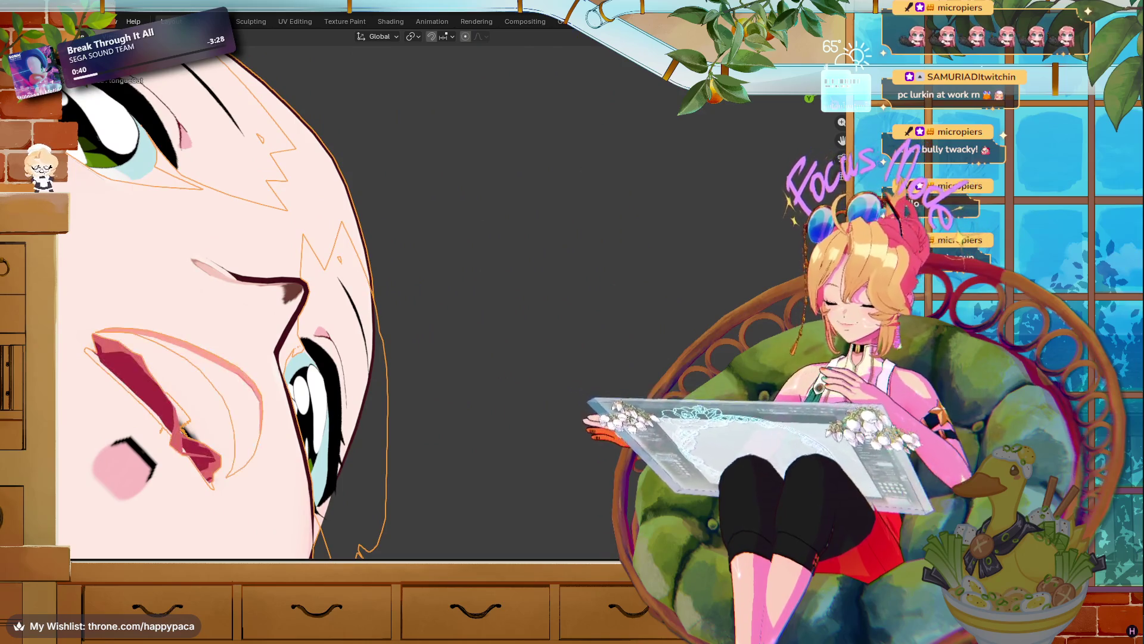
- Zoom in on the mouth to see the tongue's fit, then re-enter Edit Mode on the tongue
scroll(838, 141, up, 4)
mouse_move(839, 141)
mouse_down()
mouse_move(771, 217)
mouse_move(567, 301)
mouse_up()
scroll(565, 298, up, 4)
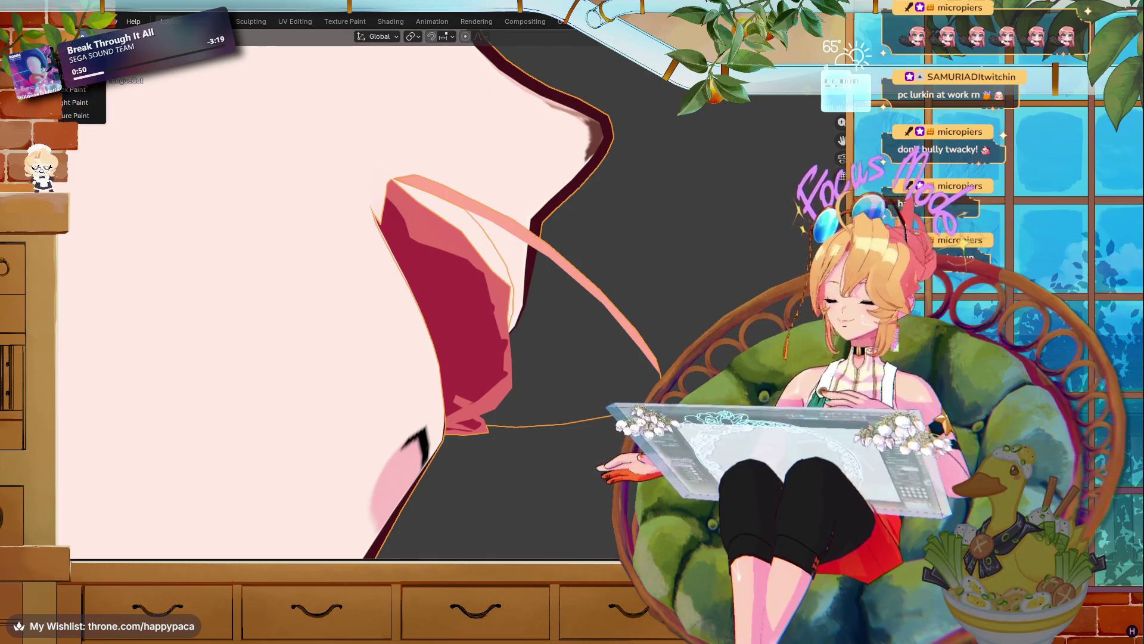
key(Tab)
mouse_move(467, 255)
mouse_down()
mouse_move(625, 280)
mouse_move(594, 288)
mouse_up()
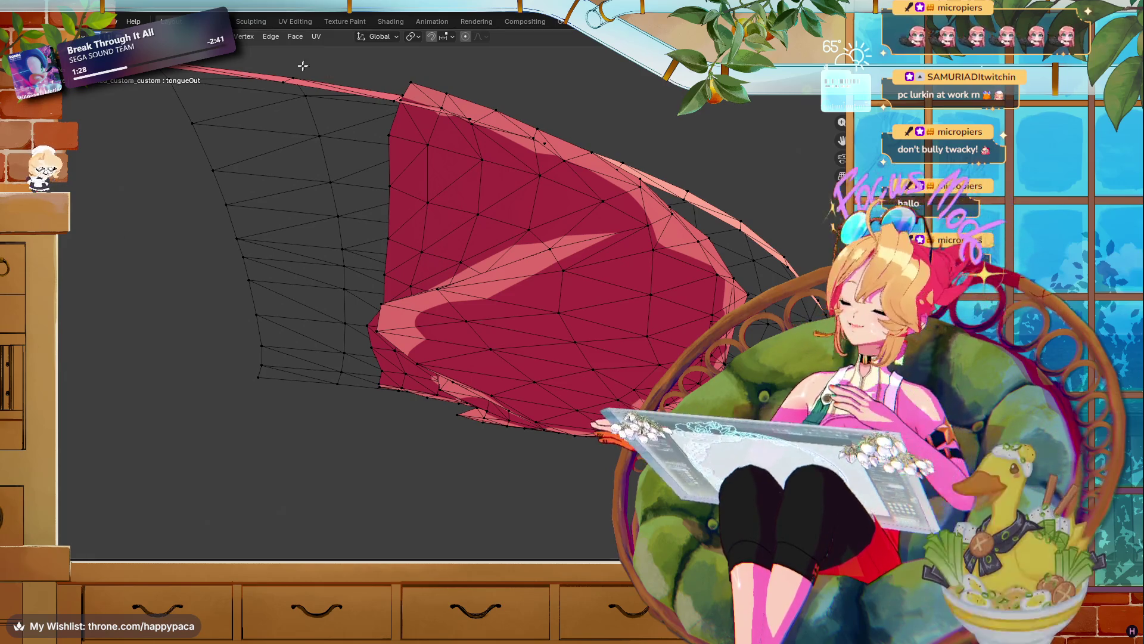
scroll(500, 173, down, 4)
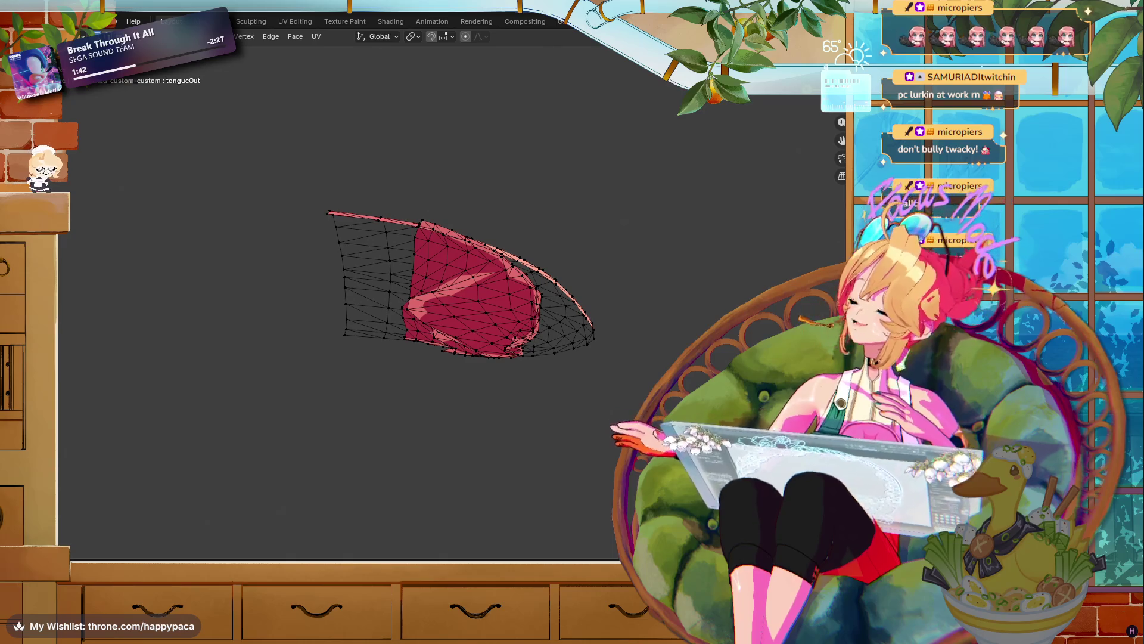
scroll(603, 424, up, 3)
mouse_move(536, 357)
mouse_down()
mouse_move(603, 425)
mouse_move(721, 363)
mouse_move(708, 191)
mouse_up()
key(KP_Decimal)
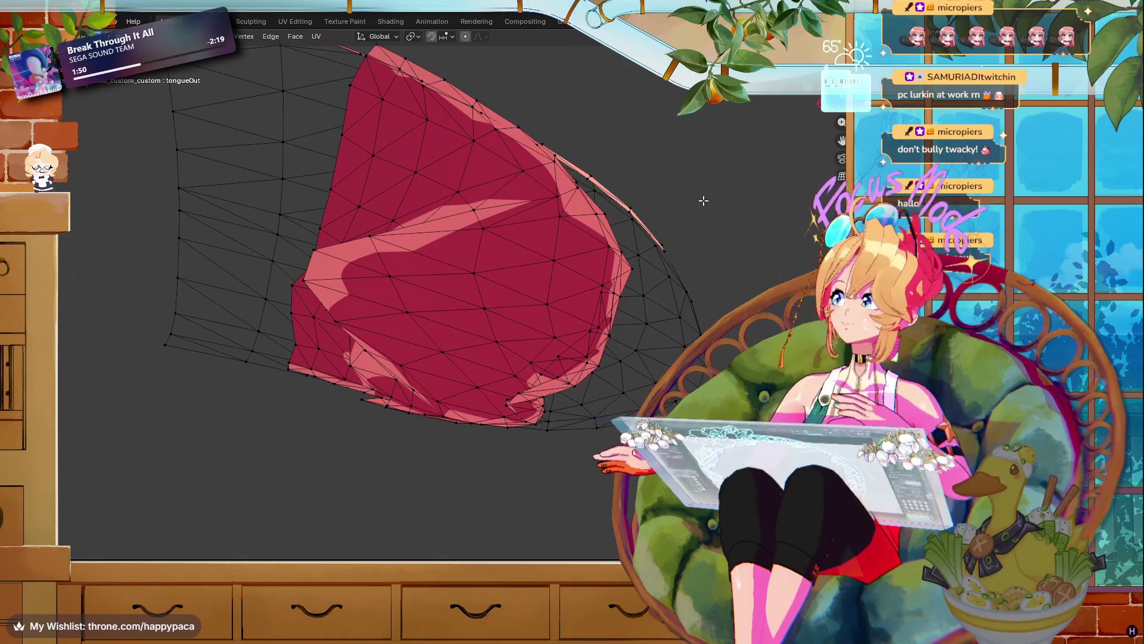
key(h)
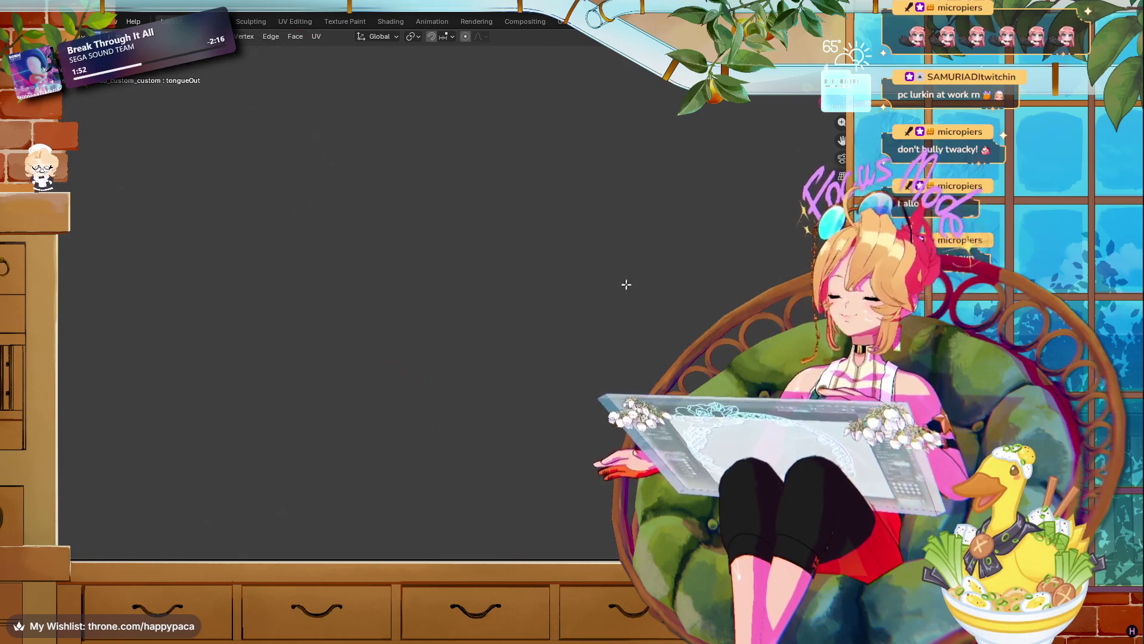
key(alt+h)
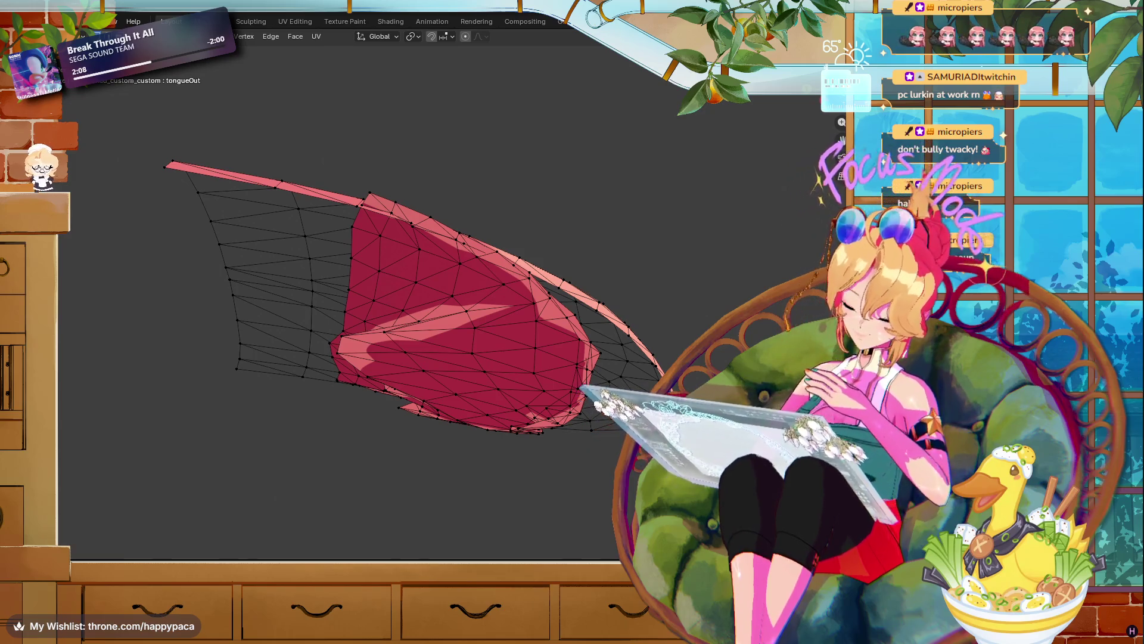
key(h)
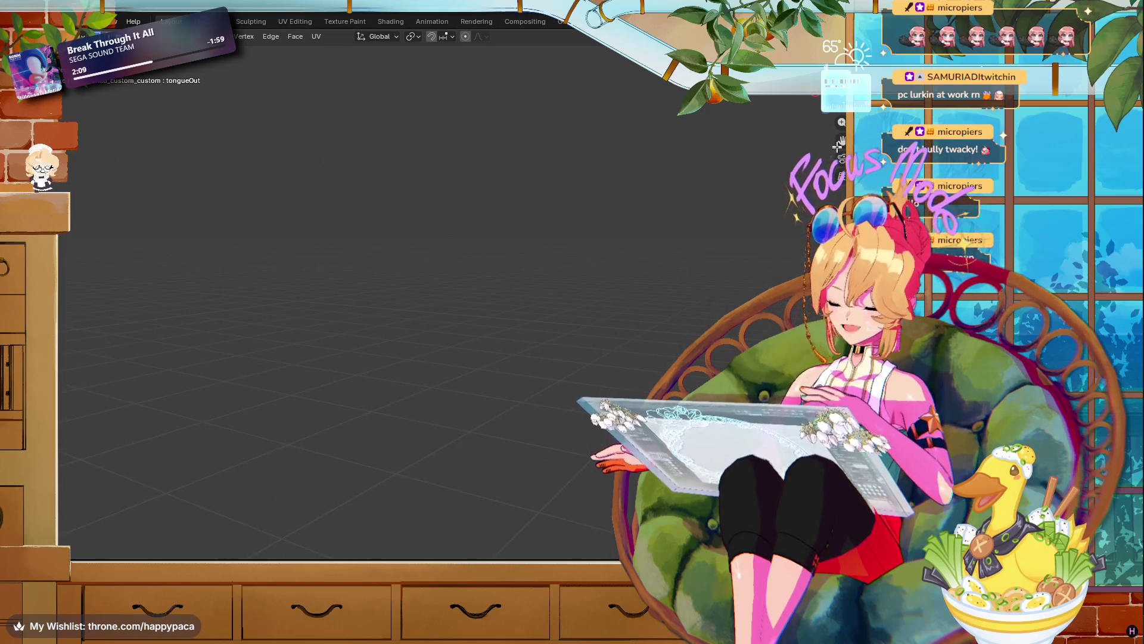
- Switch to Object Mode and orbit to a left side profile of the tongue-out face
mouse_move(829, 168)
mouse_down()
mouse_move(786, 181)
mouse_move(799, 177)
mouse_up()
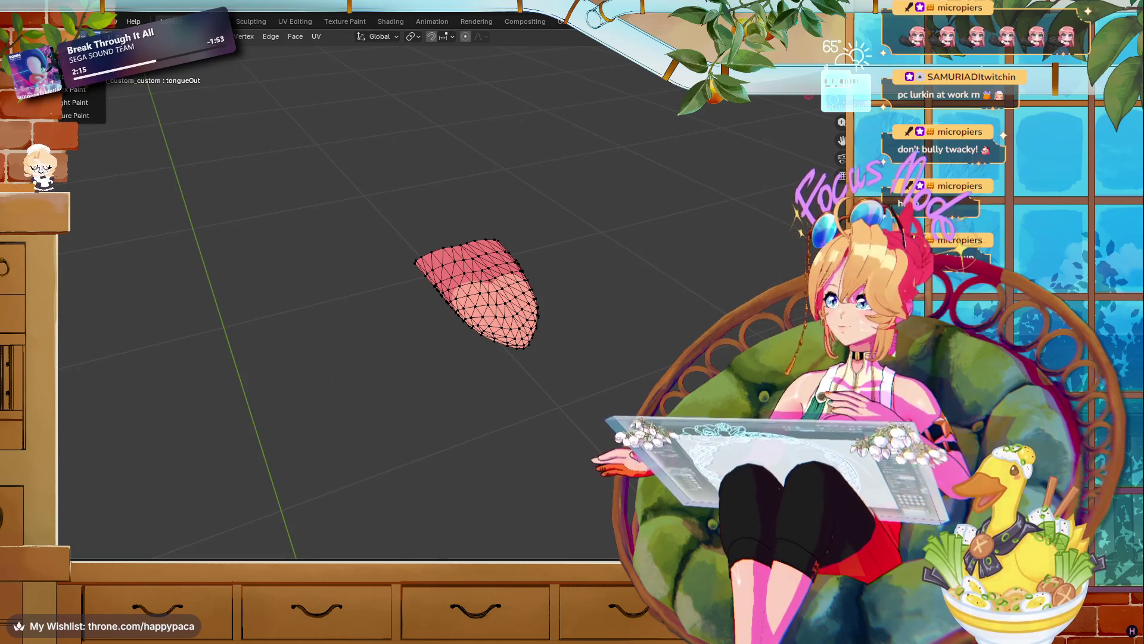
key(Tab)
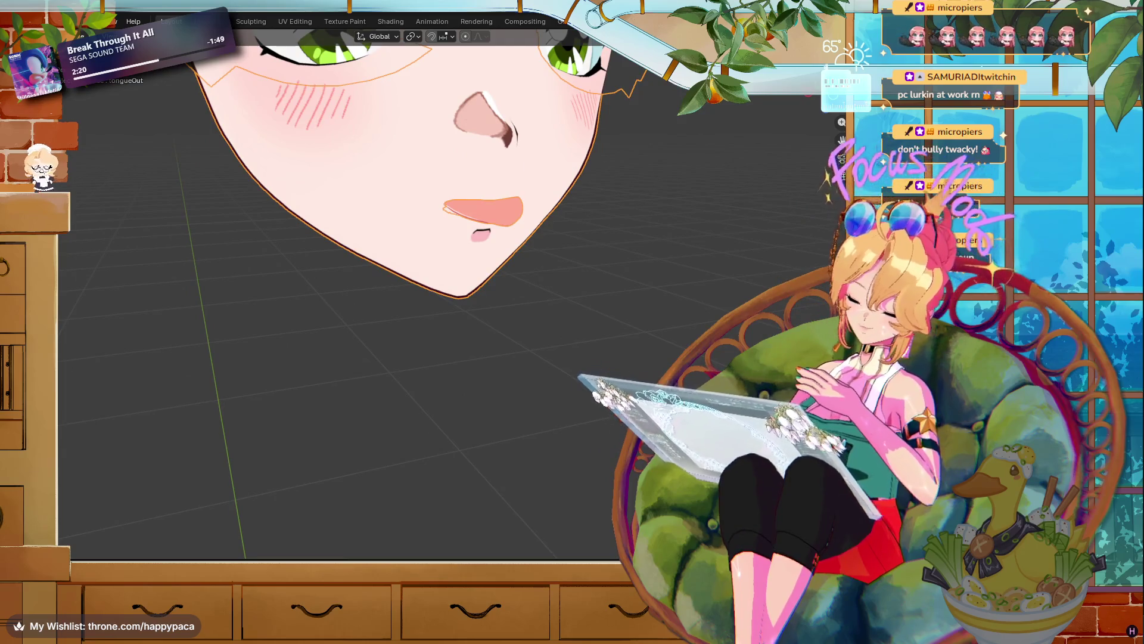
mouse_move(549, 186)
mouse_down()
mouse_move(461, 179)
mouse_move(442, 156)
mouse_move(645, 167)
mouse_move(567, 169)
mouse_move(563, 46)
mouse_move(448, 95)
mouse_move(491, 200)
mouse_move(514, 181)
mouse_move(524, 120)
mouse_move(526, 184)
mouse_move(663, 189)
mouse_up()
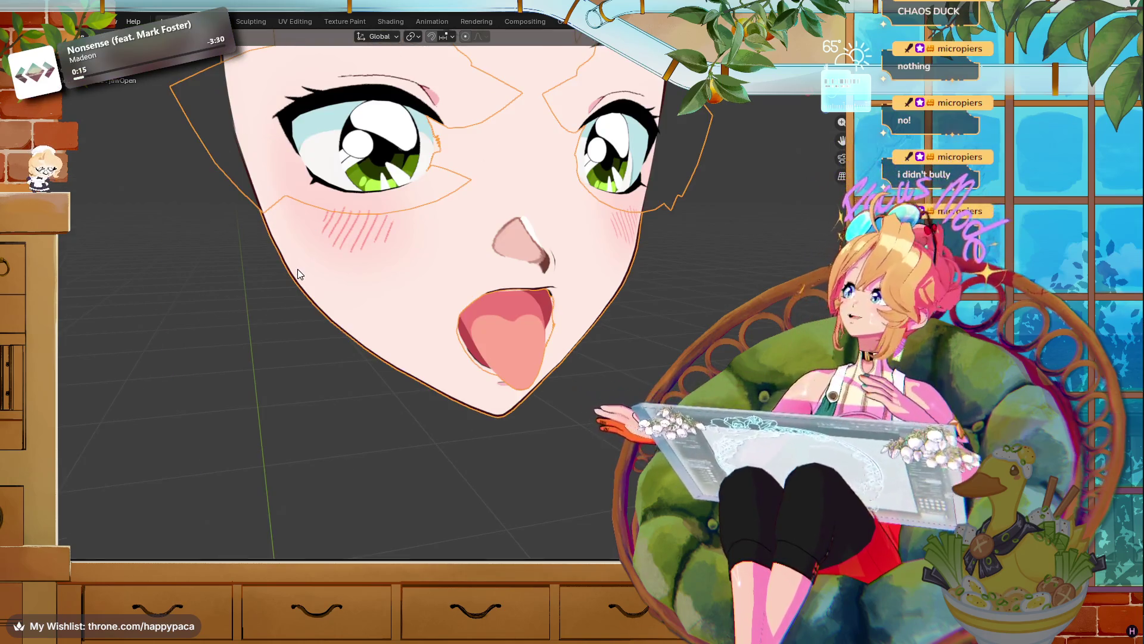
scroll(726, 347, down, 2)
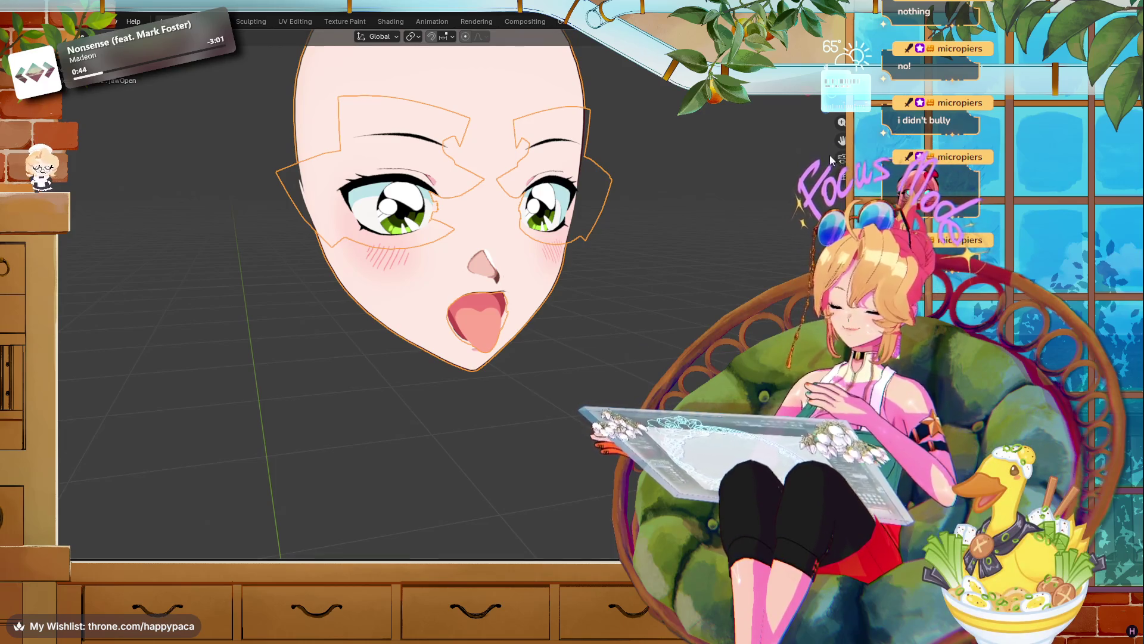
scroll(595, 279, up, 2)
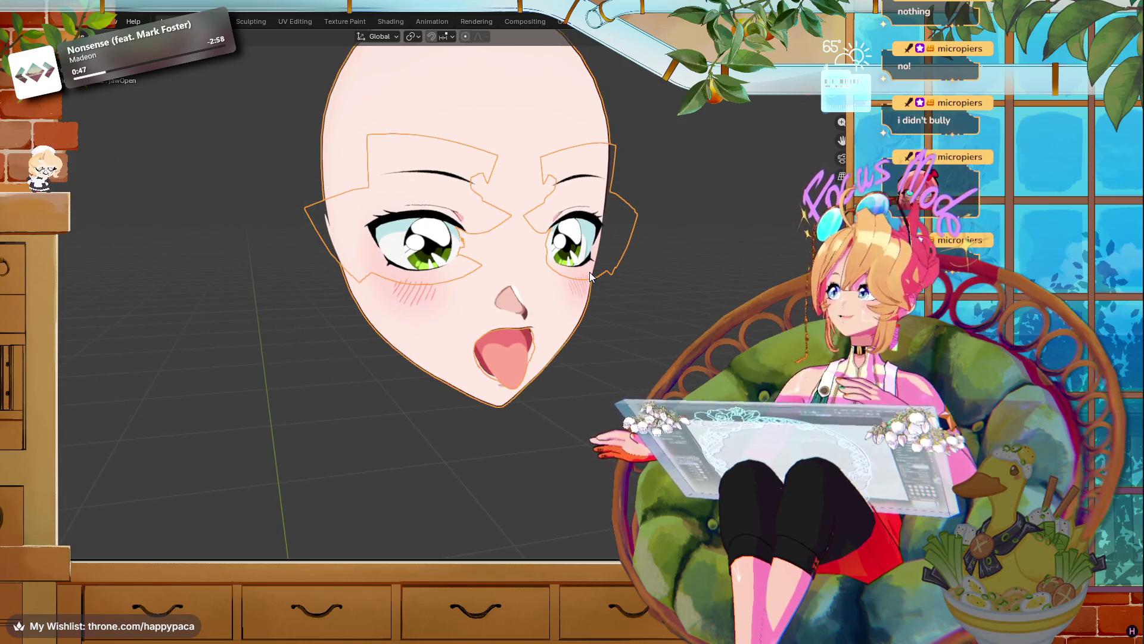
scroll(590, 276, up, 1)
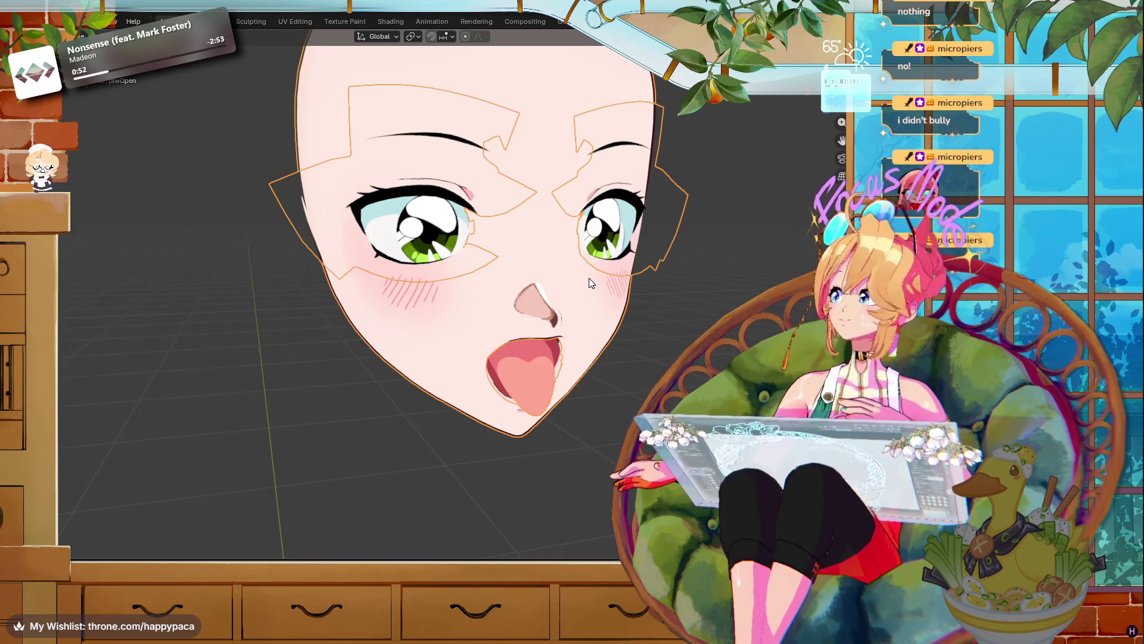
scroll(587, 287, up, 1)
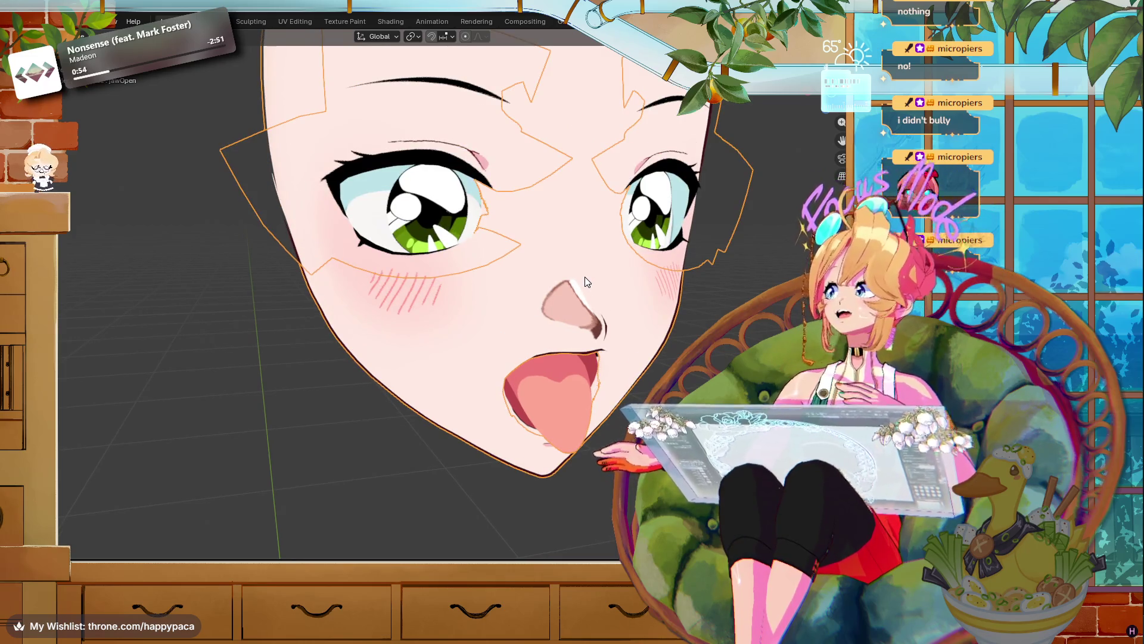
drag(531, 280, 527, 276)
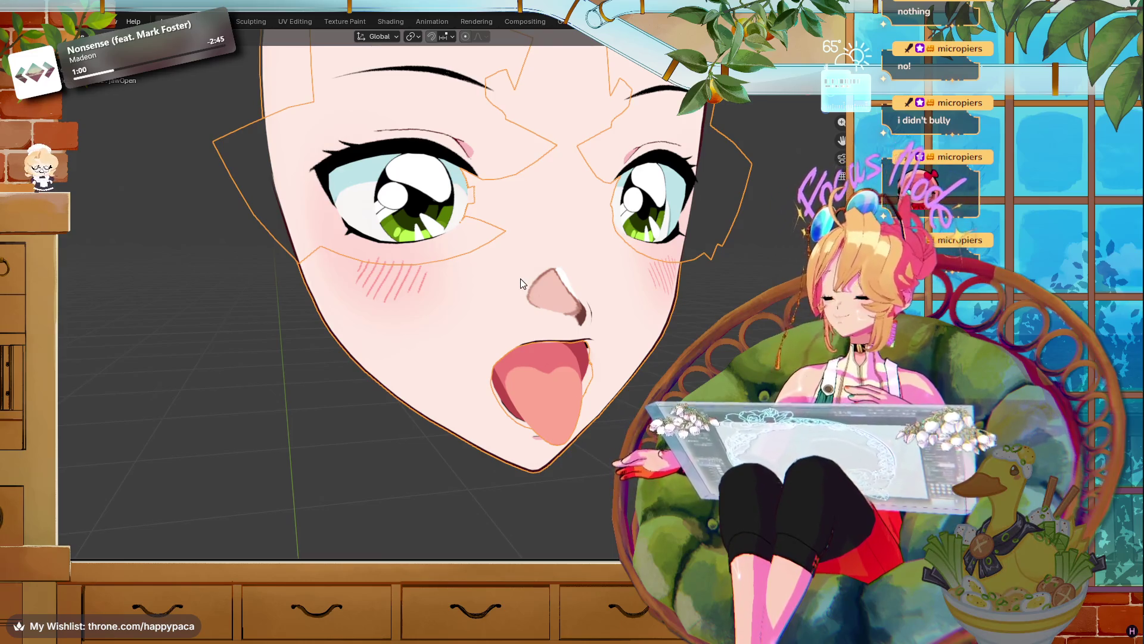
mouse_move(520, 282)
mouse_down()
mouse_move(514, 263)
mouse_move(536, 274)
mouse_up()
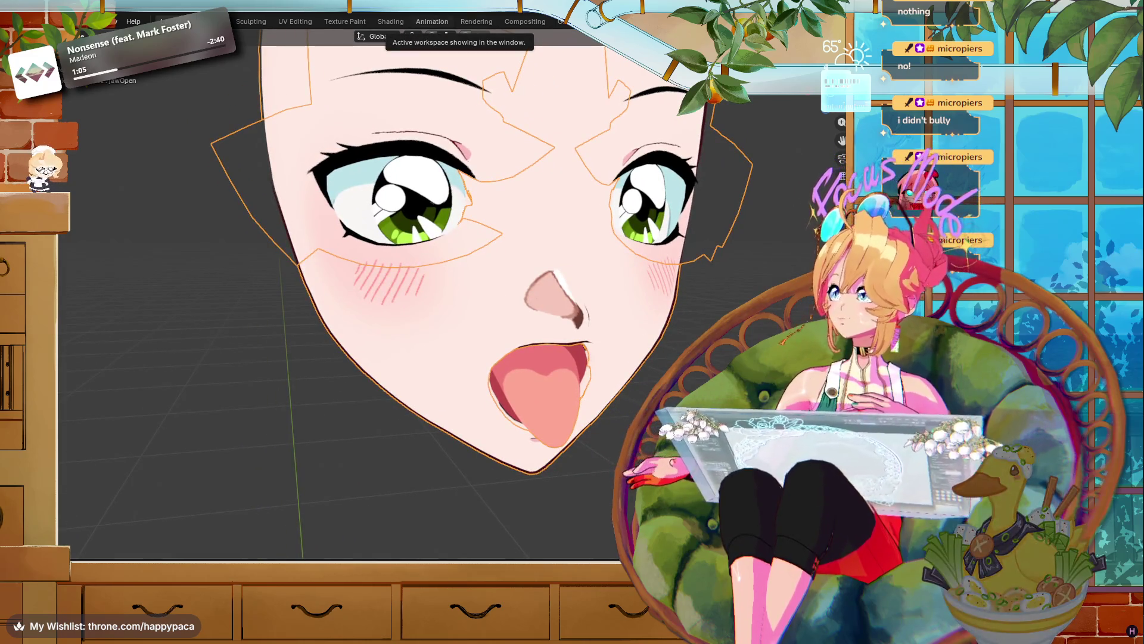
key(super+shift+s)
key(Escape)
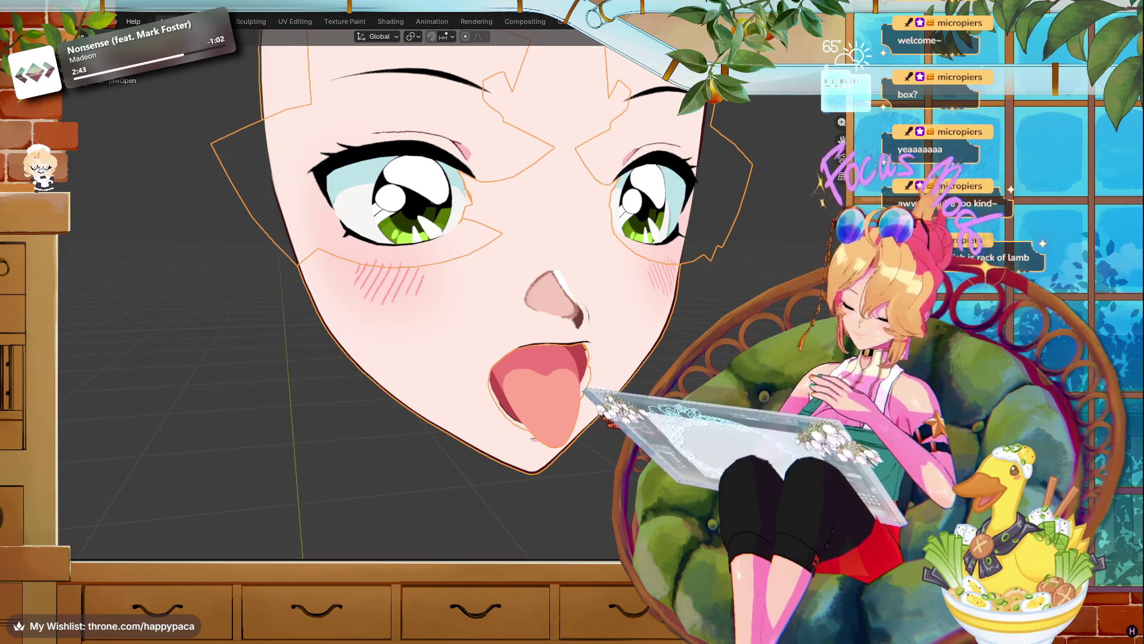
mouse_move(547, 643)
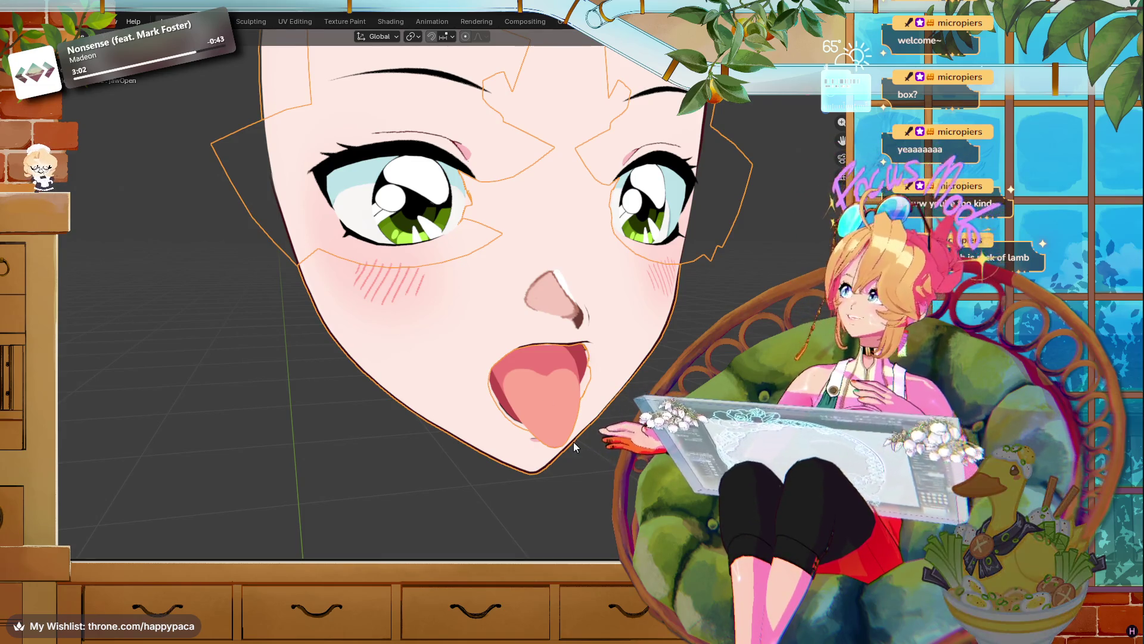
- Select the face model and unhide the armature bones around the head
scroll(574, 447, down, 3)
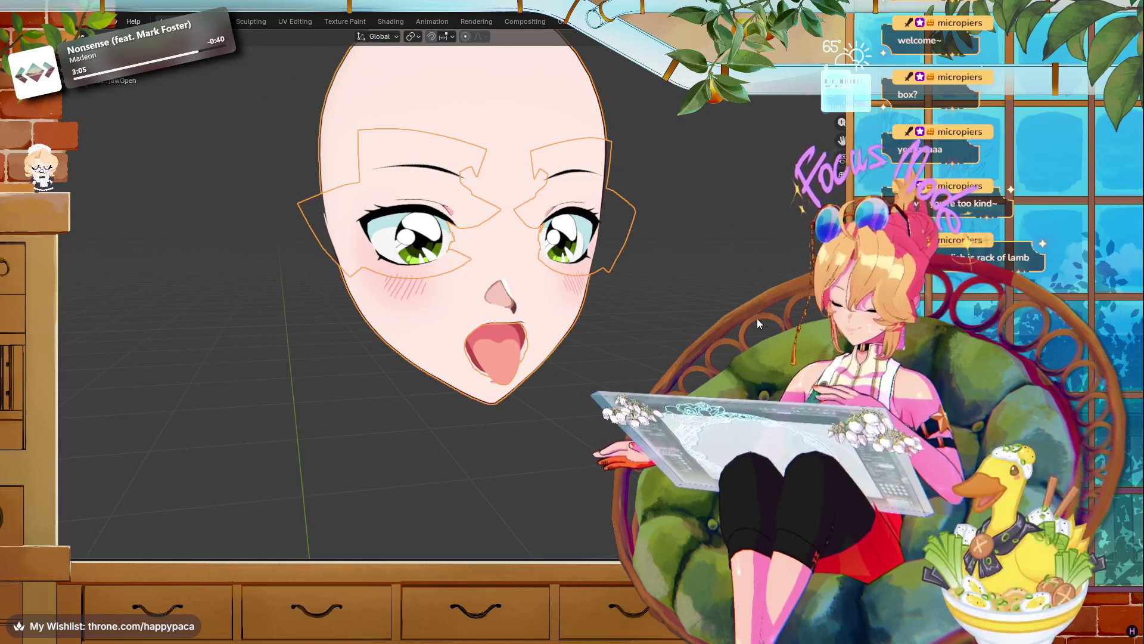
scroll(757, 319, down, 3)
mouse_move(757, 318)
mouse_down()
mouse_move(530, 343)
mouse_move(673, 360)
mouse_move(663, 361)
mouse_up()
scroll(672, 360, up, 3)
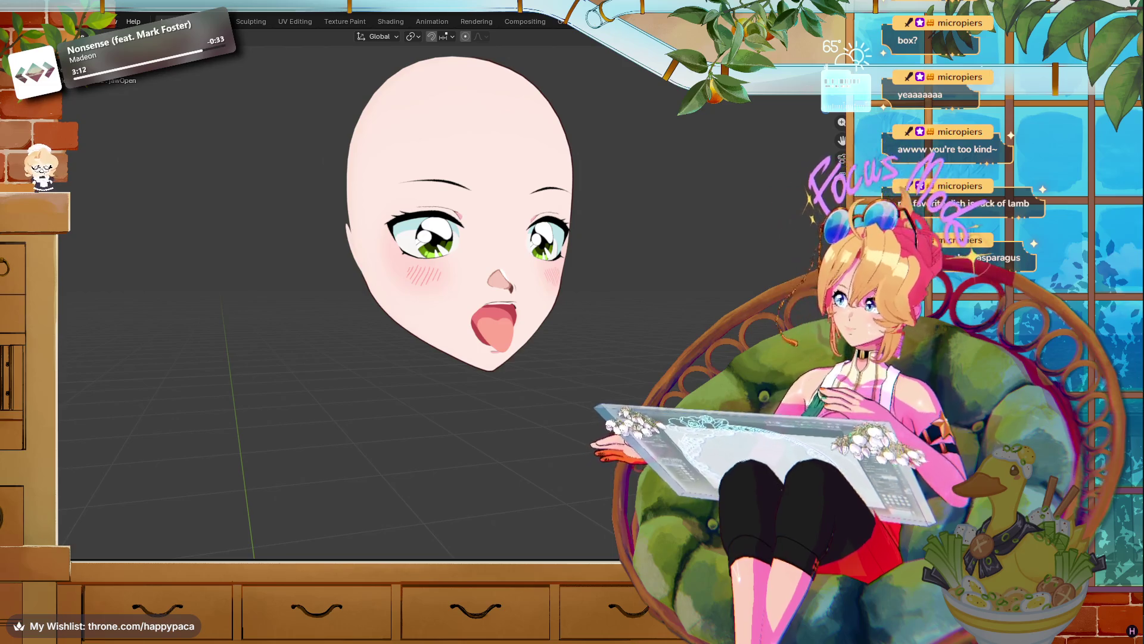
click(459, 195)
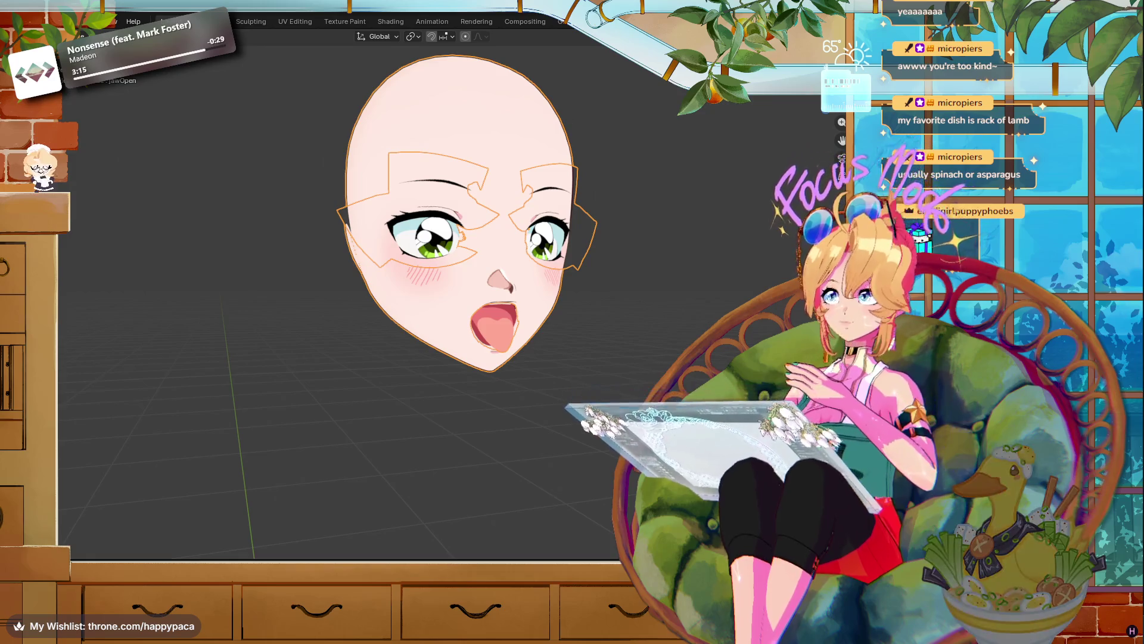
key(alt+h)
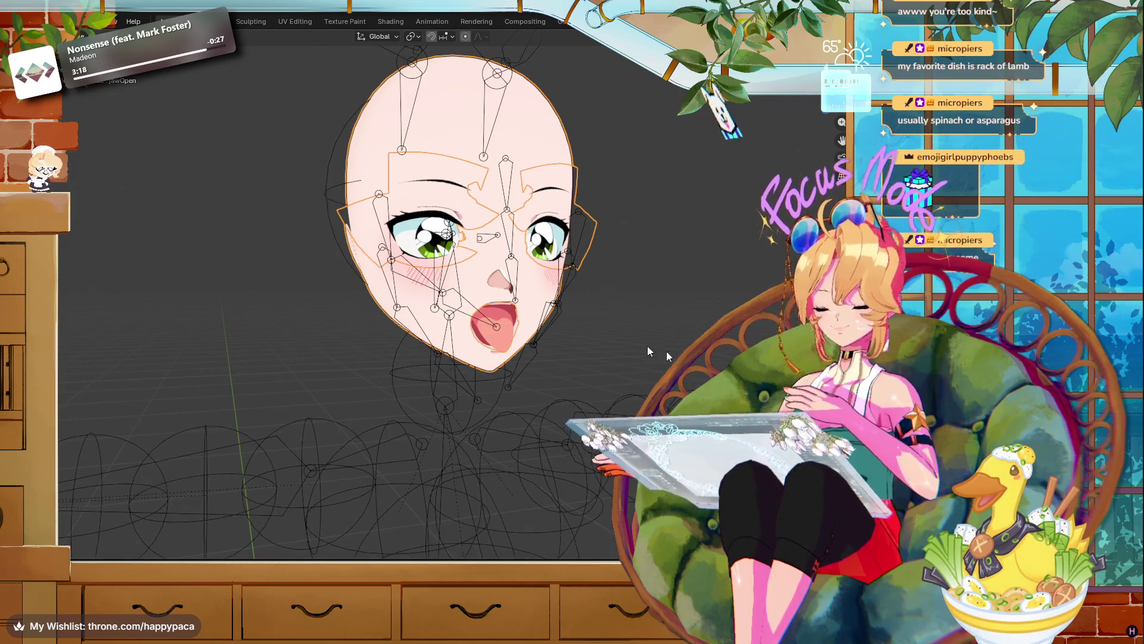
click(568, 278)
click(653, 280)
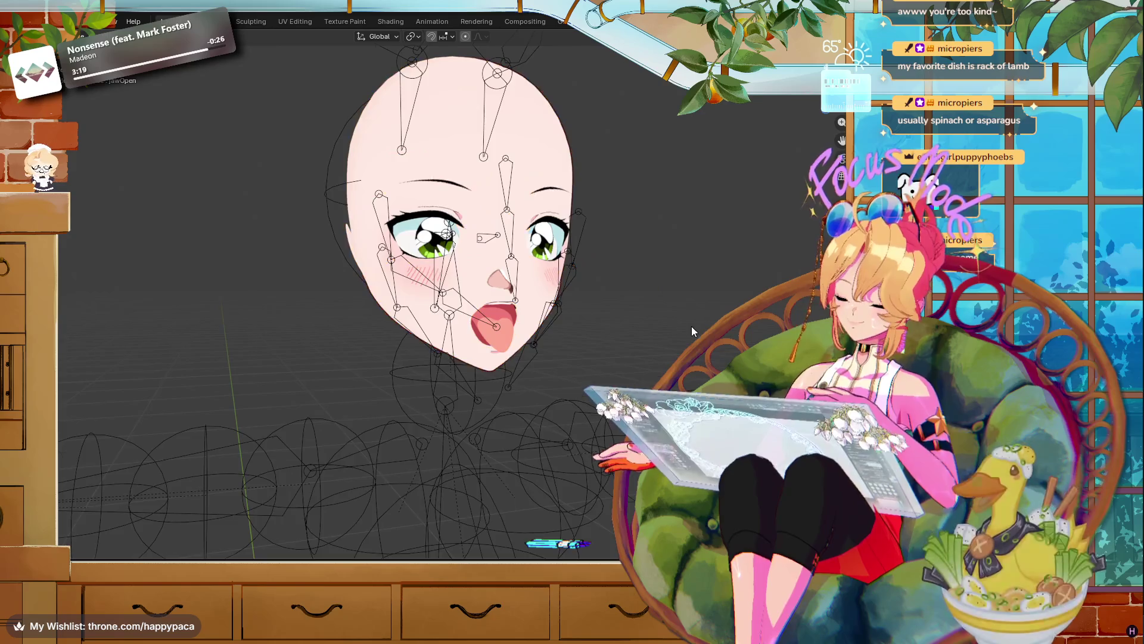
- Hide everything, then reveal all objects so the full avatar reappears
scroll(691, 327, down, 6)
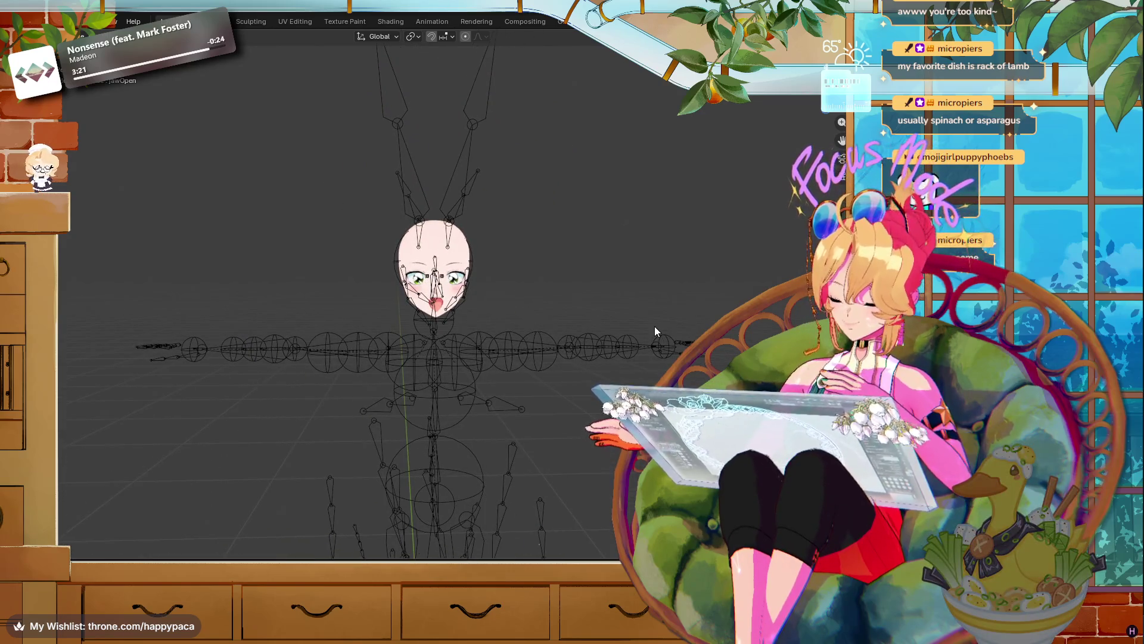
key(shift+h)
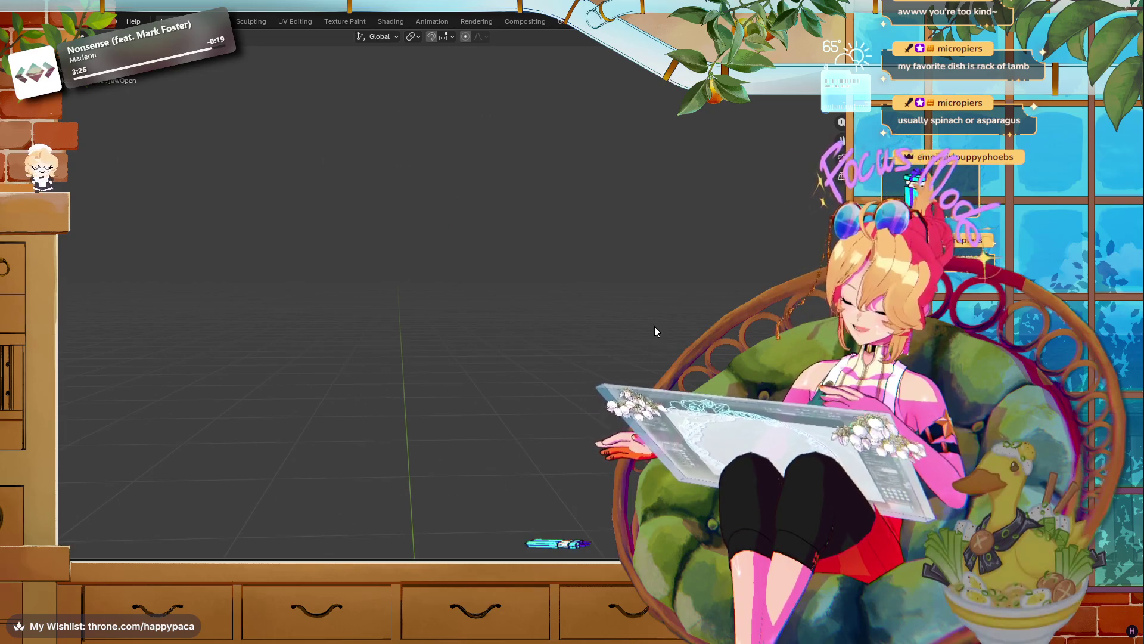
key(alt+h)
click(581, 152)
scroll(606, 155, up, 6)
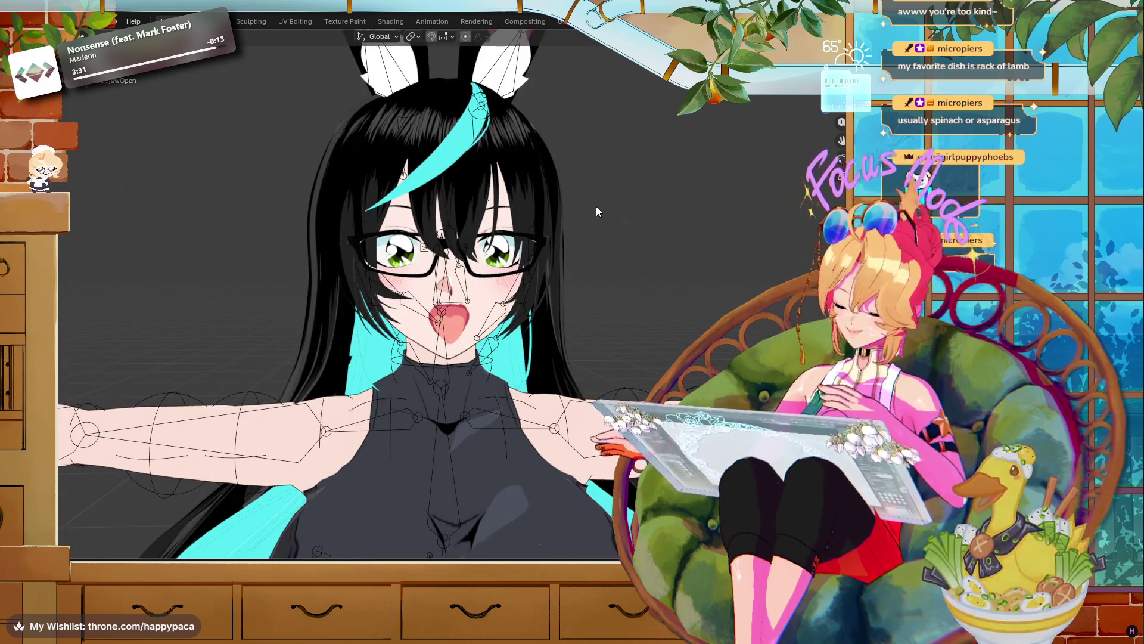
scroll(584, 211, up, 2)
- Select the avatar's body mesh together with its hair and bunny ears
click(560, 159)
key(alt+a)
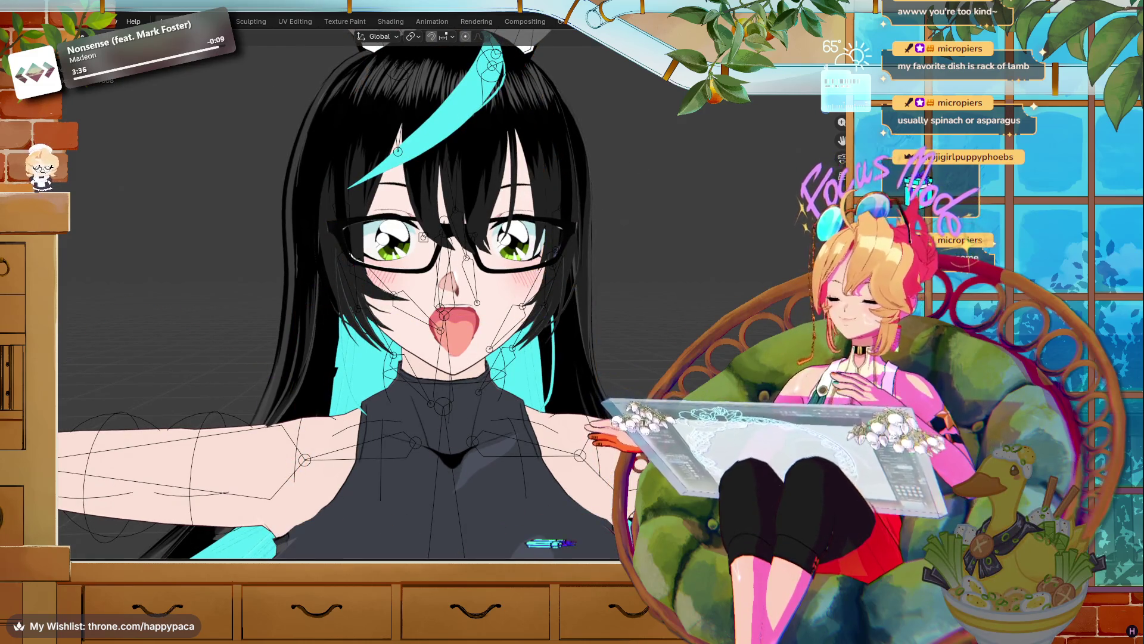
scroll(538, 336, down, 4)
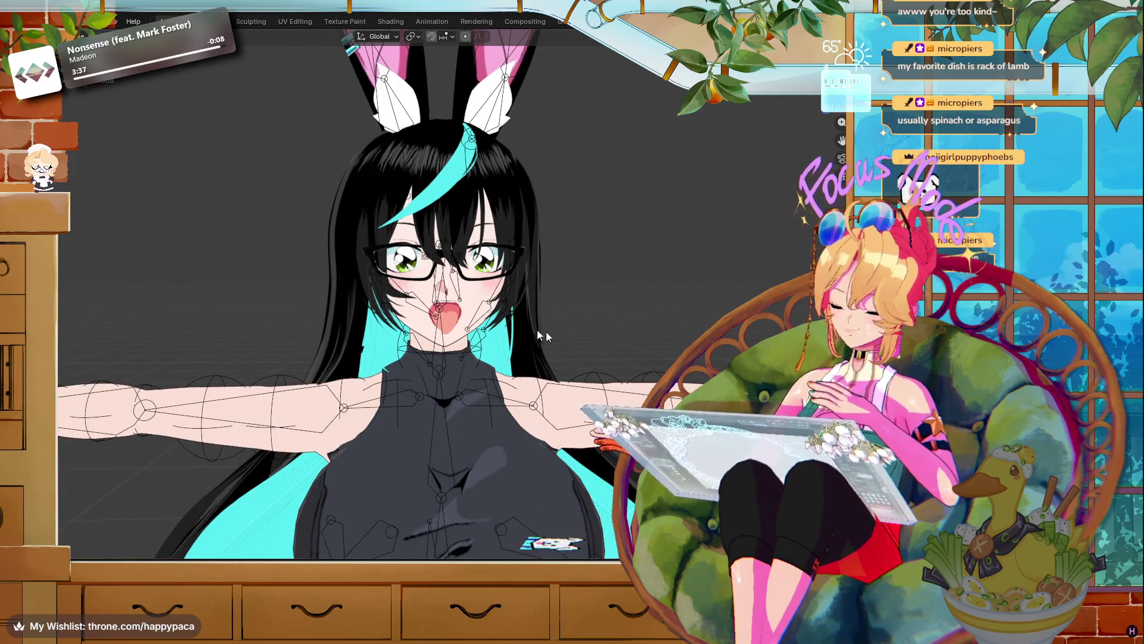
click(485, 300)
shift+click(486, 299)
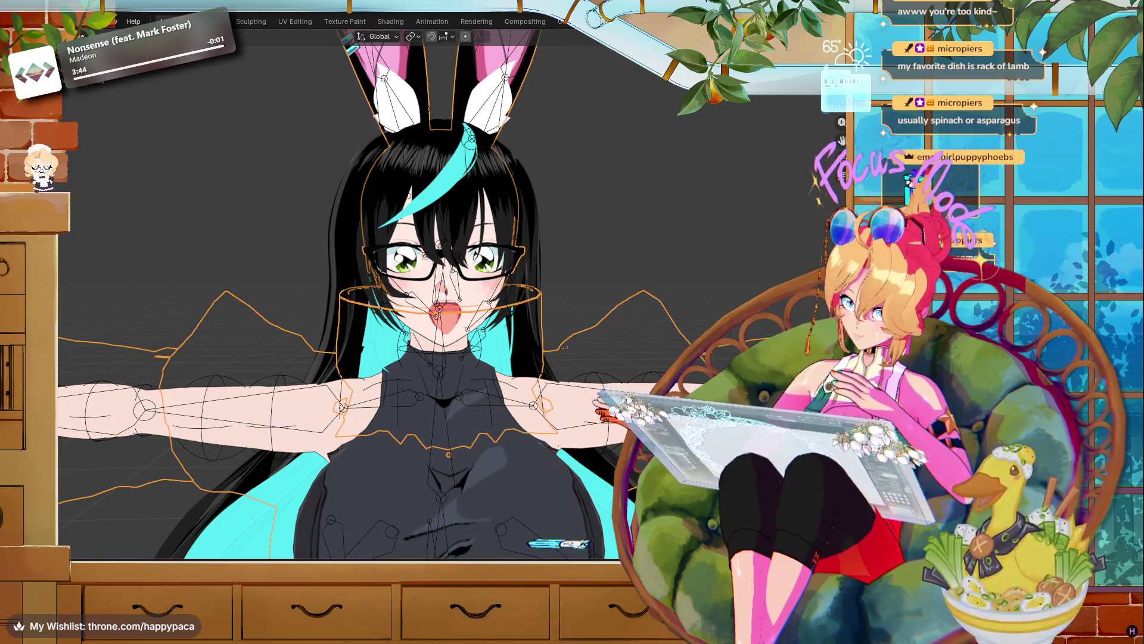
- Select the face, zoom in on its jawOpen shape, and undo it so the mouth closes
click(472, 298)
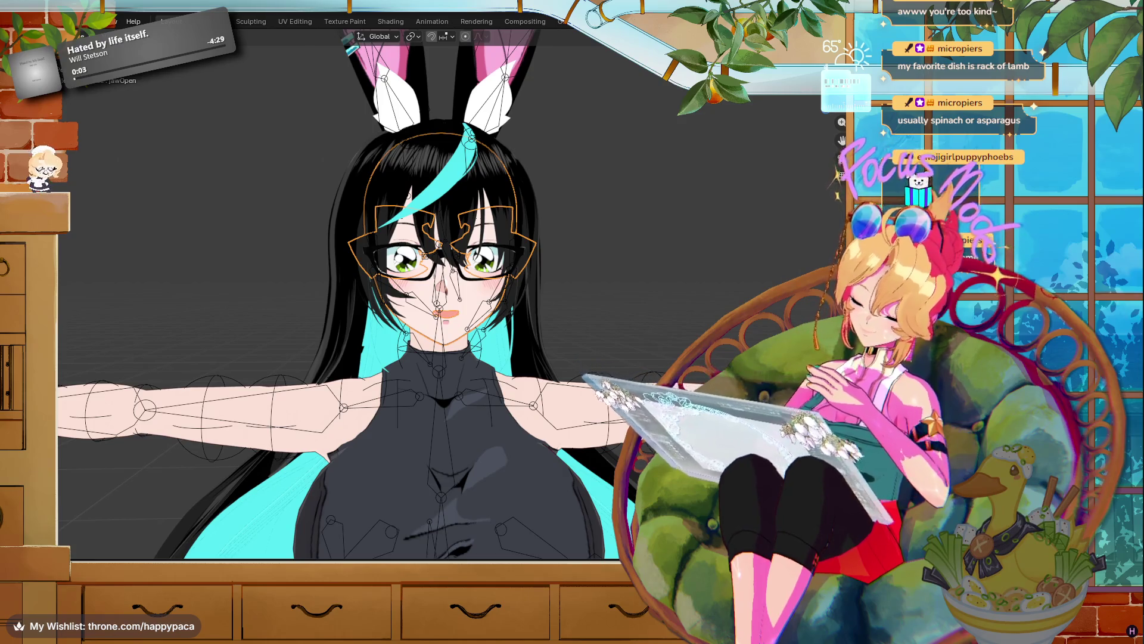
scroll(688, 381, up, 4)
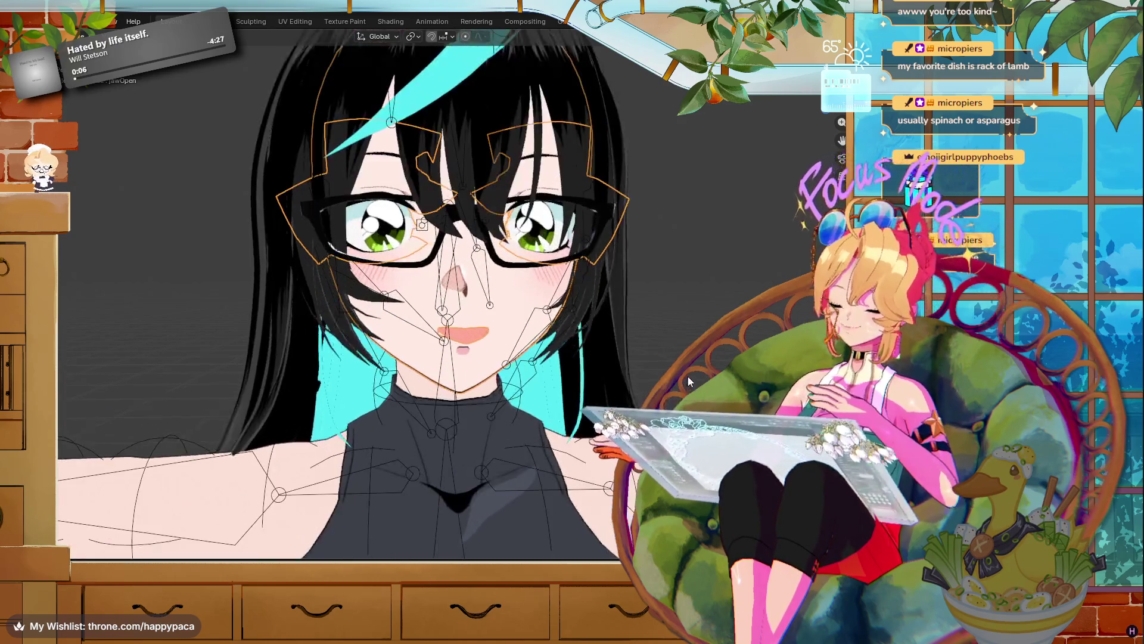
scroll(689, 381, up, 4)
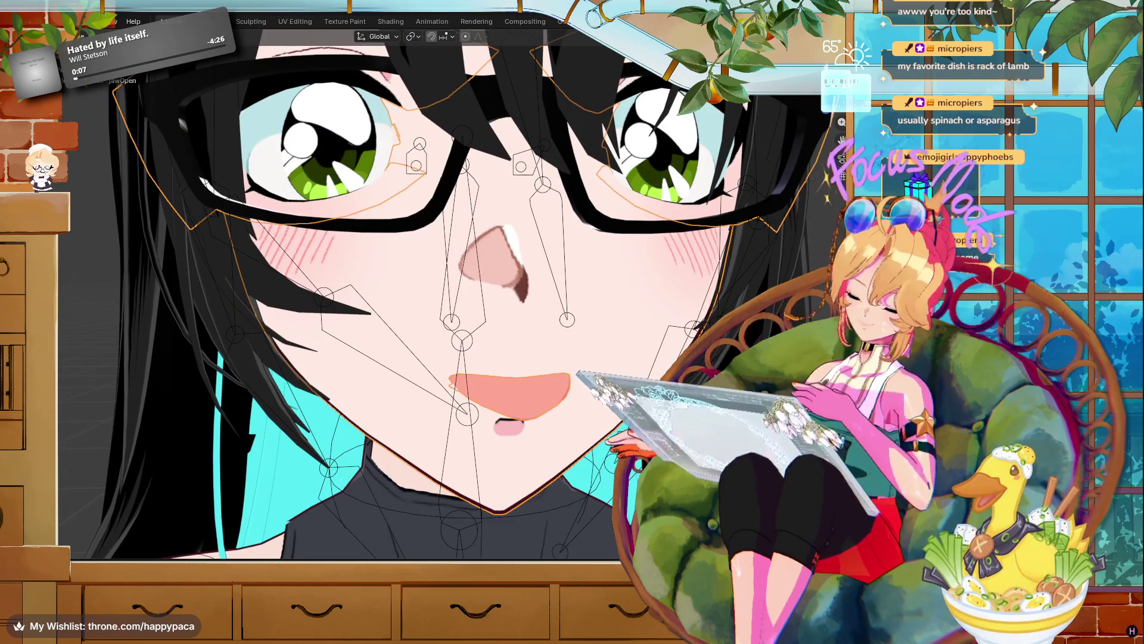
key(ctrl+z)
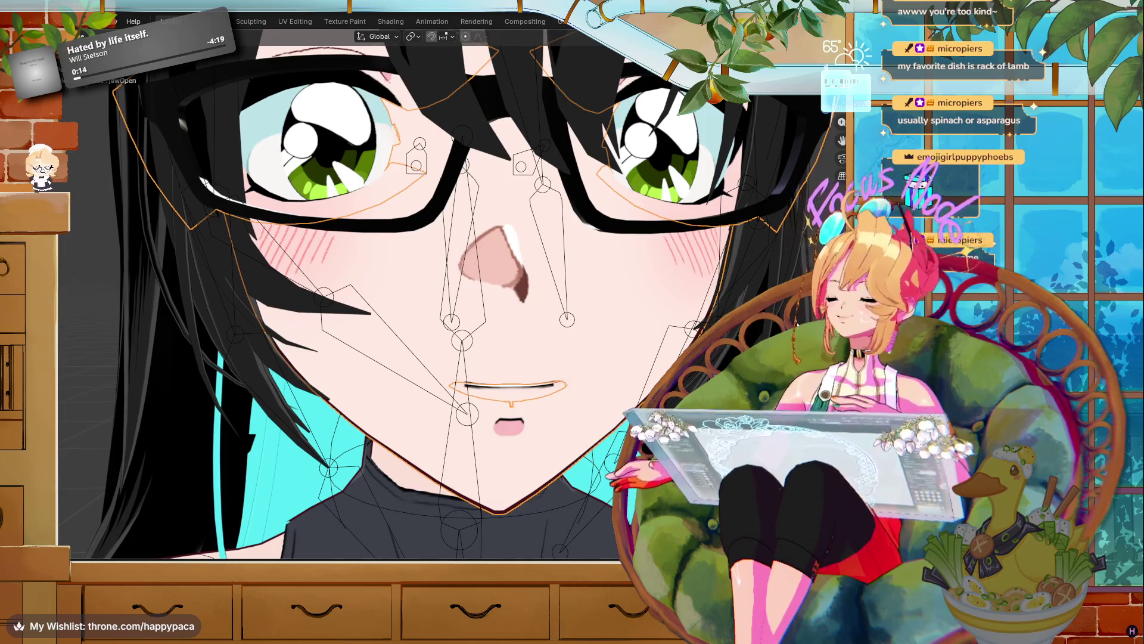
scroll(663, 280, down, 2)
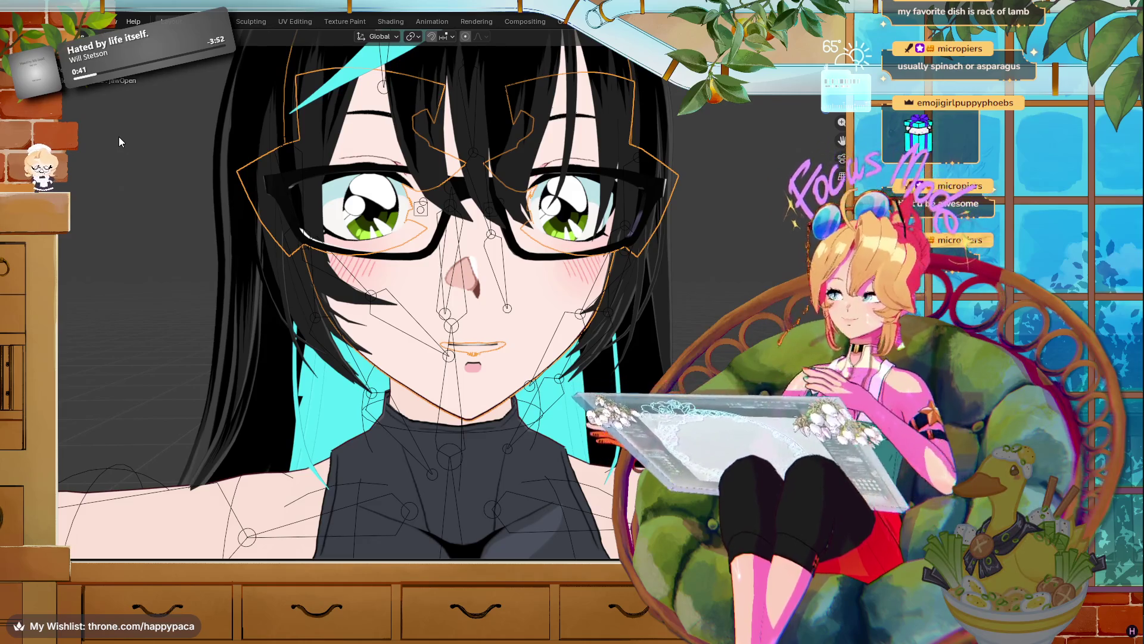
scroll(753, 248, down, 4)
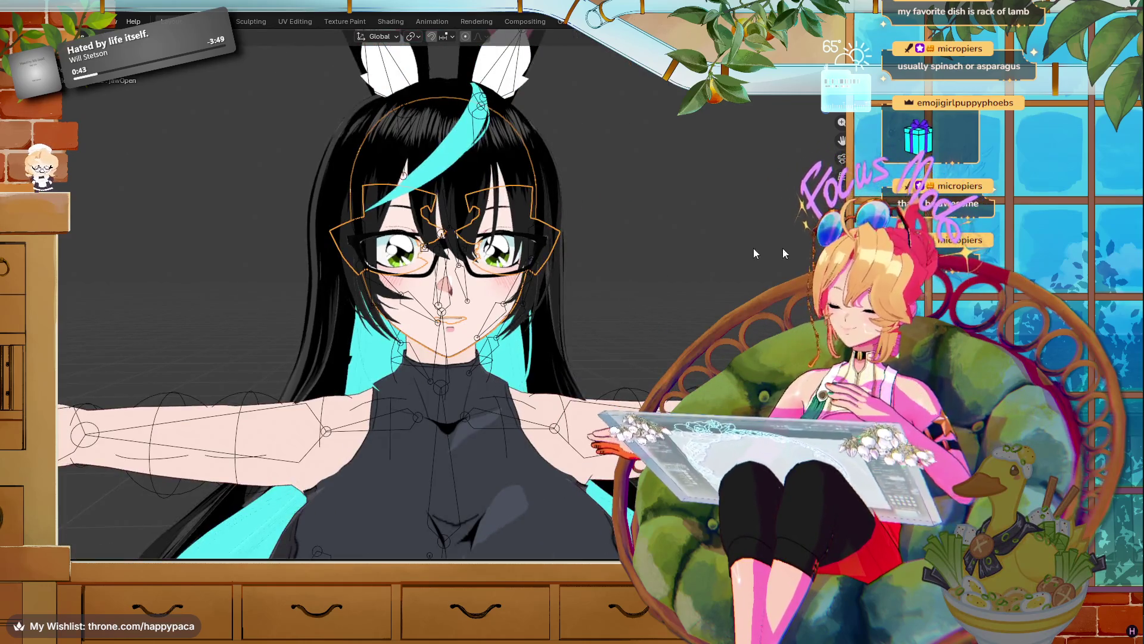
scroll(581, 255, down, 3)
scroll(584, 259, up, 5)
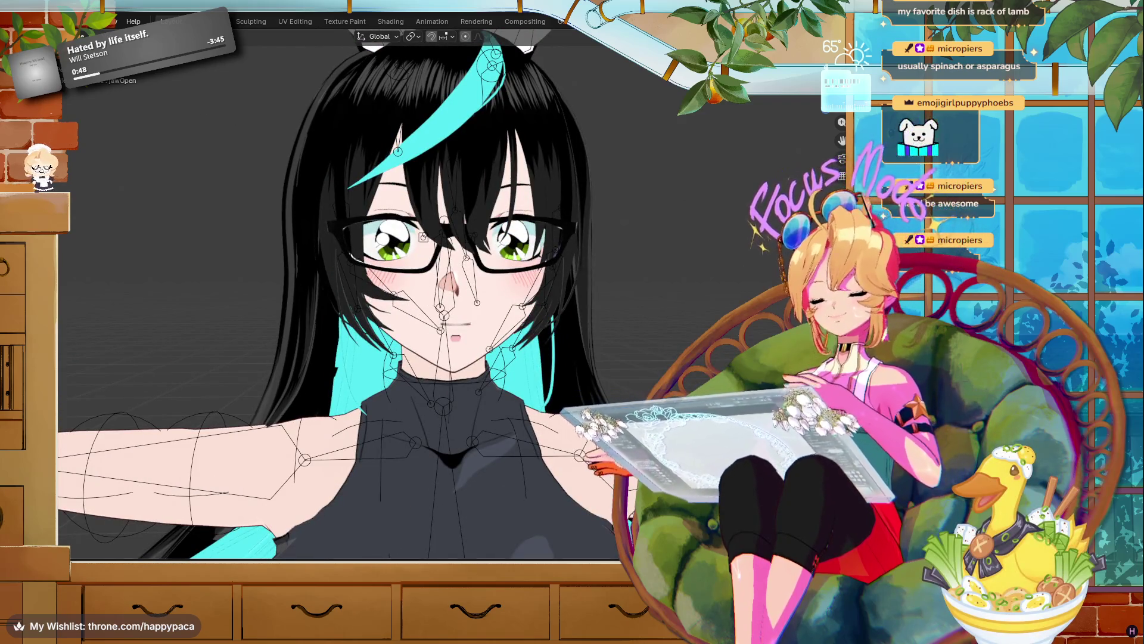
scroll(655, 236, down, 7)
- Box-select the whole avatar and rig, and bring up the File > Export formats
scroll(640, 246, up, 2)
drag(641, 245, 679, 169)
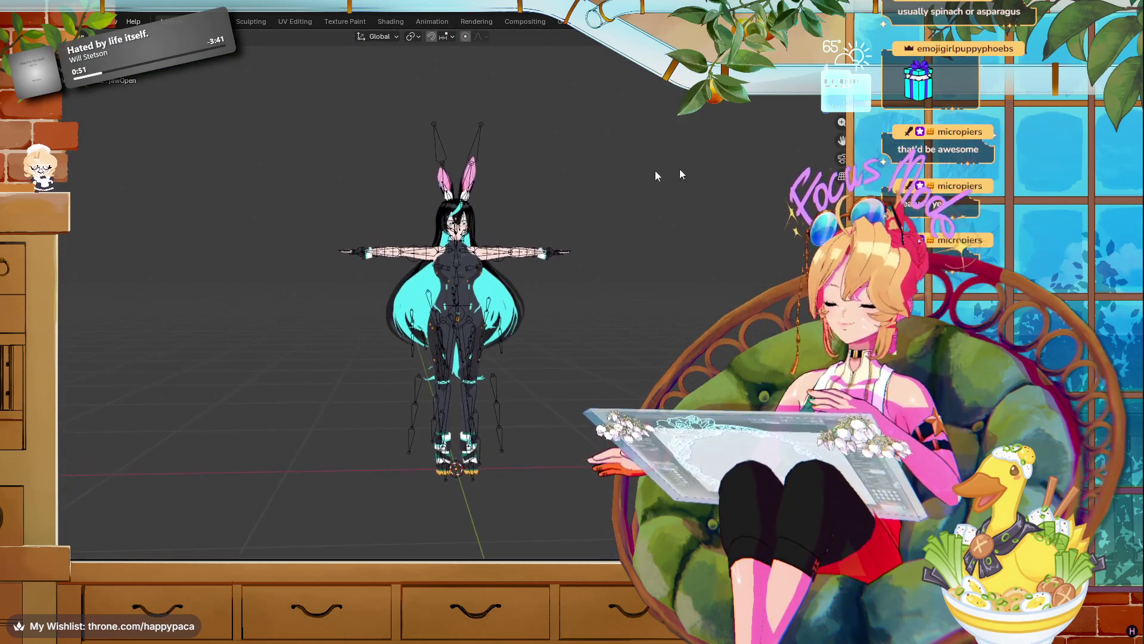
drag(626, 95, 285, 540)
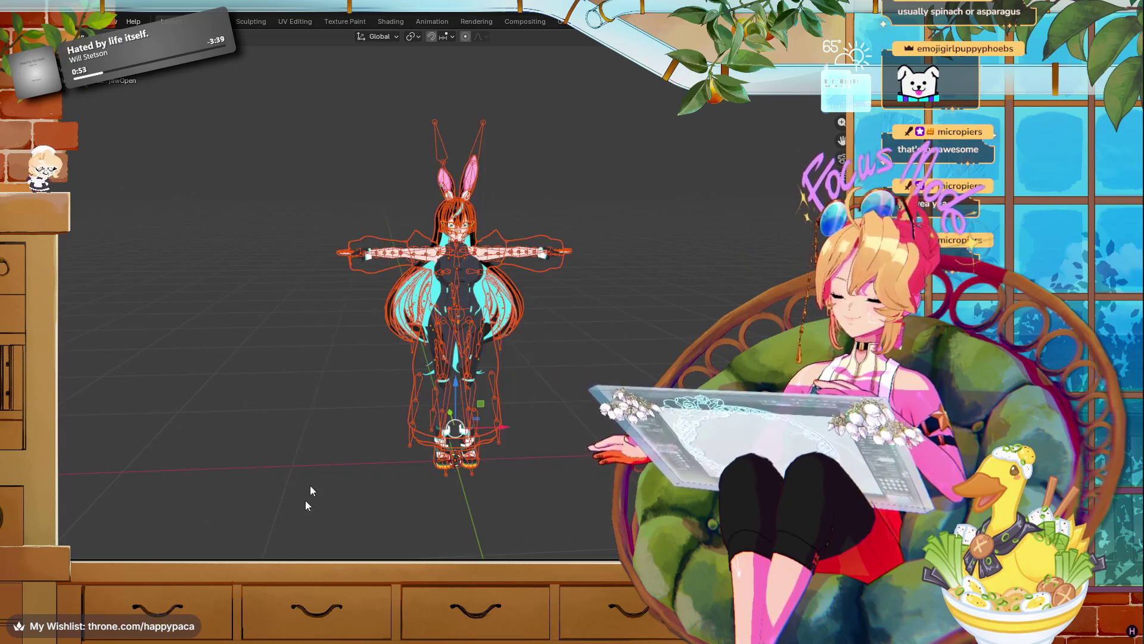
click(28, 21)
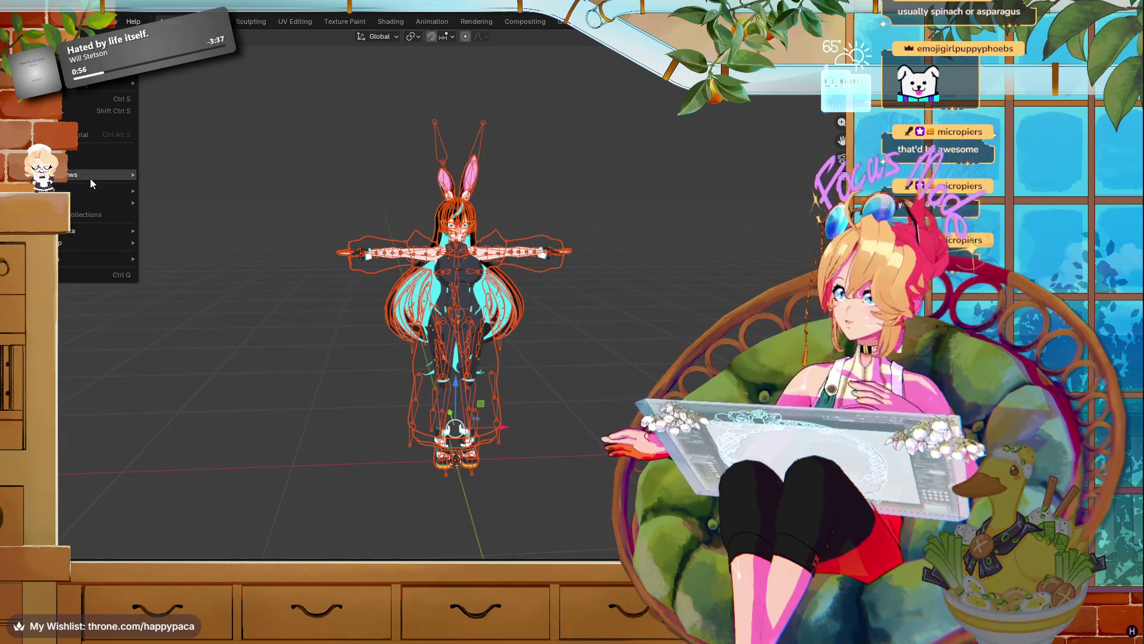
mouse_move(91, 198)
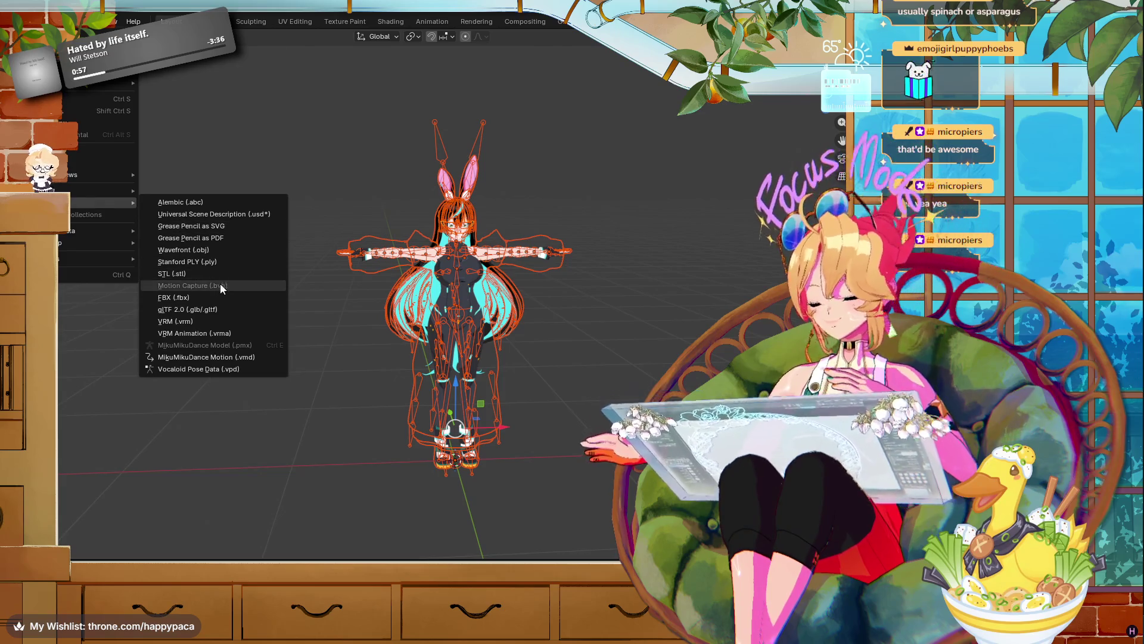
- Reselect the entire avatar and rig, and reopen the File > Export submenu
mouse_move(620, 295)
mouse_down()
mouse_move(596, 322)
mouse_move(543, 322)
mouse_move(506, 305)
mouse_move(678, 288)
mouse_move(753, 334)
mouse_move(773, 322)
mouse_move(634, 302)
mouse_up()
scroll(579, 339, up, 5)
scroll(678, 285, down, 3)
scroll(680, 281, up, 3)
scroll(681, 282, down, 2)
scroll(773, 323, down, 5)
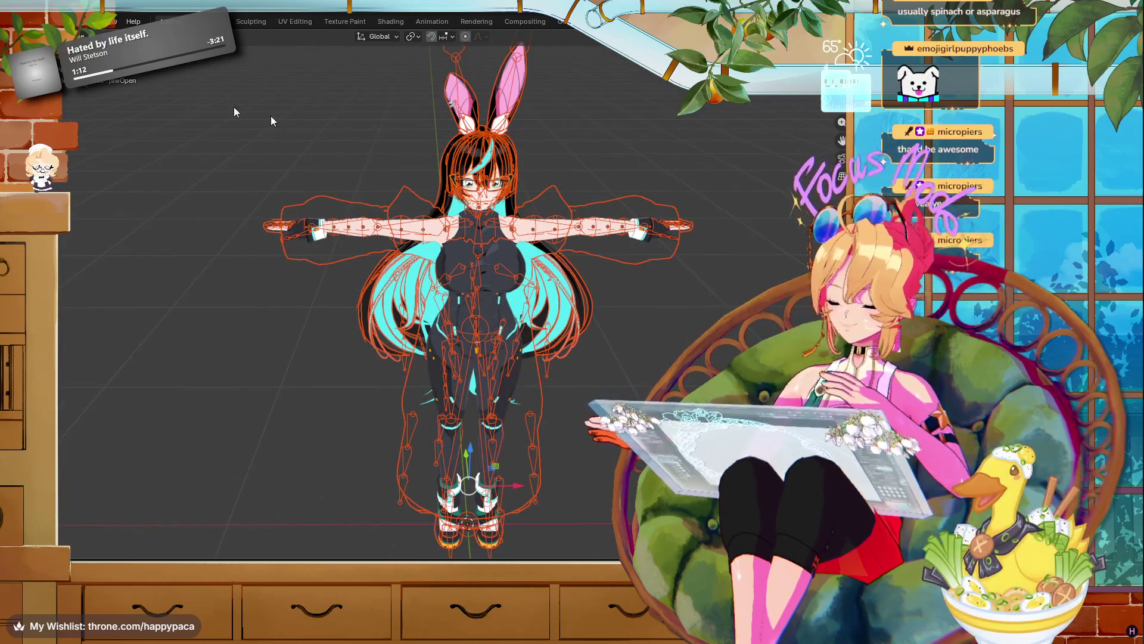
scroll(271, 131, down, 4)
drag(277, 94, 630, 440)
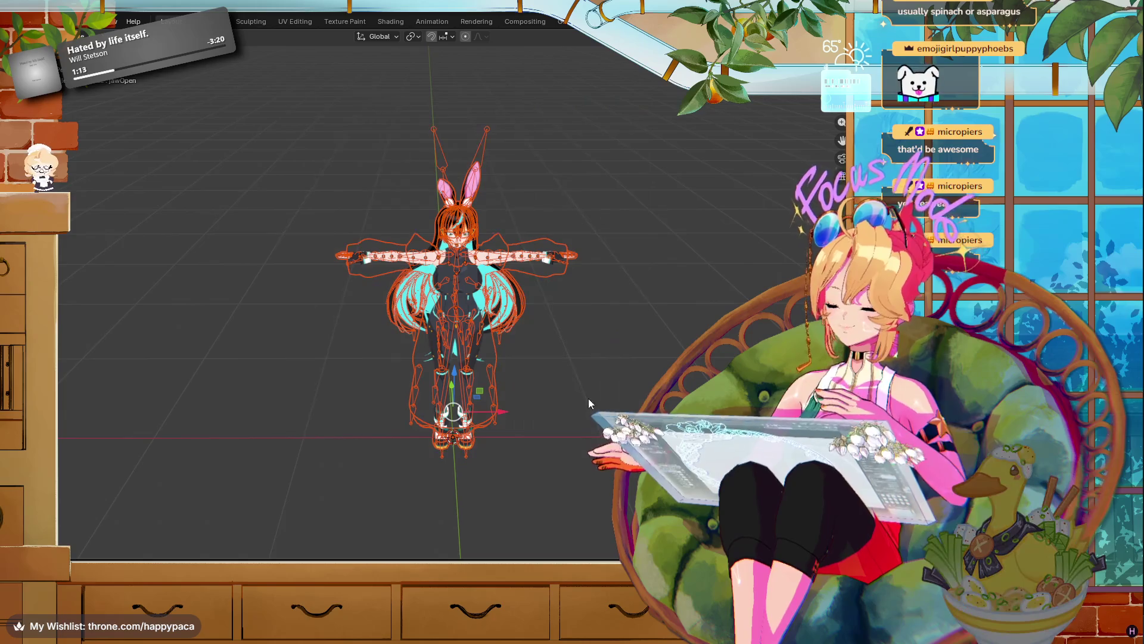
click(27, 21)
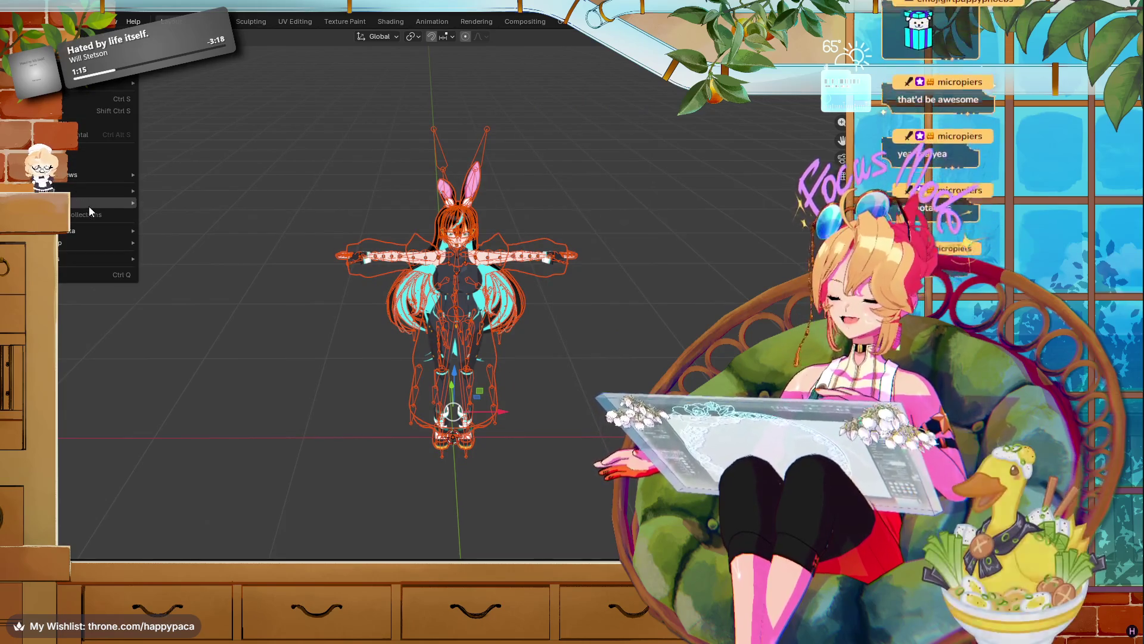
mouse_move(89, 206)
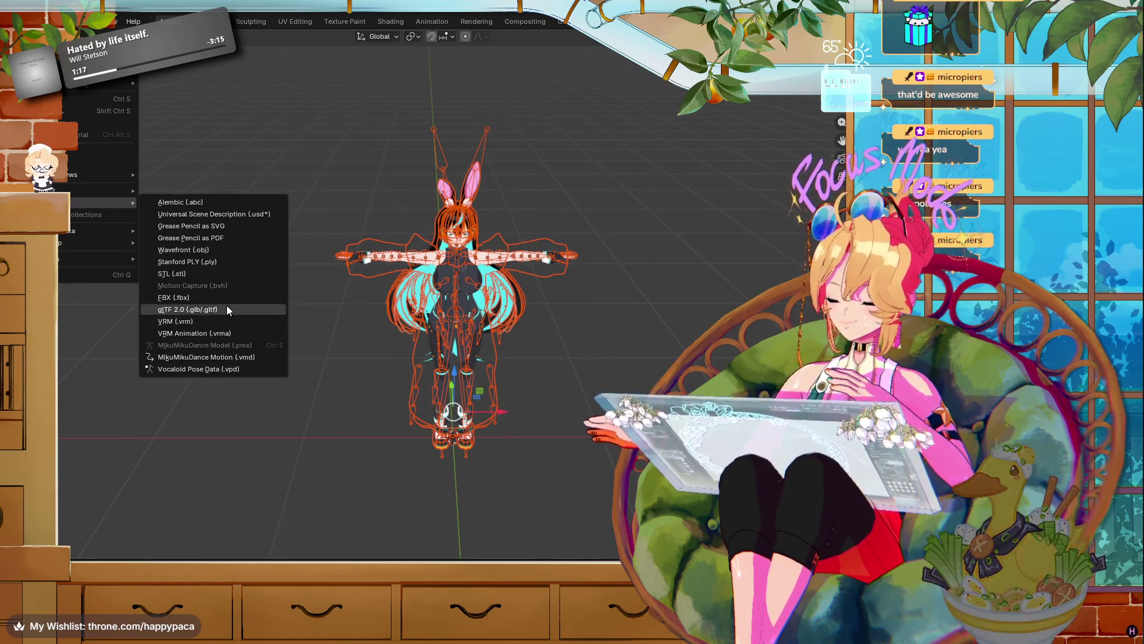
- Choose VRM export and navigate to the Desktop folder
click(280, 326)
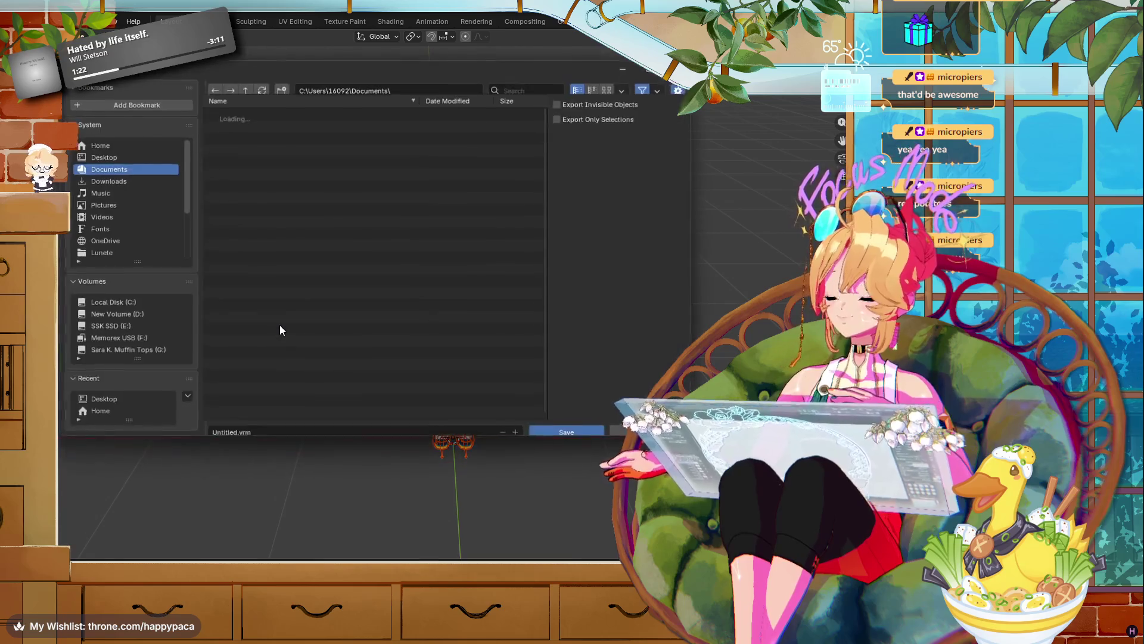
click(129, 149)
scroll(348, 387, down, 5)
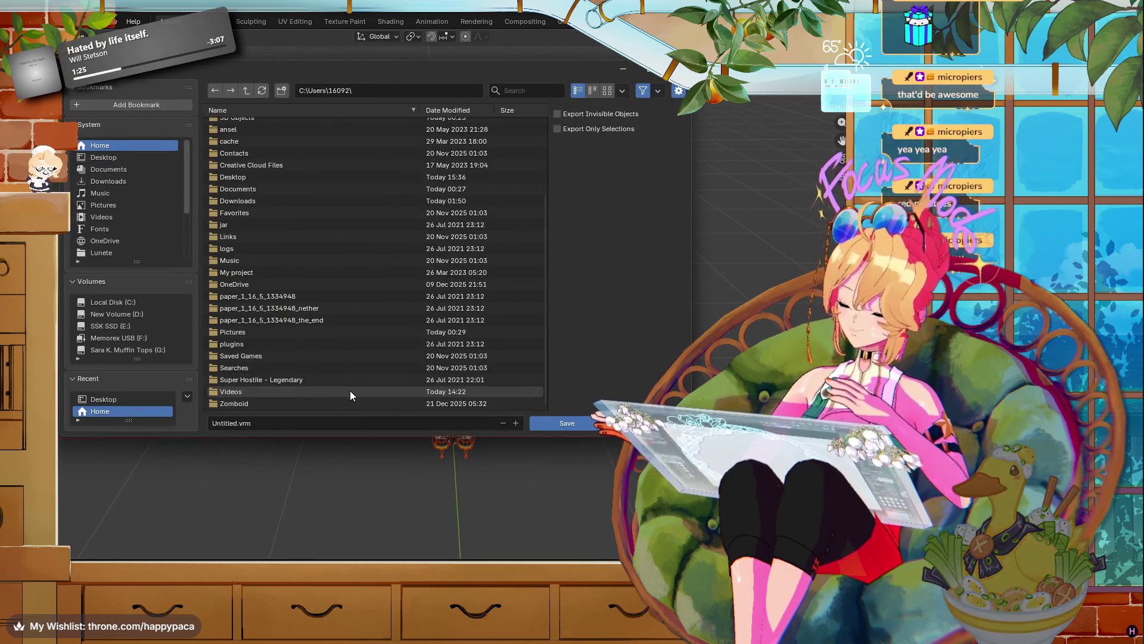
click(115, 157)
- Rename the output to Aya_Model_ARKITFIXED.vrm and export it
click(355, 423)
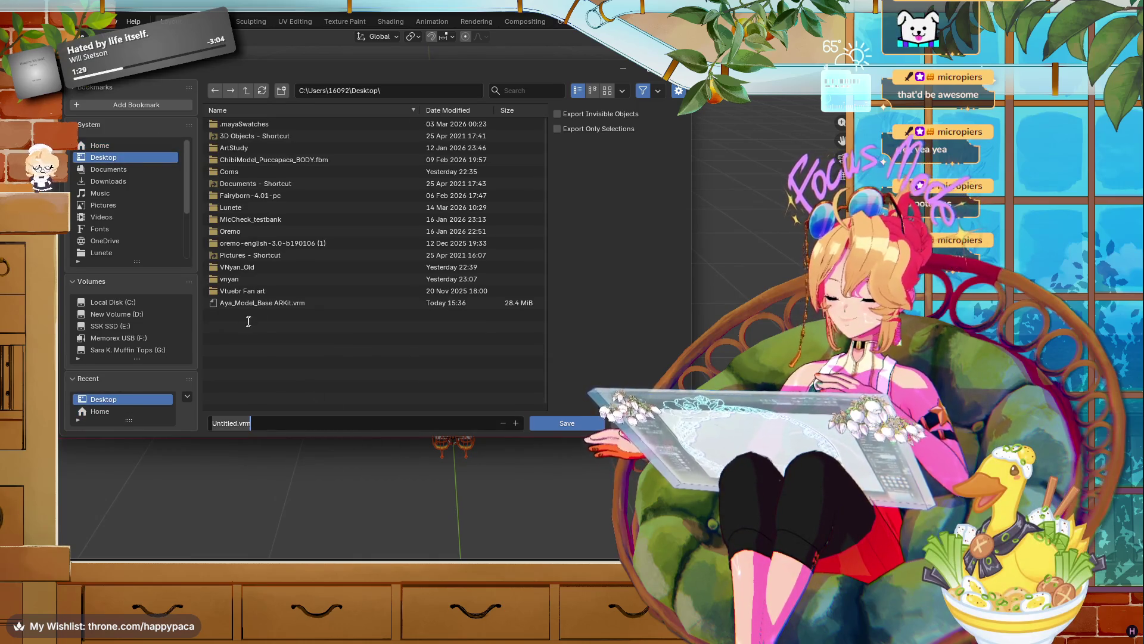
click(253, 302)
click(323, 428)
key(Left)
key(Left)
key(Left)
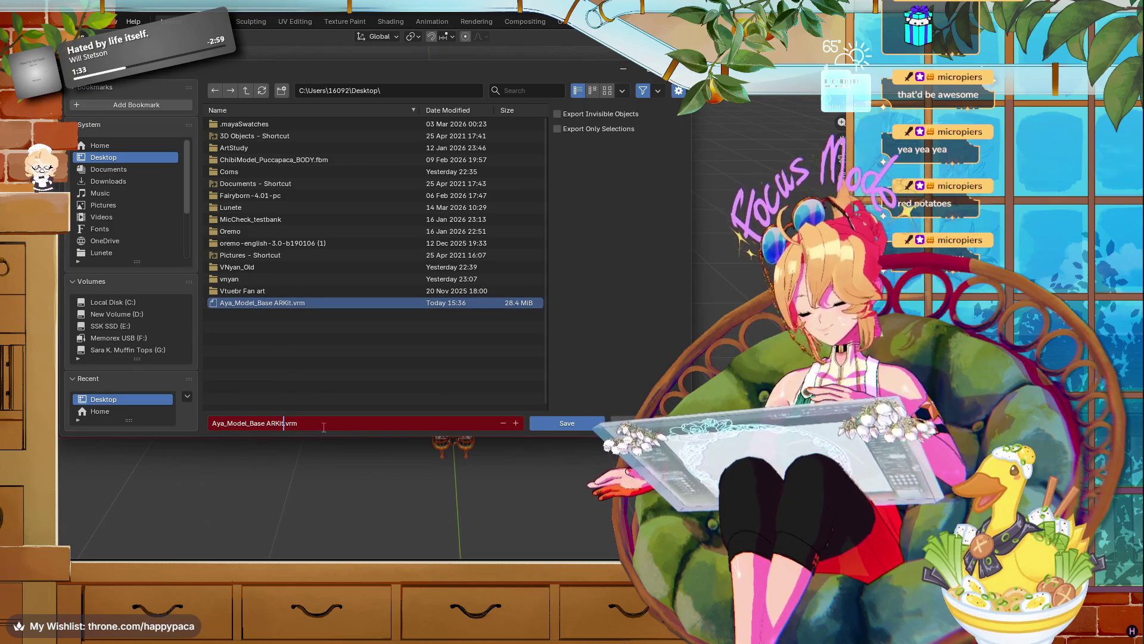
key(BackSpace)
key(BackSpace)
key(BackSpace)
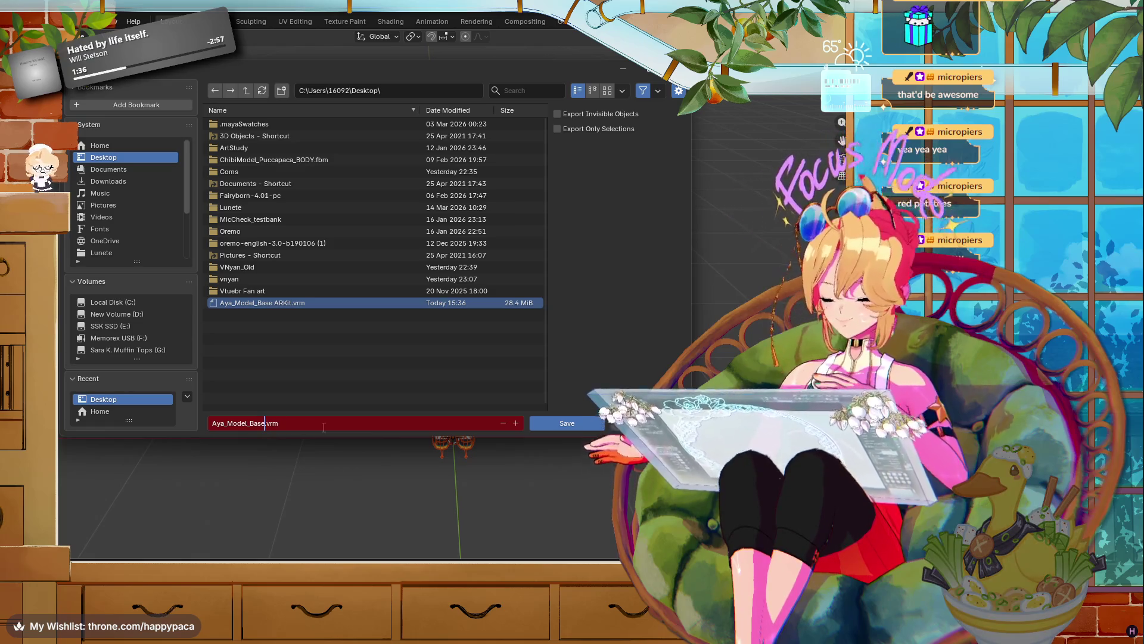
text(FIXZ)
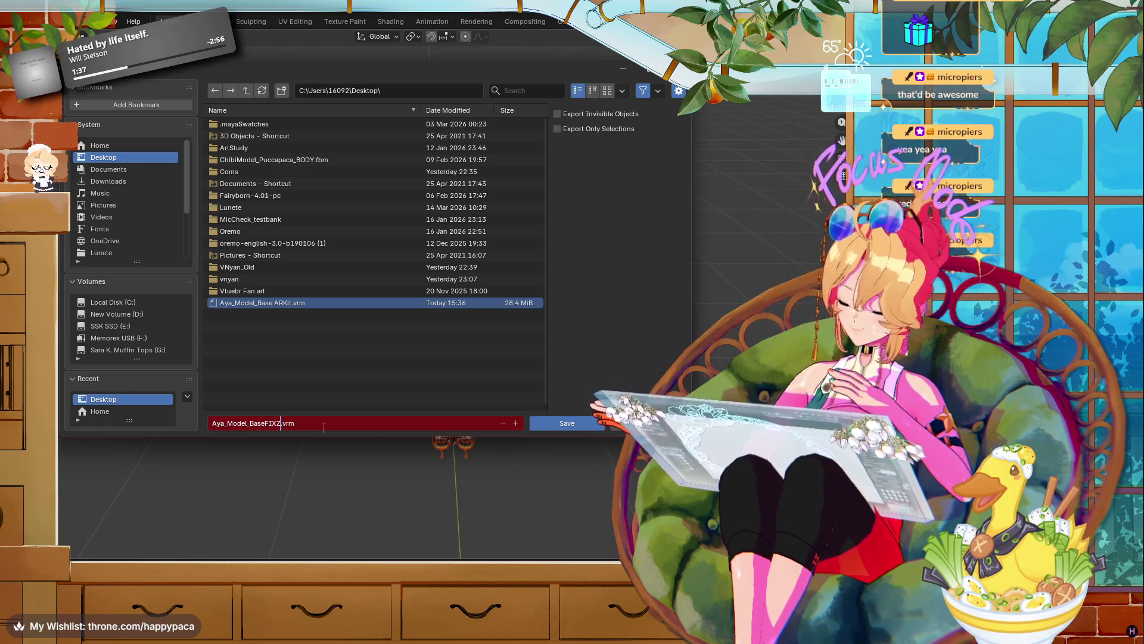
key(BackSpace)
key(BackSpace)
key(BackSpace)
text(AR)
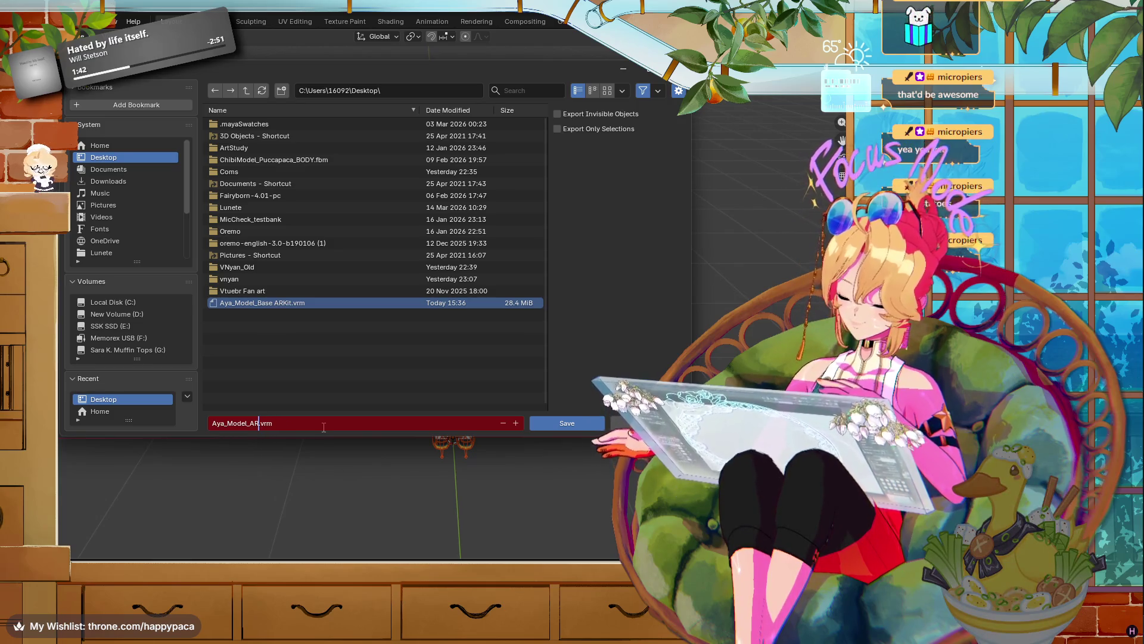
text(KITFIXED)
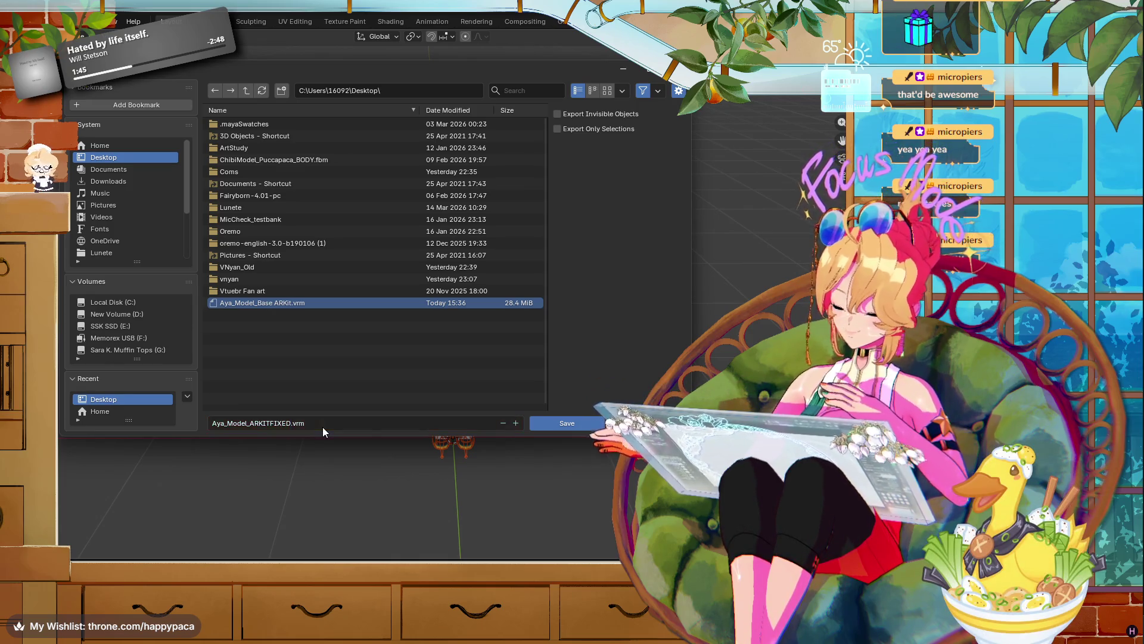
key(Return)
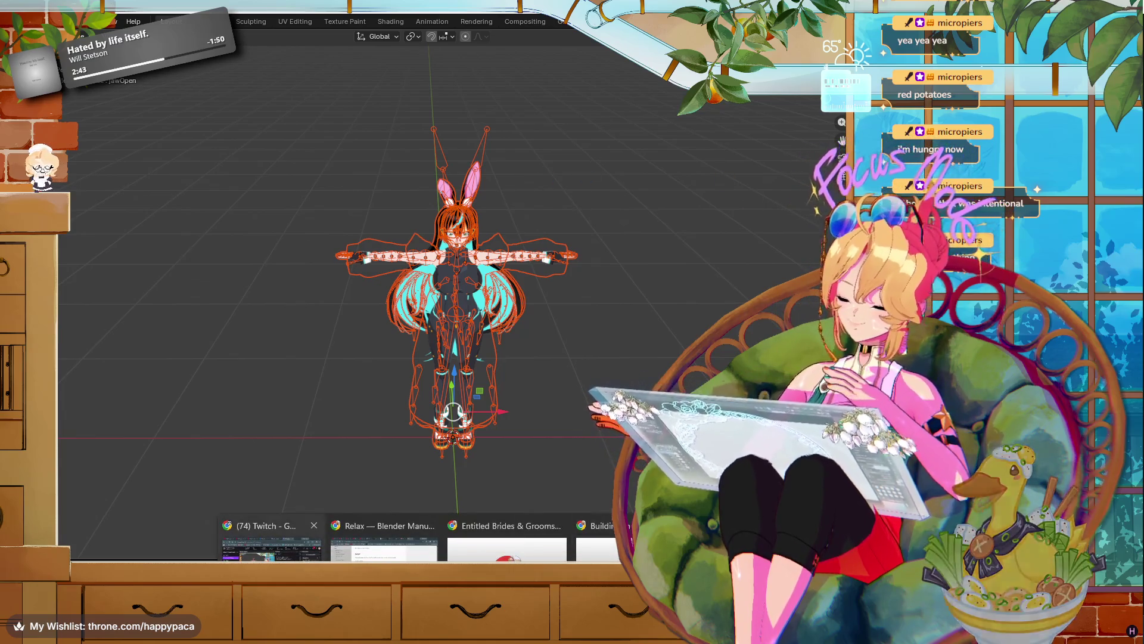
- View the Ecosia results on transferring vertex order in Chrome, then return to Blender
click(518, 533)
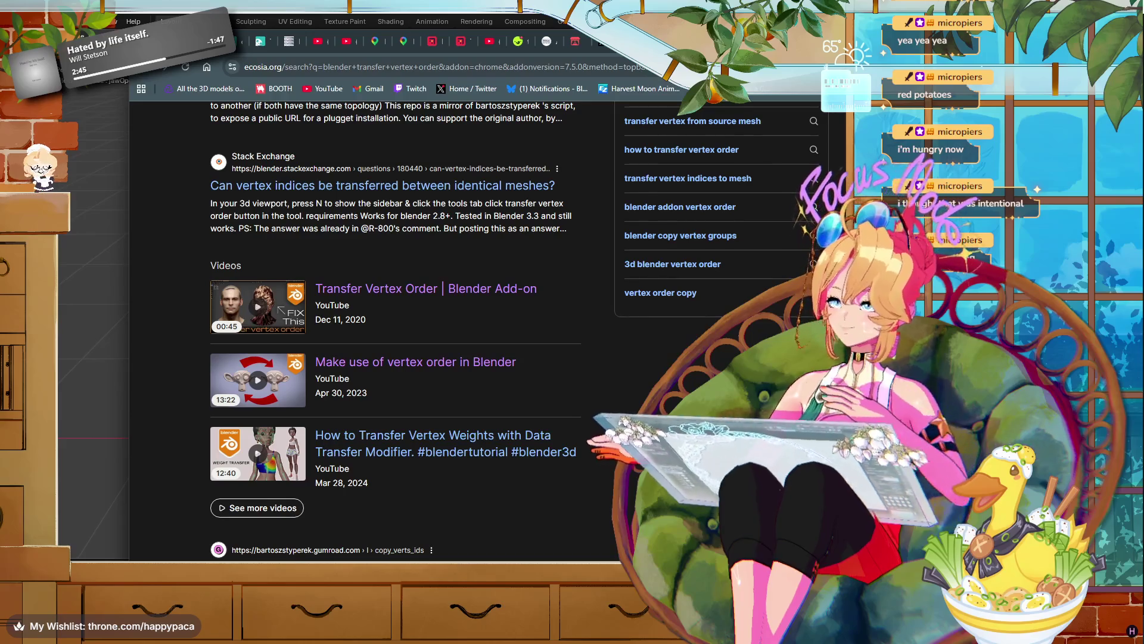
key(alt+Tab)
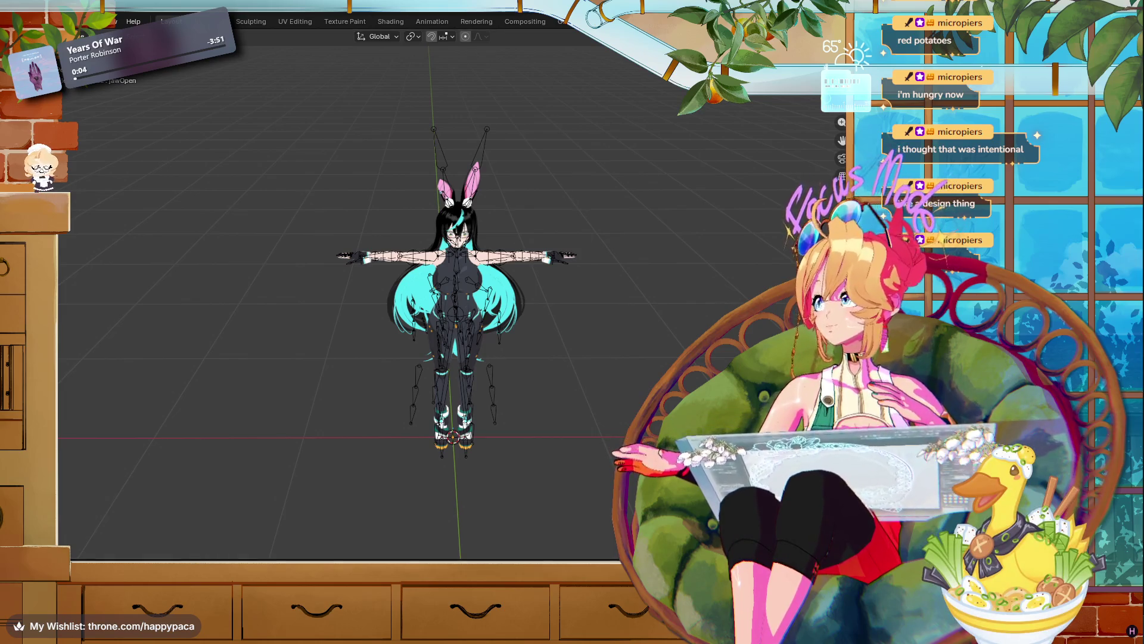
- Zoom in and orbit to a straight front view of the bunny avatar
scroll(572, 182, up, 5)
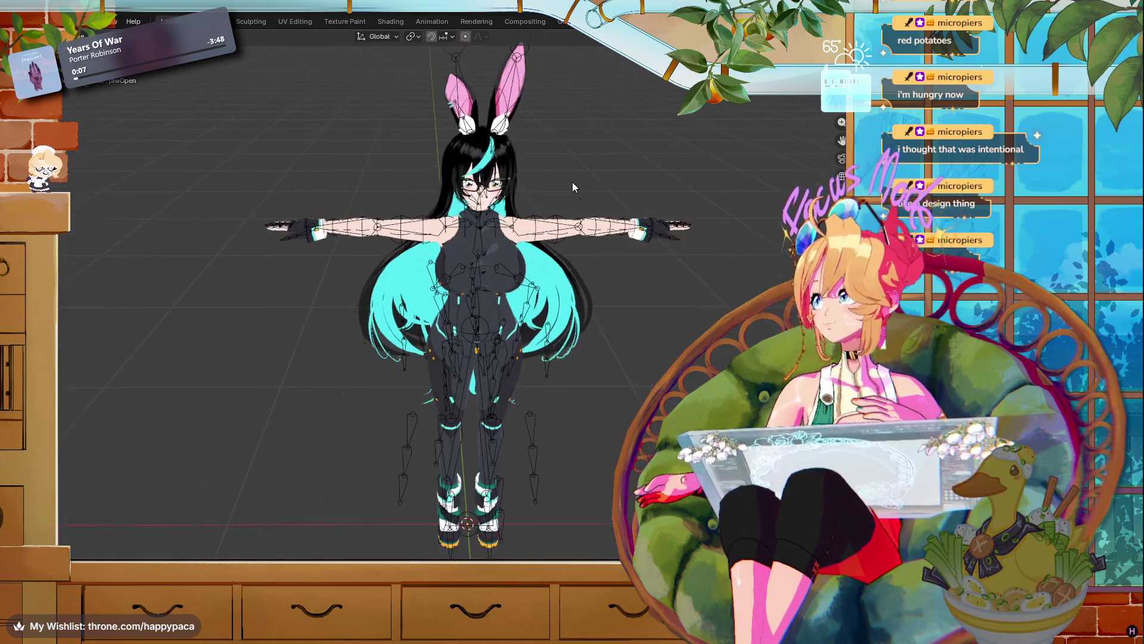
drag(591, 187, 592, 187)
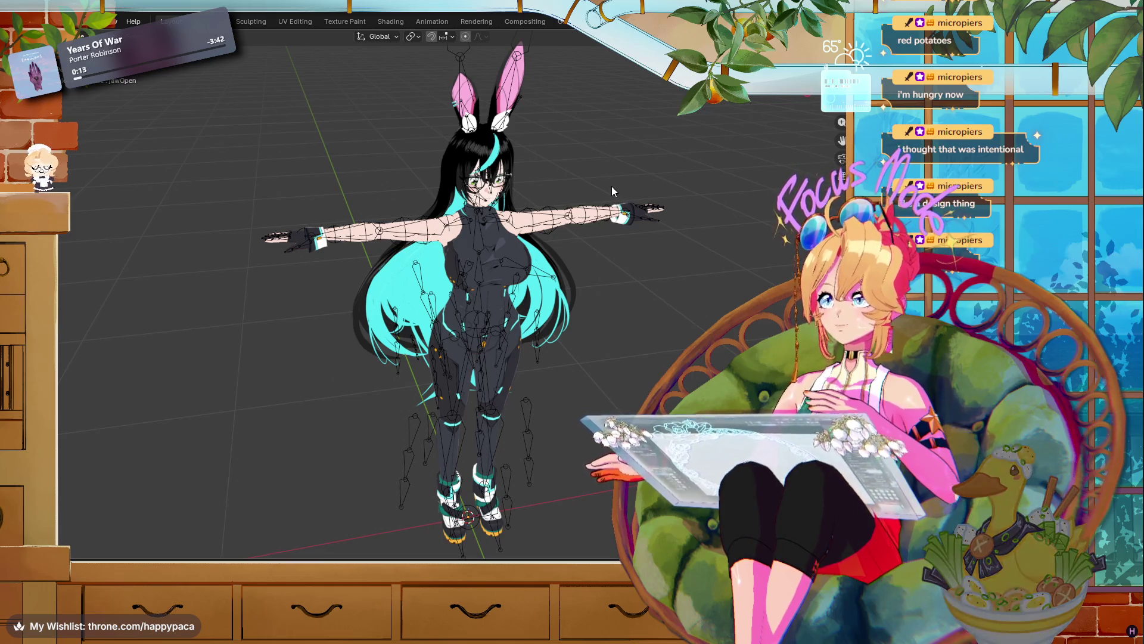
mouse_move(612, 186)
mouse_down()
mouse_move(574, 184)
mouse_move(584, 182)
mouse_up()
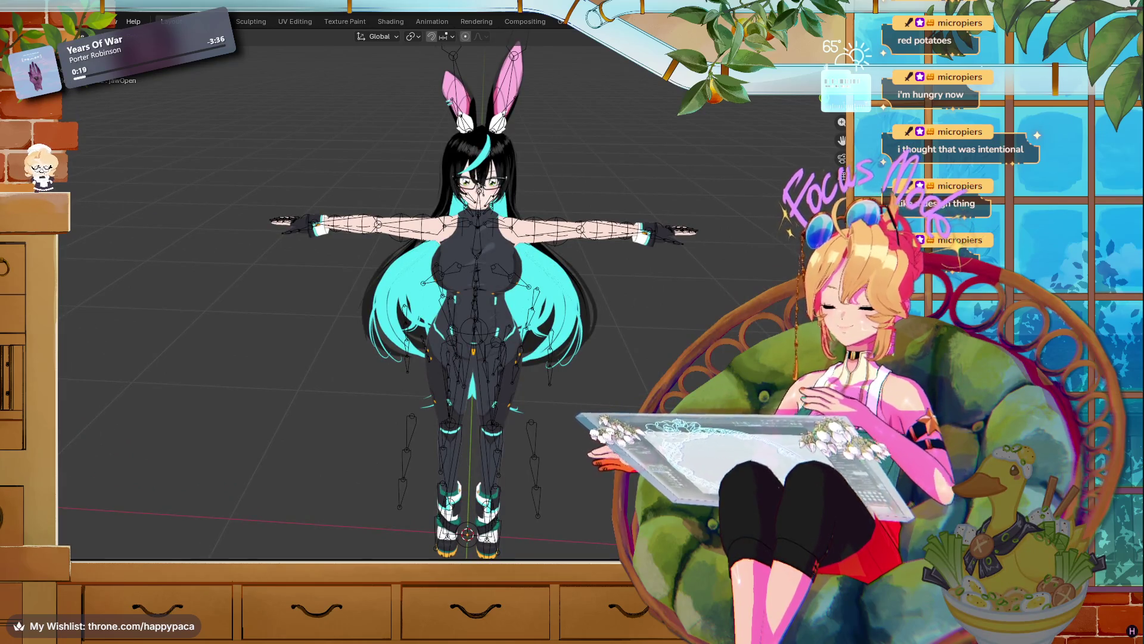
key(alt+Tab)
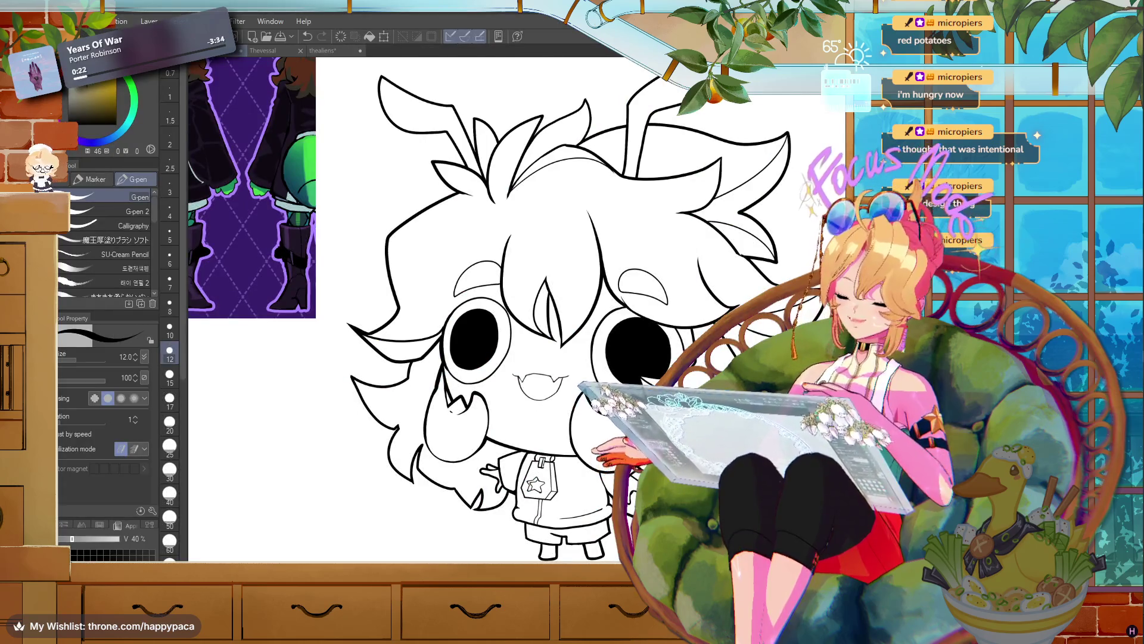
key(alt+Tab)
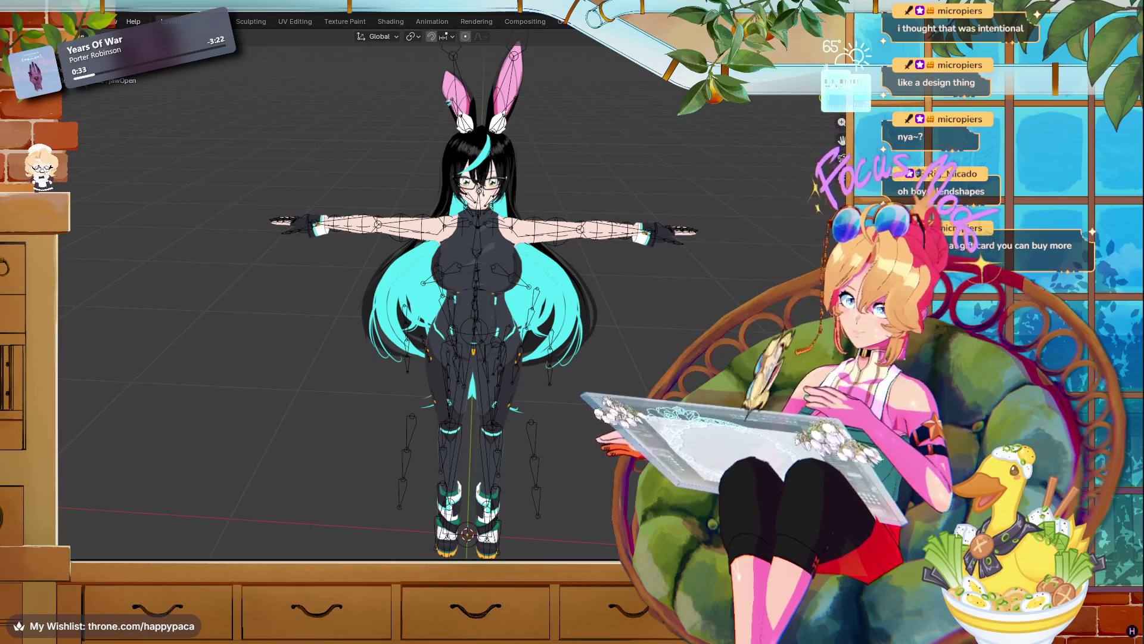
- Quit Blender without saving the untitled scene and relaunch it via Start search 'blen'
key(ctrl+q)
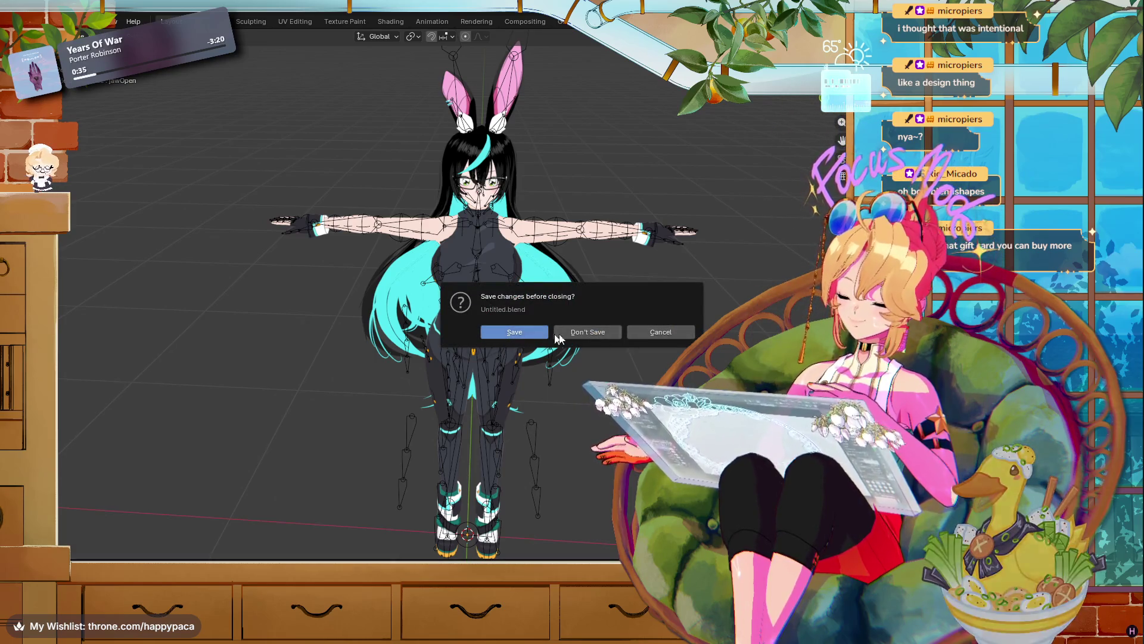
click(575, 334)
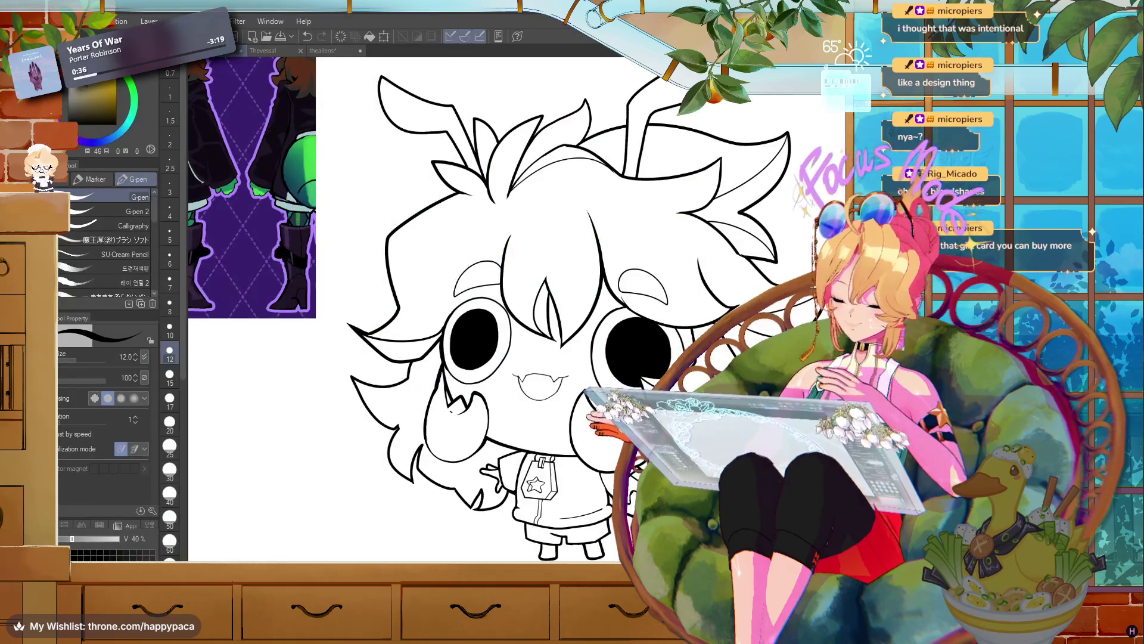
key(super)
text(blen)
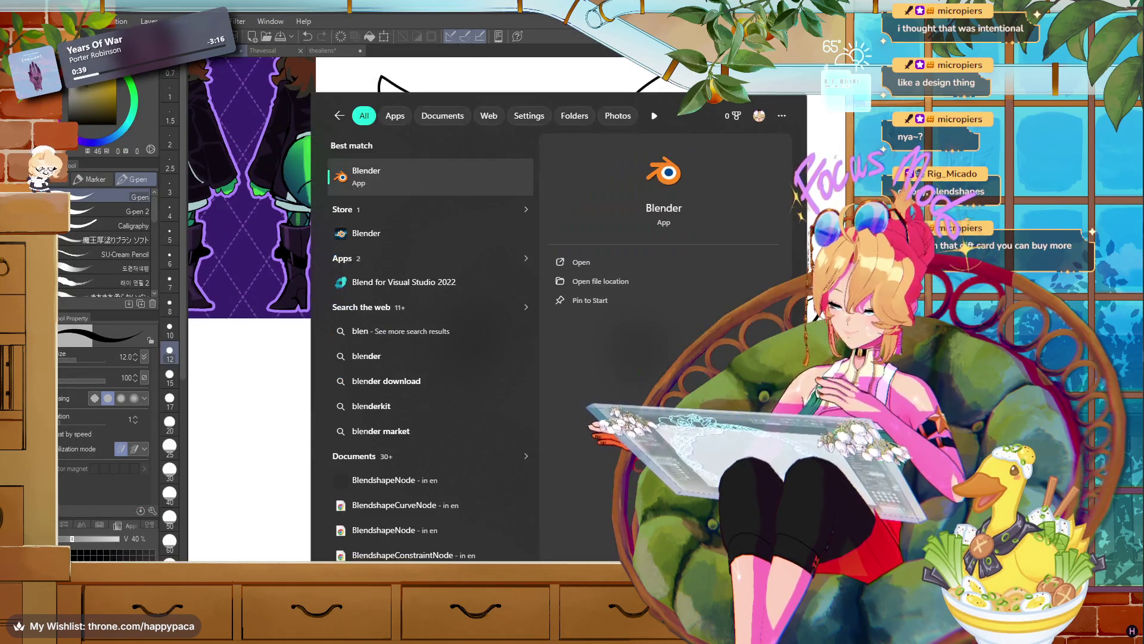
key(Return)
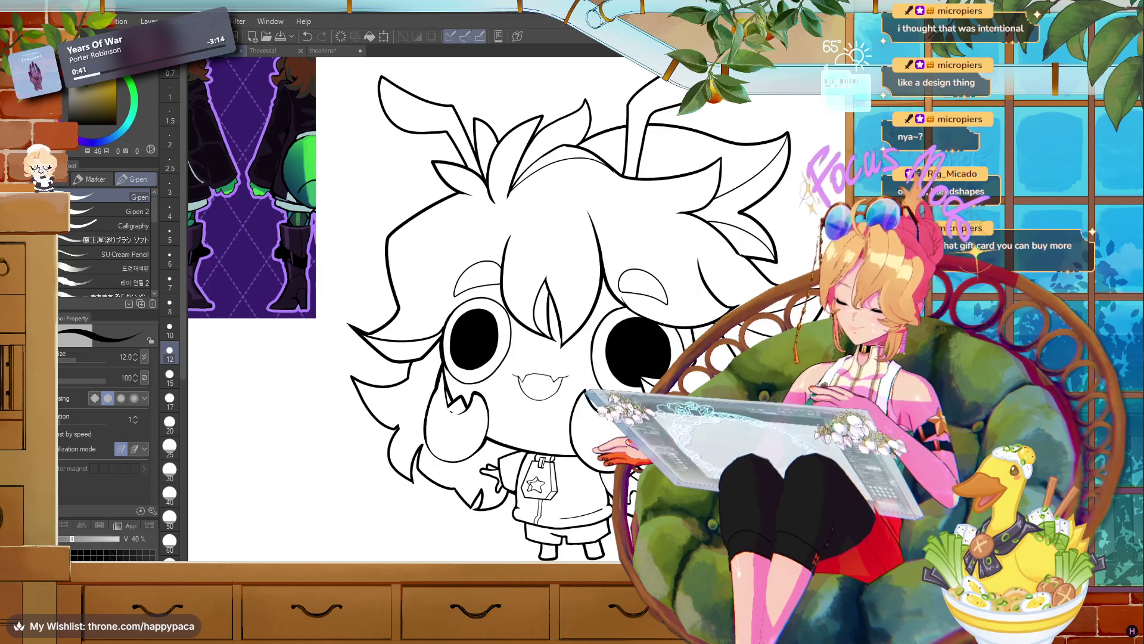
- Show the Desktop folder in the file browser and launch Unity Hub
key(alt+Tab)
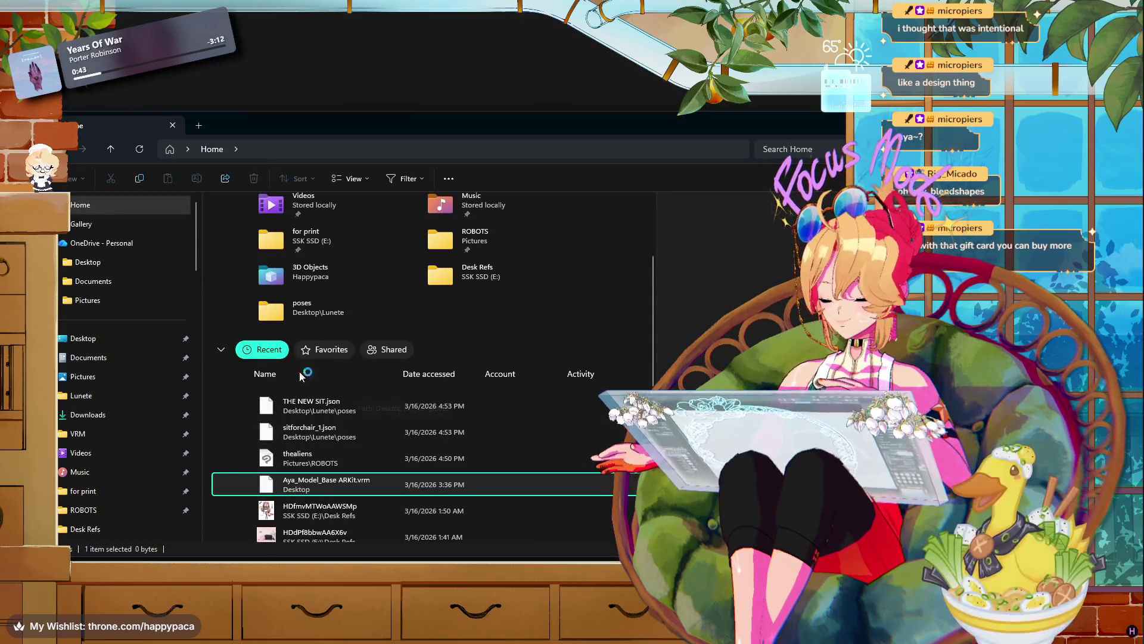
click(83, 338)
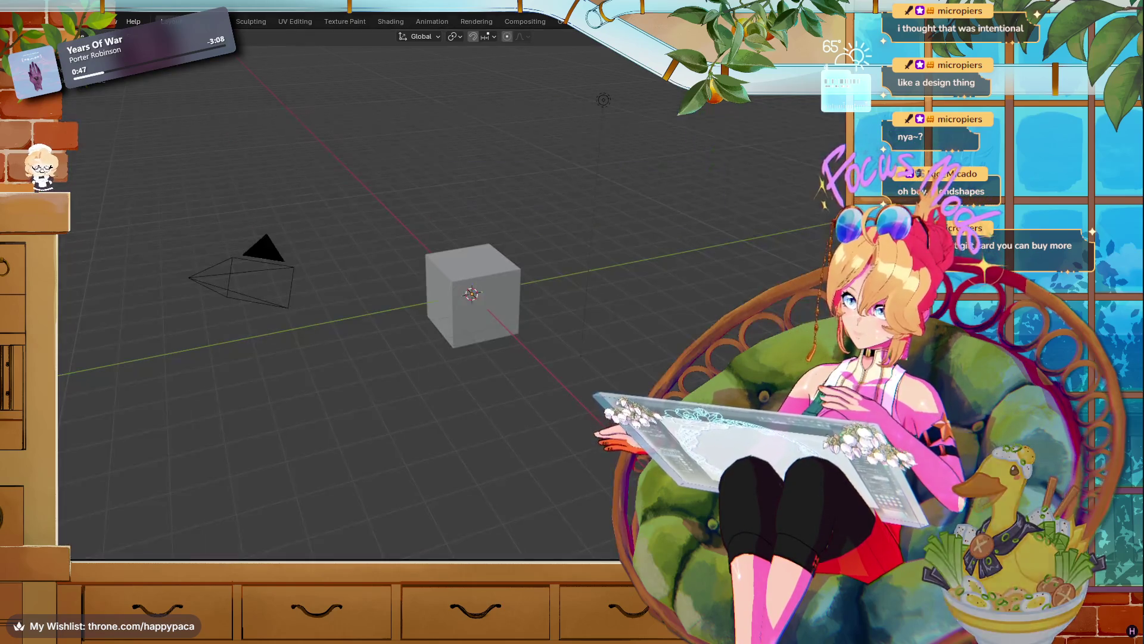
key(alt+Tab)
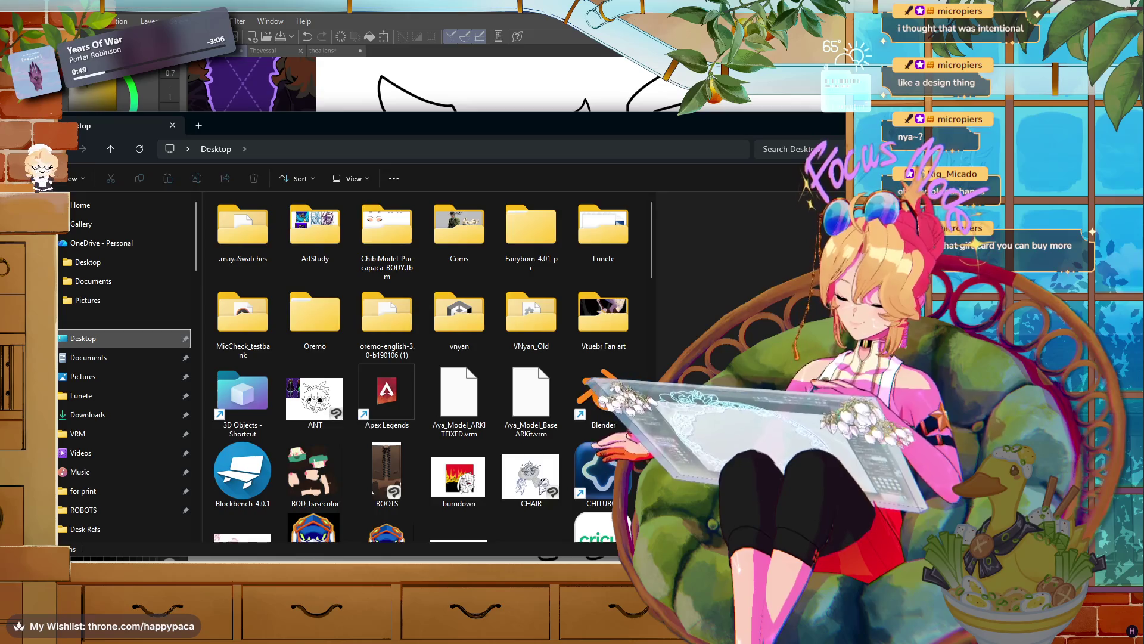
key(super)
text(unity hub)
key(Return)
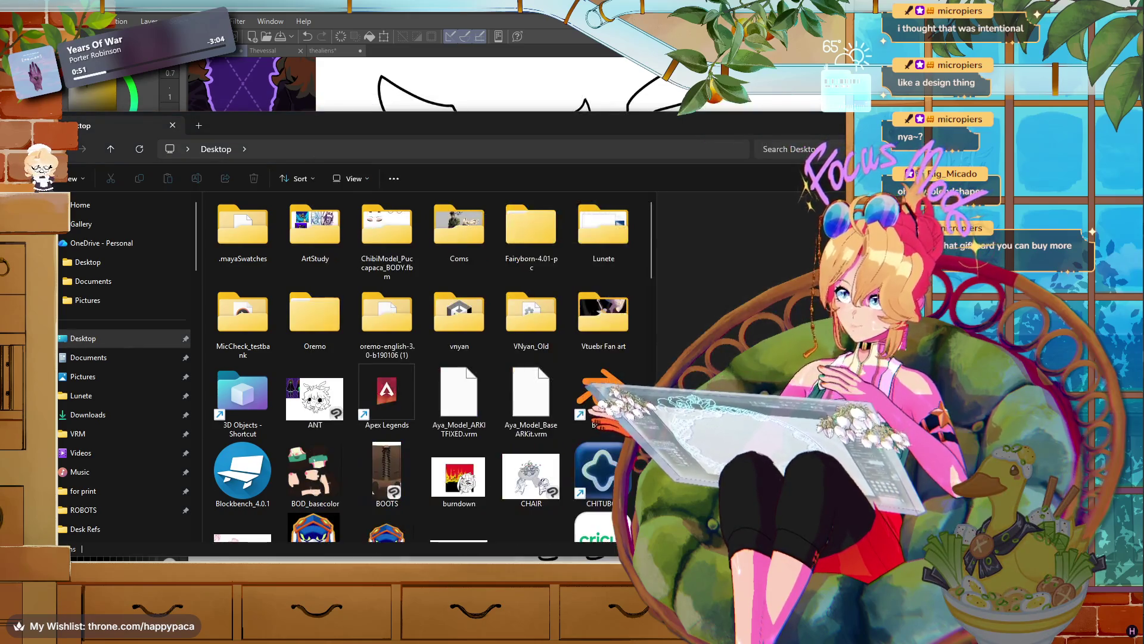
key(alt+Tab)
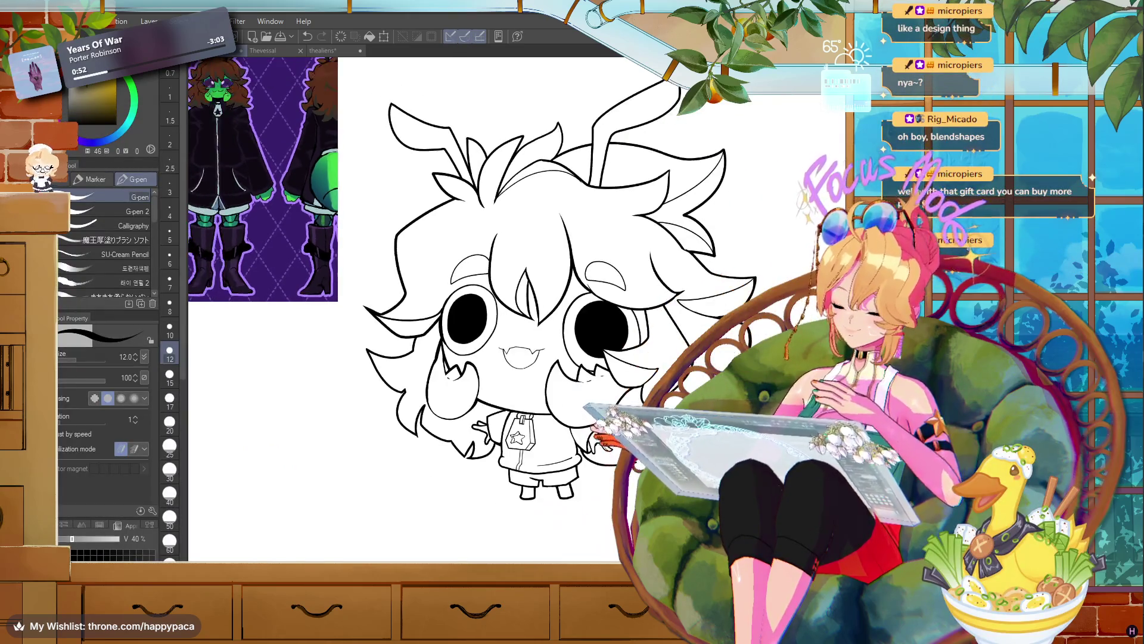
- Pick a green drawing colour and lasso a selection around the chibi character
scroll(516, 310, up, 1)
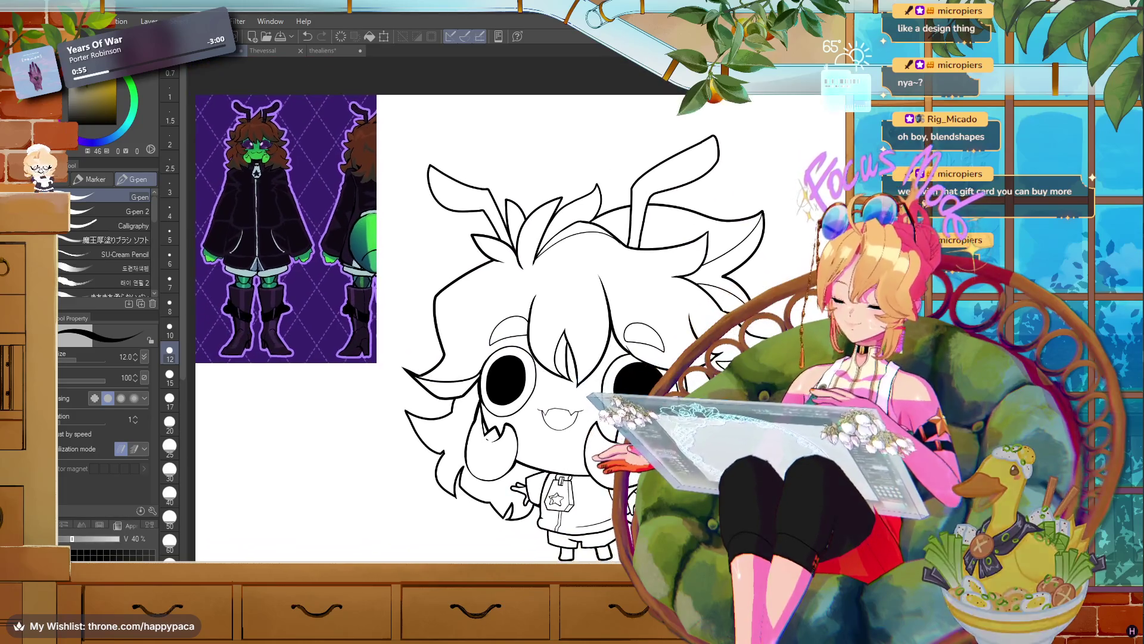
alt+click(257, 152)
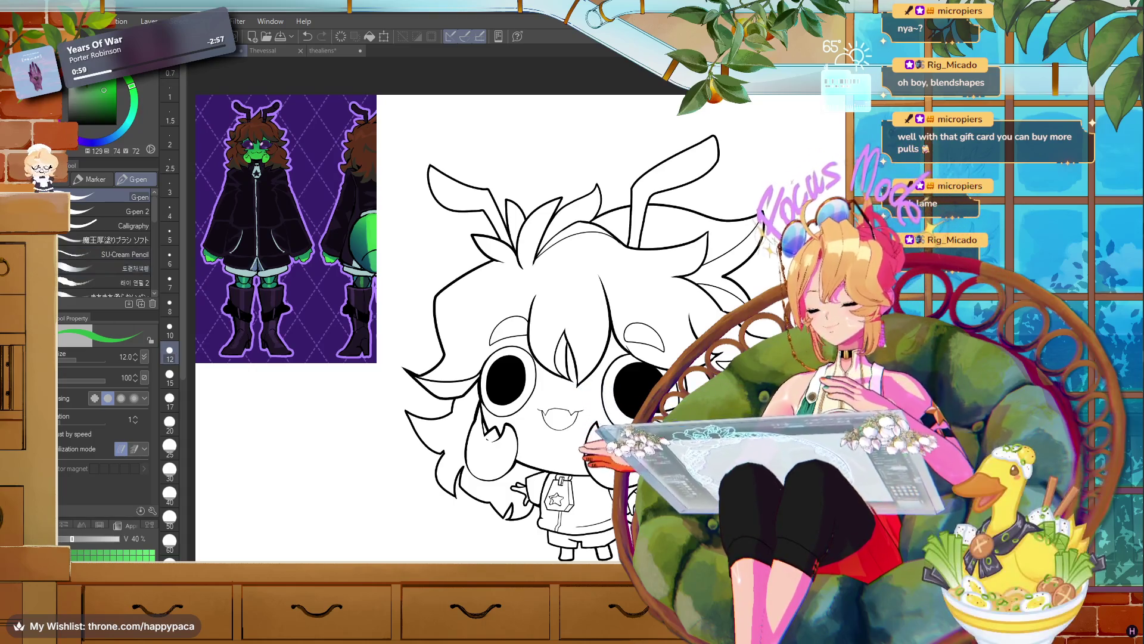
scroll(687, 404, down, 1)
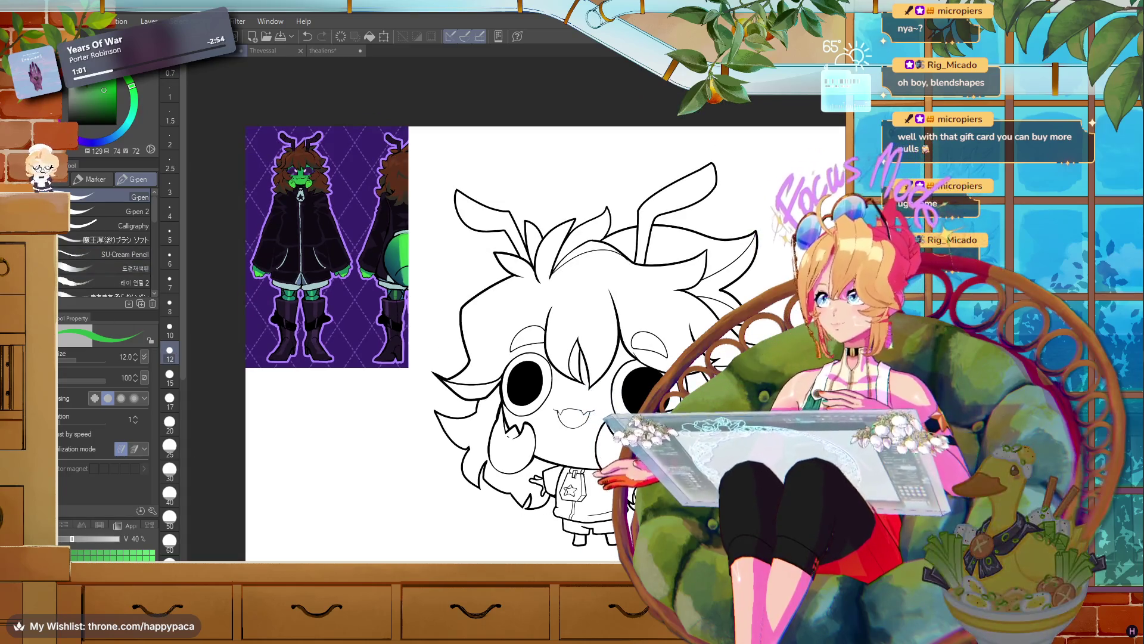
key(m)
mouse_move(462, 165)
mouse_down()
mouse_move(420, 259)
mouse_move(415, 486)
mouse_move(554, 560)
mouse_up()
drag(539, 82, 522, 82)
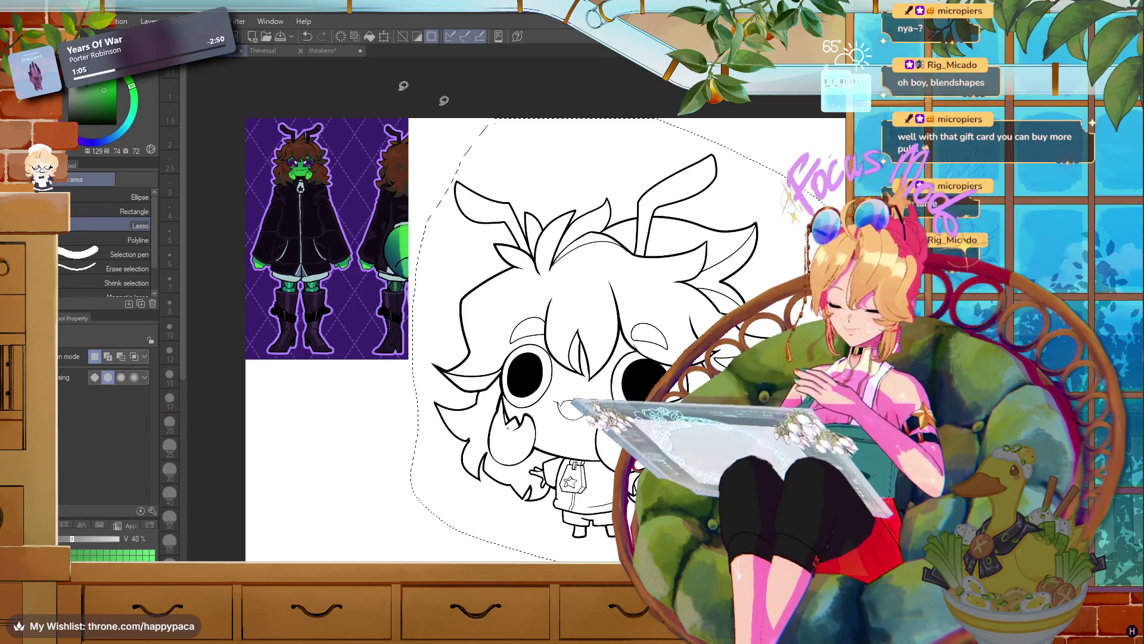
- Auto-select the region bounded by the character's outline and inspect the result
key(w)
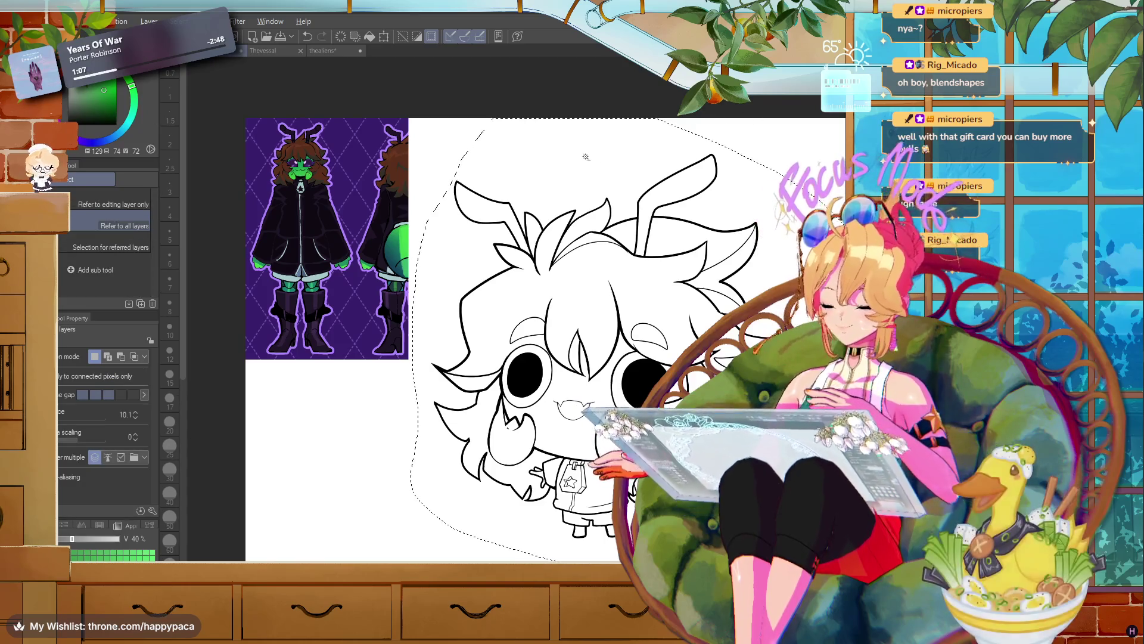
click(602, 160)
scroll(601, 160, down, 2)
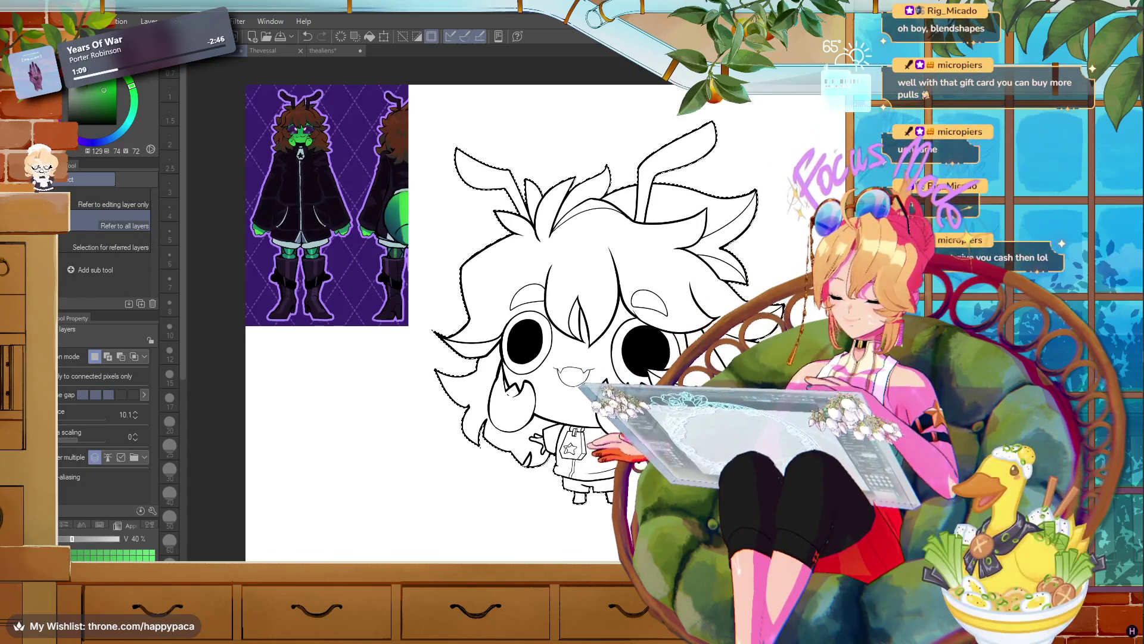
scroll(651, 474, up, 1)
scroll(652, 474, up, 1)
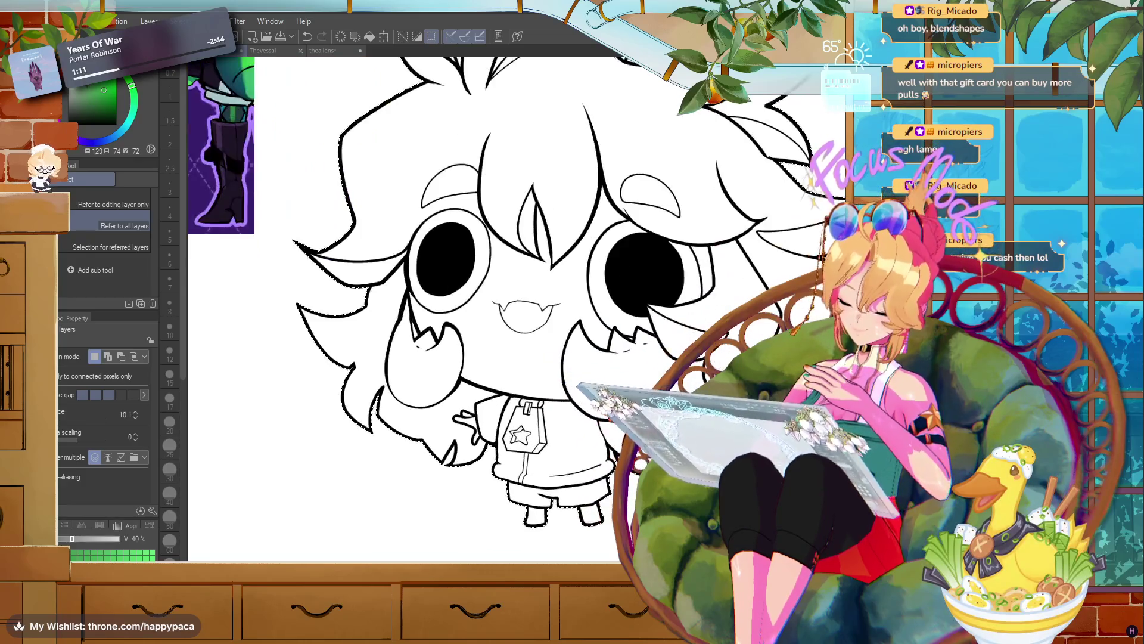
scroll(465, 310, up, 1)
scroll(465, 310, up, 1)
scroll(465, 310, down, 1)
scroll(465, 310, down, 2)
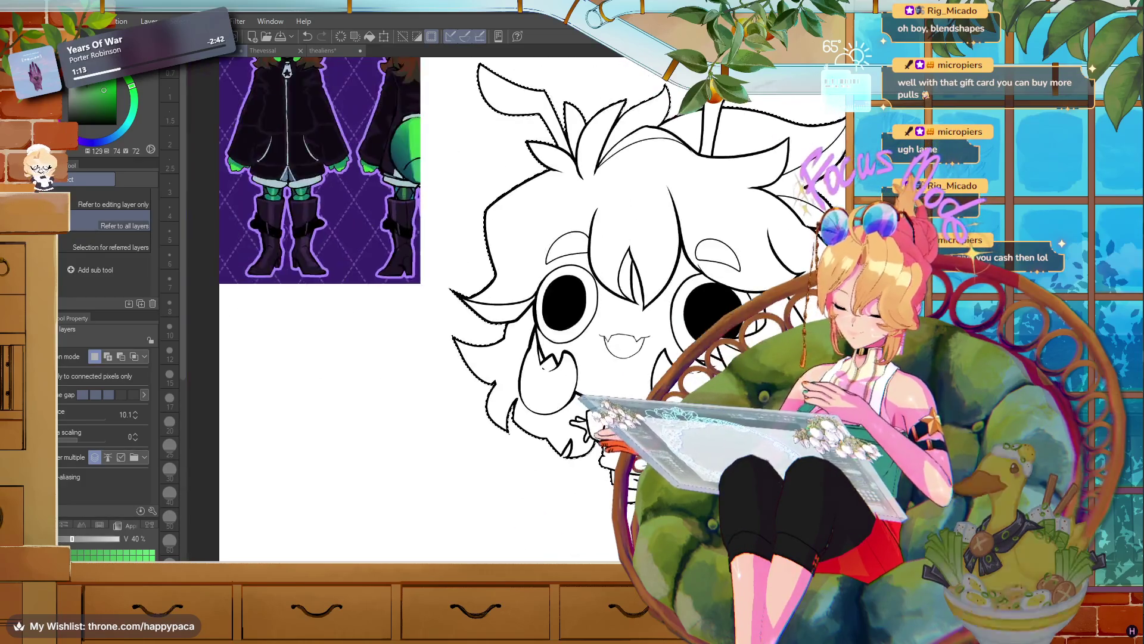
scroll(580, 195, up, 5)
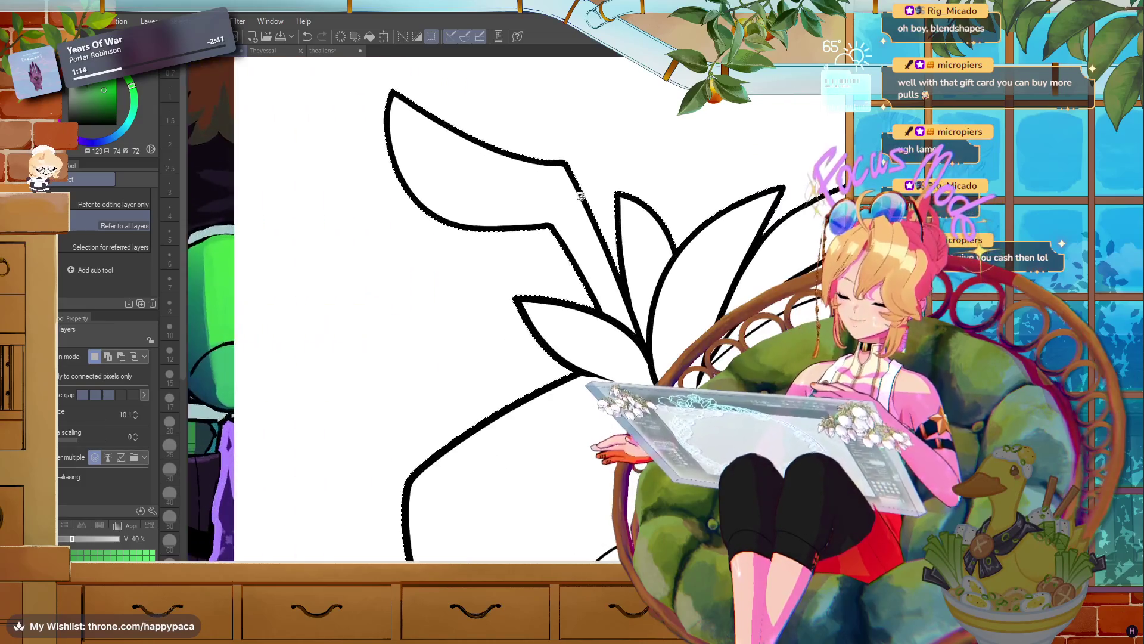
scroll(580, 195, up, 2)
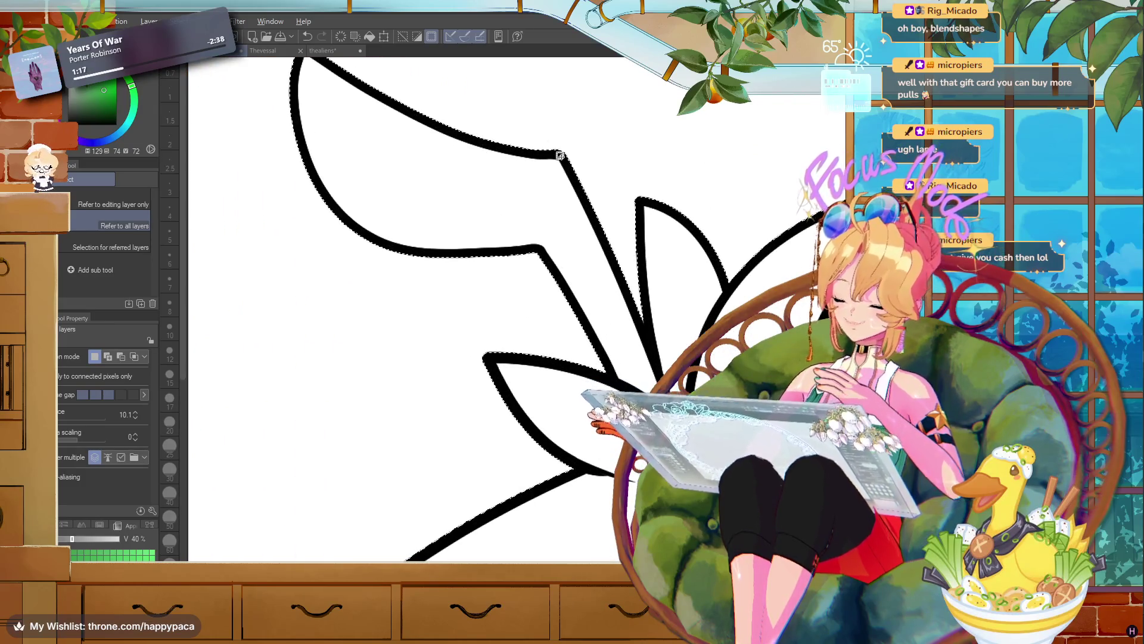
scroll(326, 239, up, 5)
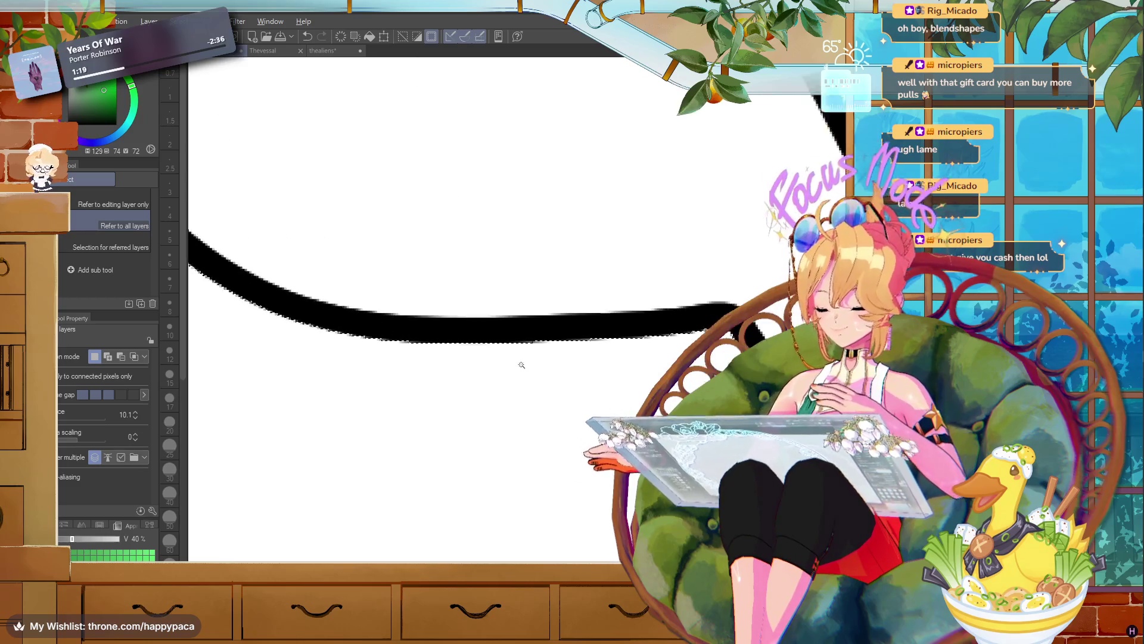
scroll(522, 363, down, 4)
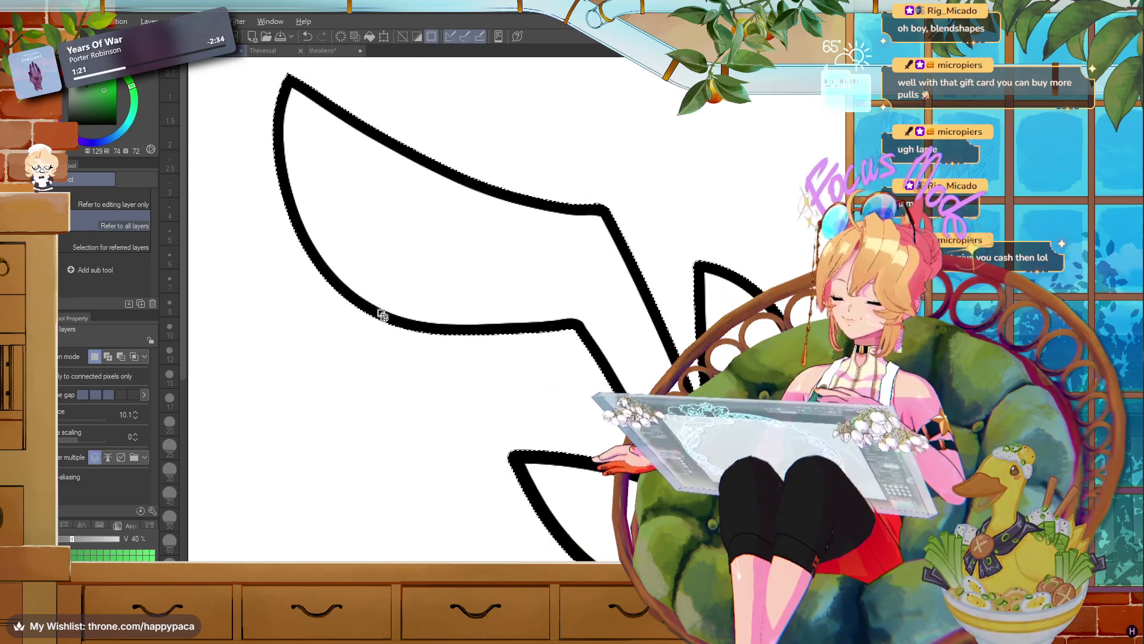
- Clear the selection, then auto-select the blank area using all layers, tolerance 13.7, area scaling 4
click(405, 36)
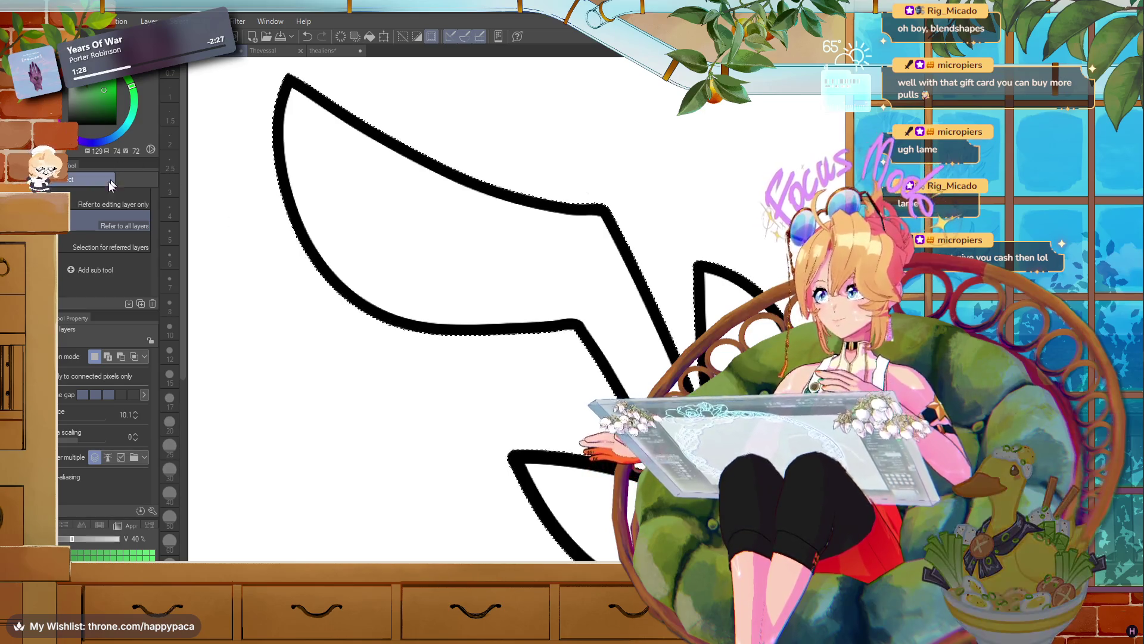
click(403, 36)
click(84, 227)
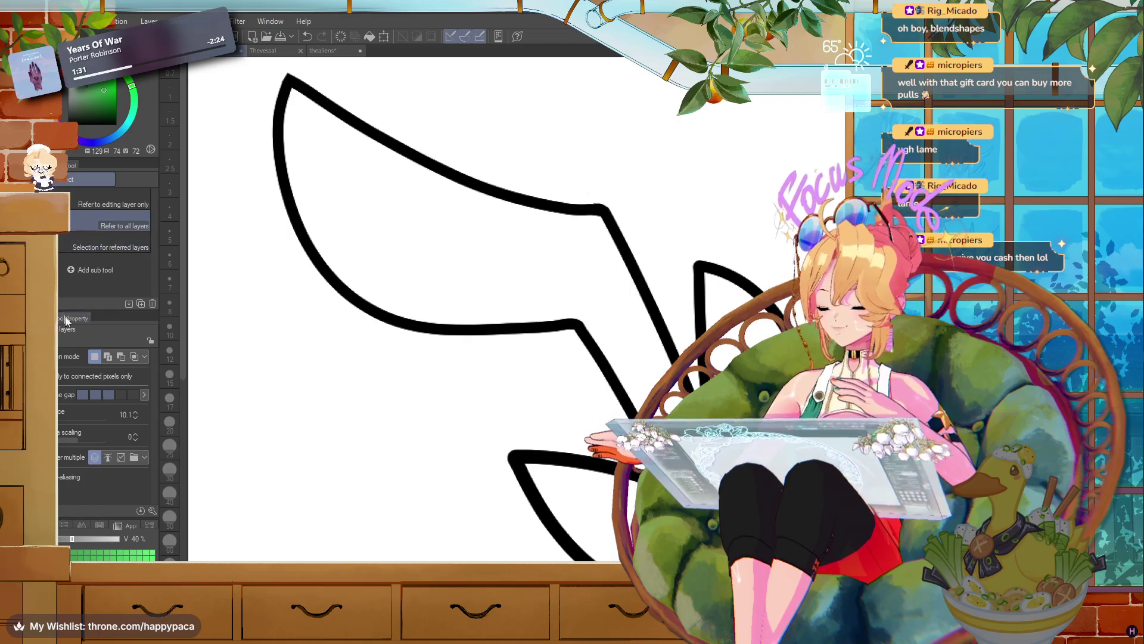
drag(59, 421, 63, 420)
click(520, 116)
key(ctrl+z)
drag(59, 438, 82, 437)
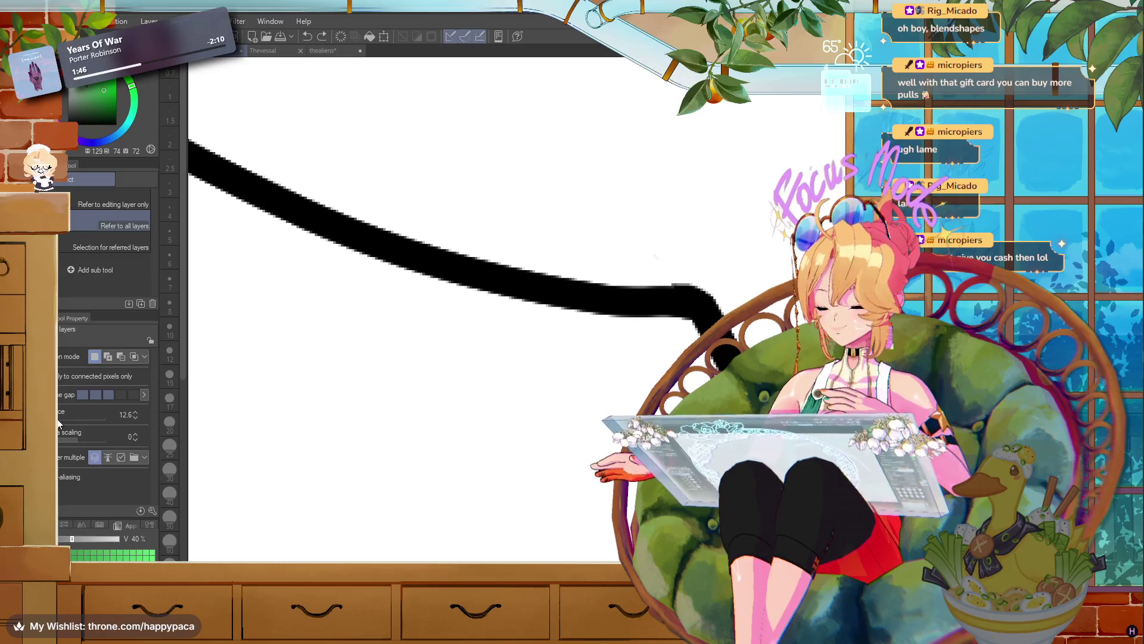
click(483, 193)
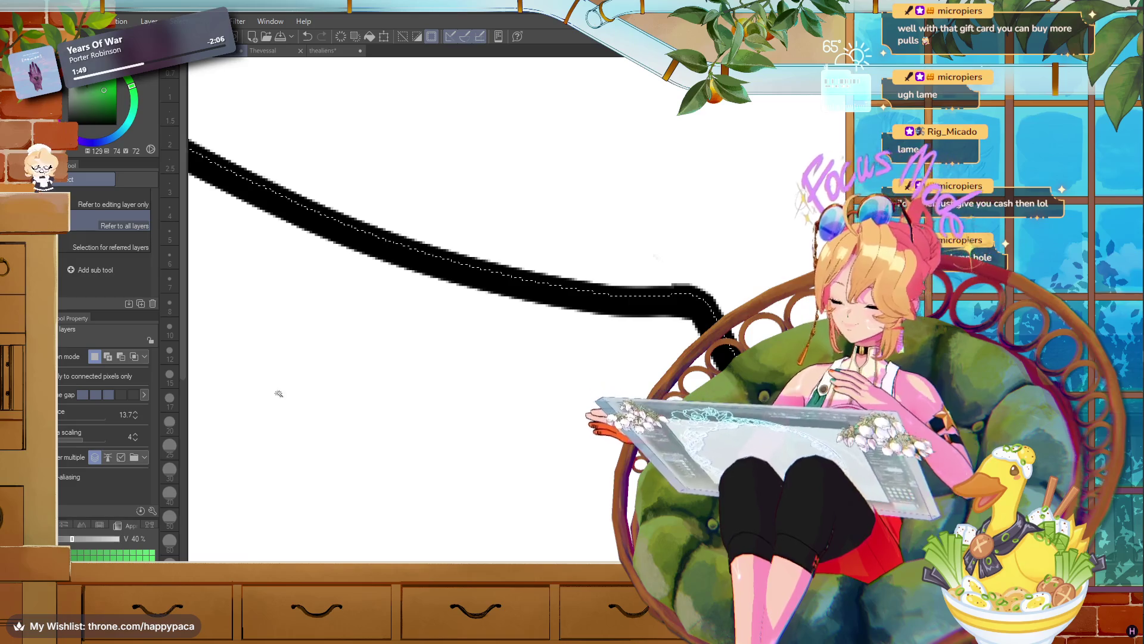
scroll(279, 394, down, 6)
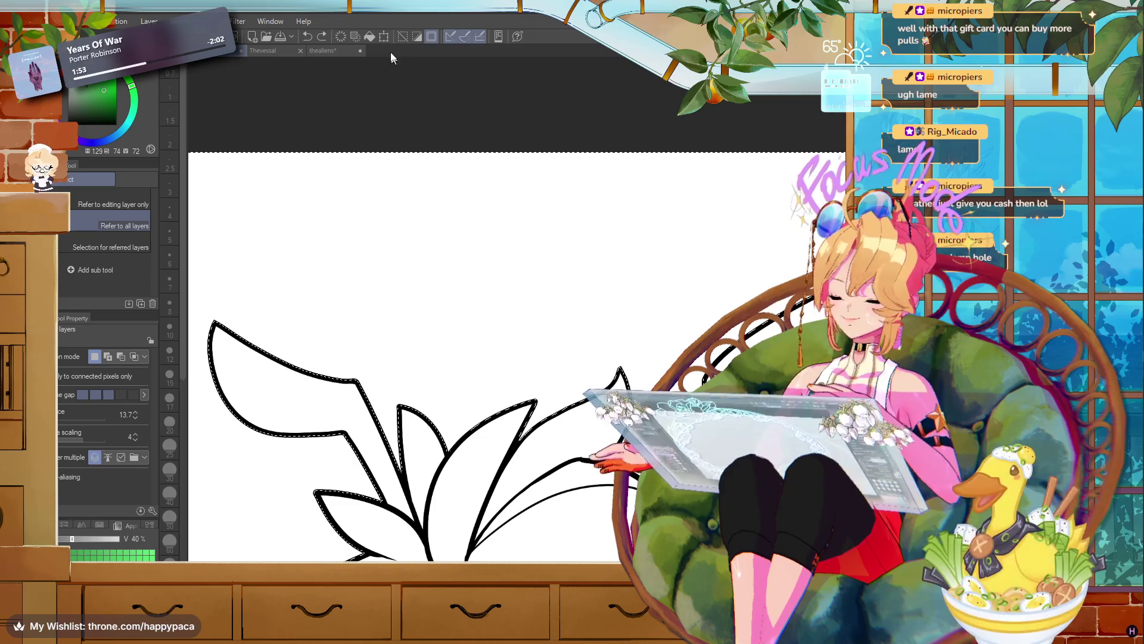
click(418, 37)
scroll(658, 392, down, 3)
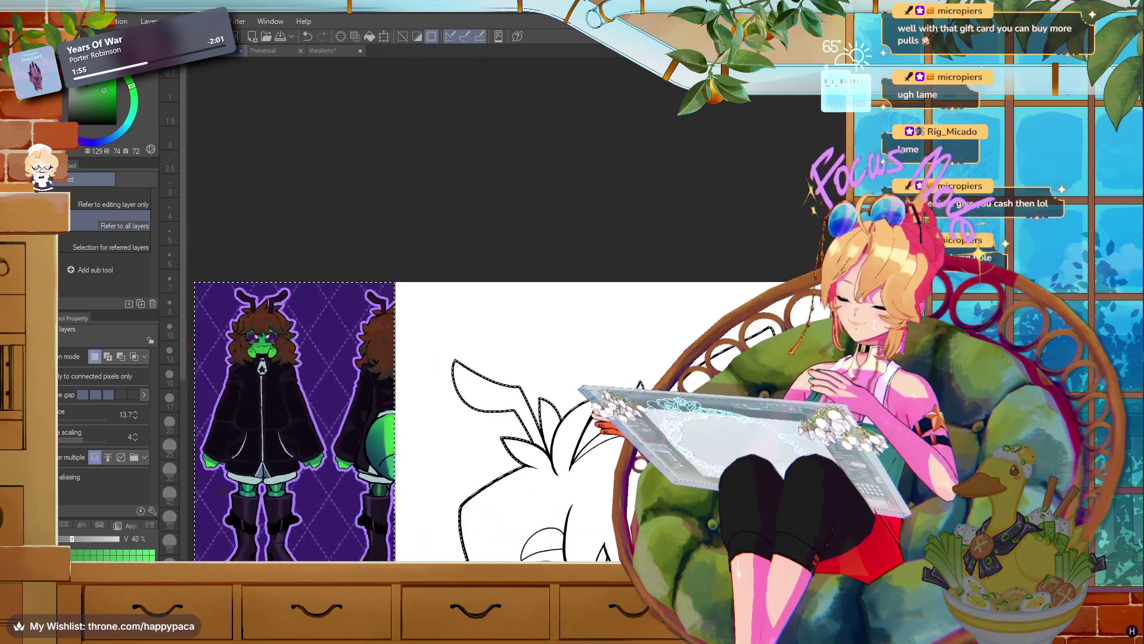
- Trace a freehand lasso selection around the chibi's head outline
scroll(655, 393, down, 3)
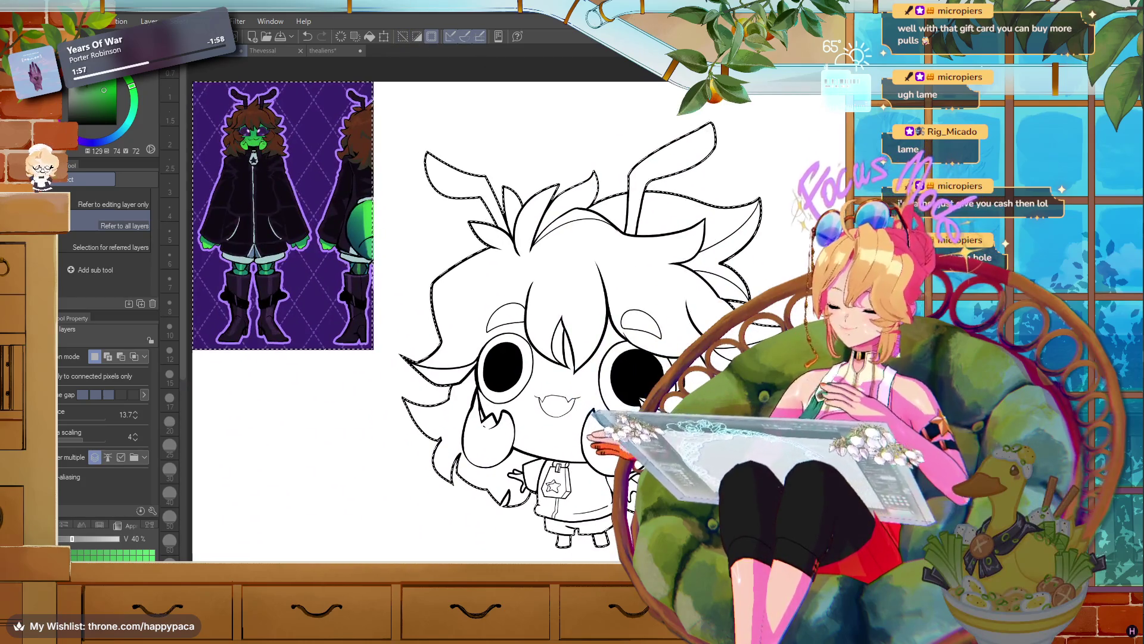
key(m)
scroll(403, 186, down, 1)
mouse_move(306, 424)
mouse_down()
mouse_move(292, 120)
mouse_move(449, 83)
mouse_up()
drag(491, 320, 490, 320)
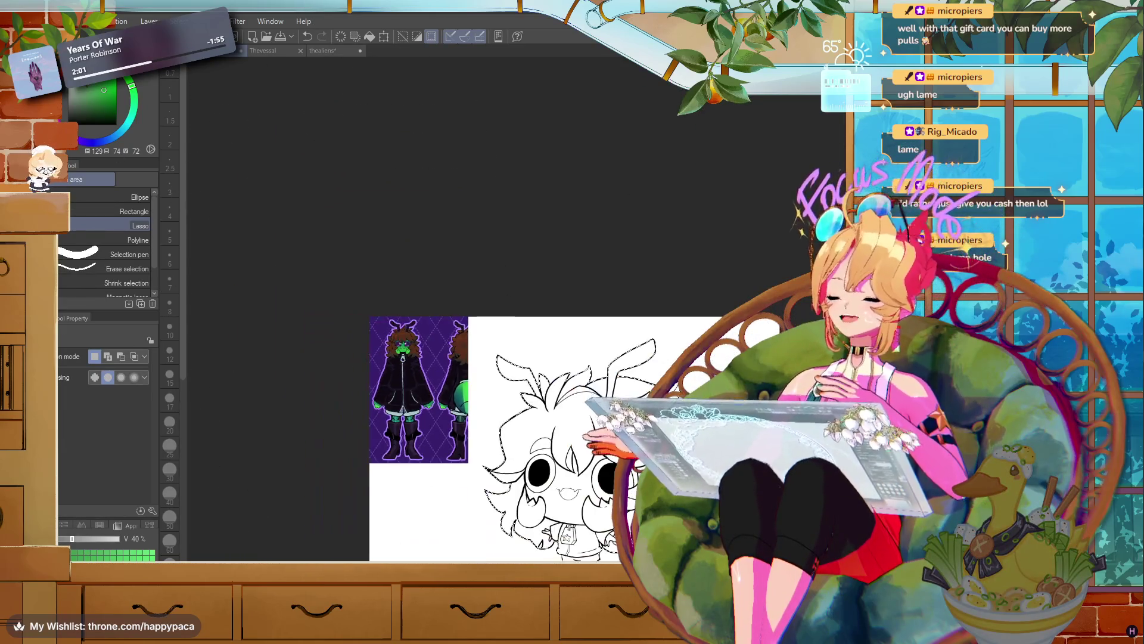
scroll(440, 420, up, 3)
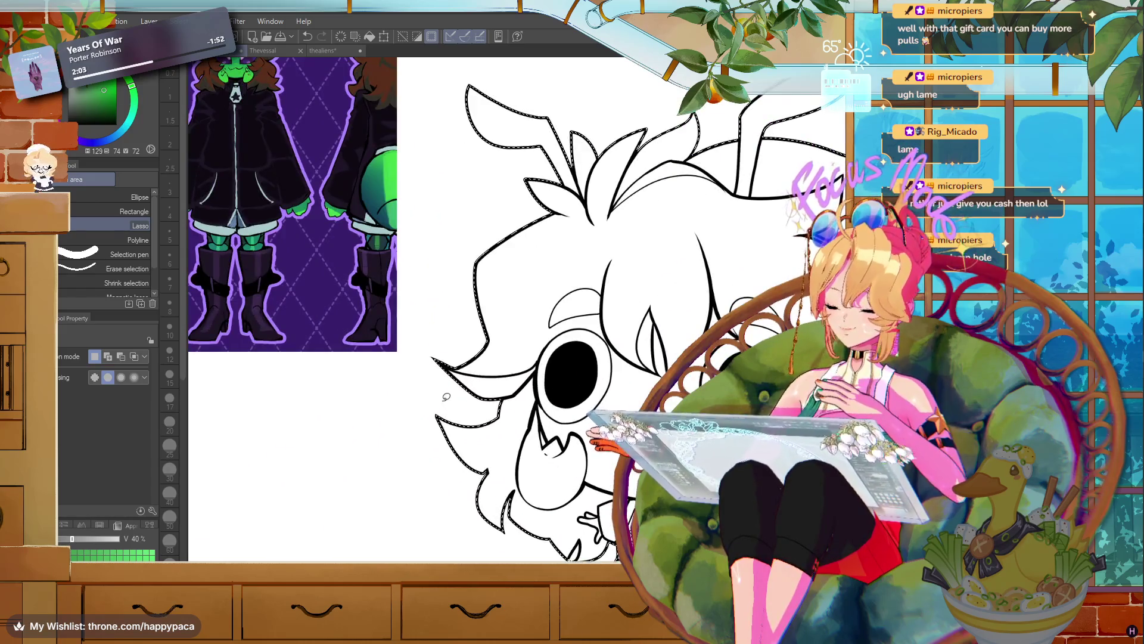
scroll(446, 396, down, 1)
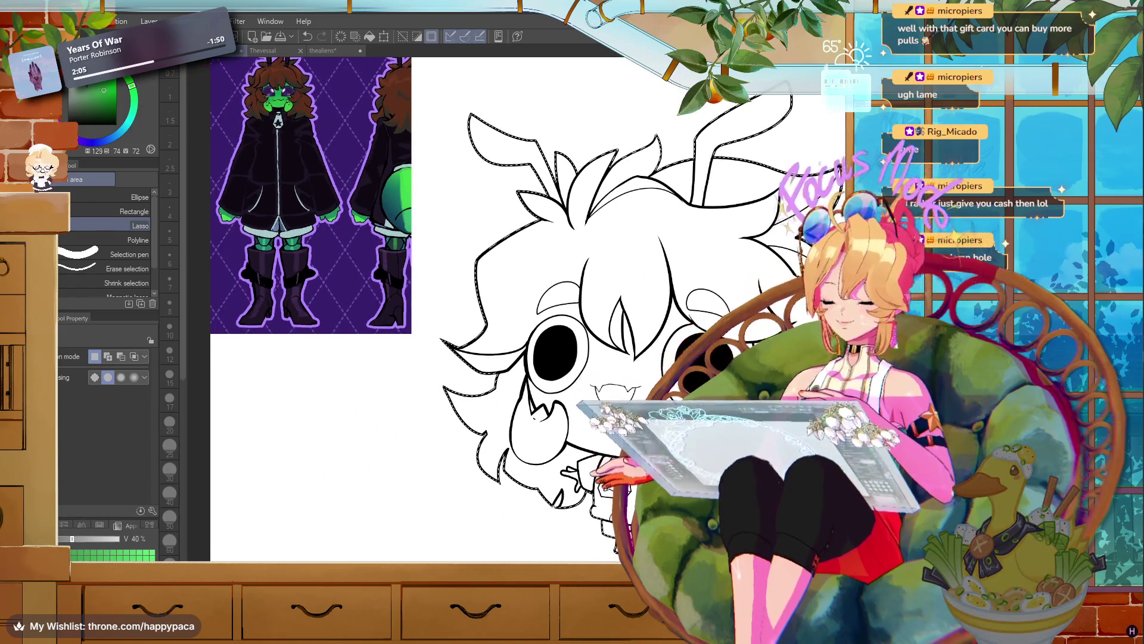
scroll(485, 533, up, 5)
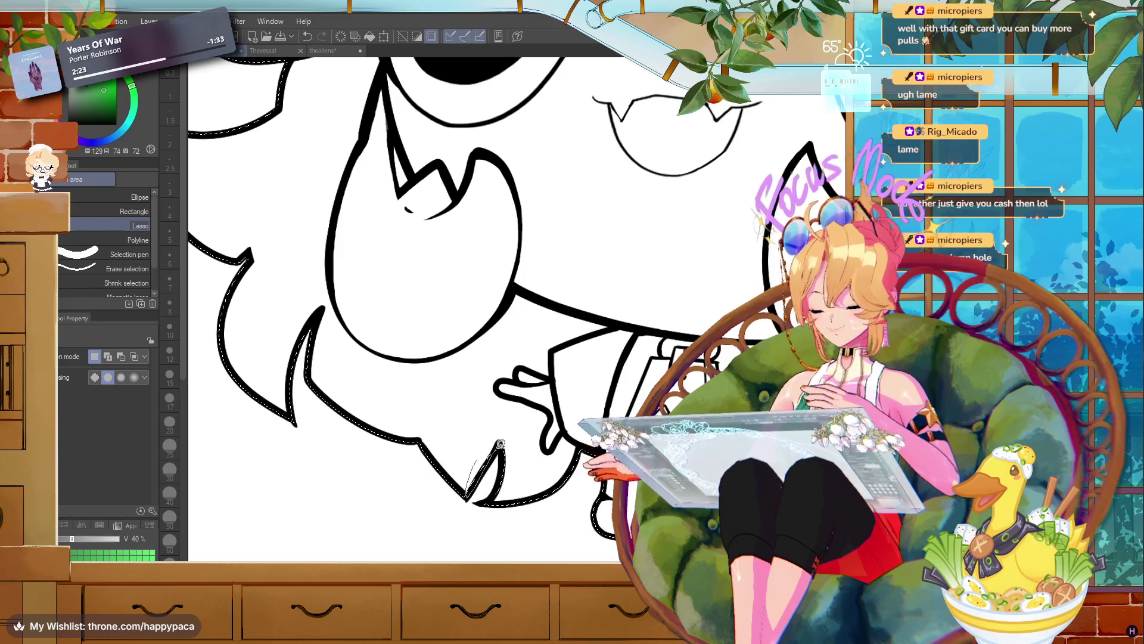
- Add a lasso patch along the lower face outline to the selection
drag(499, 487, 512, 424)
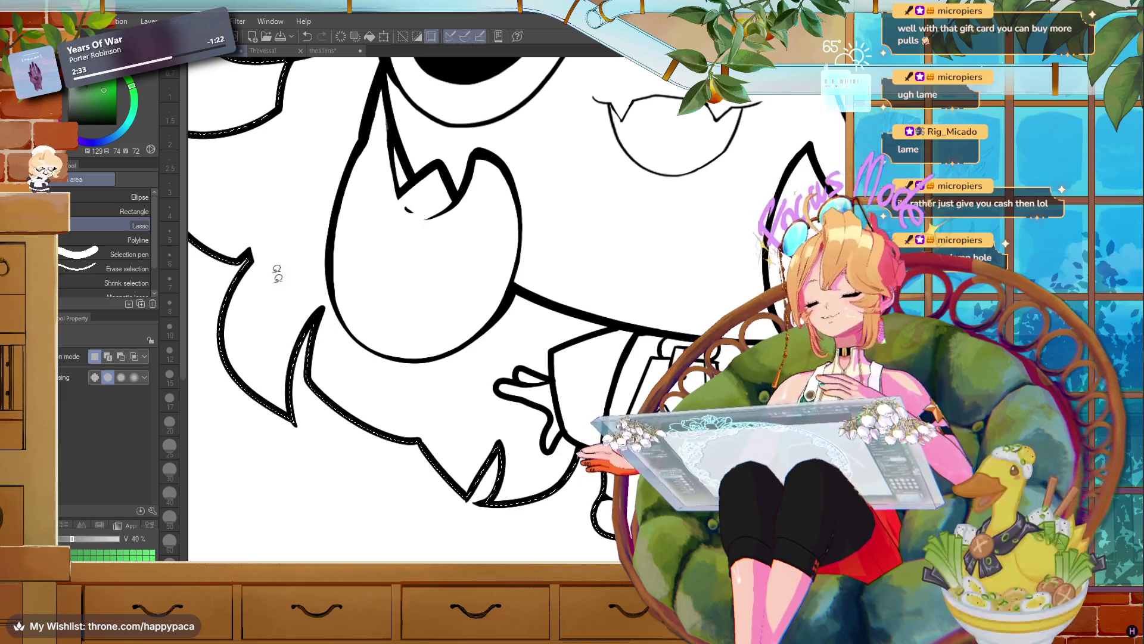
scroll(417, 298, down, 5)
drag(435, 310, 403, 342)
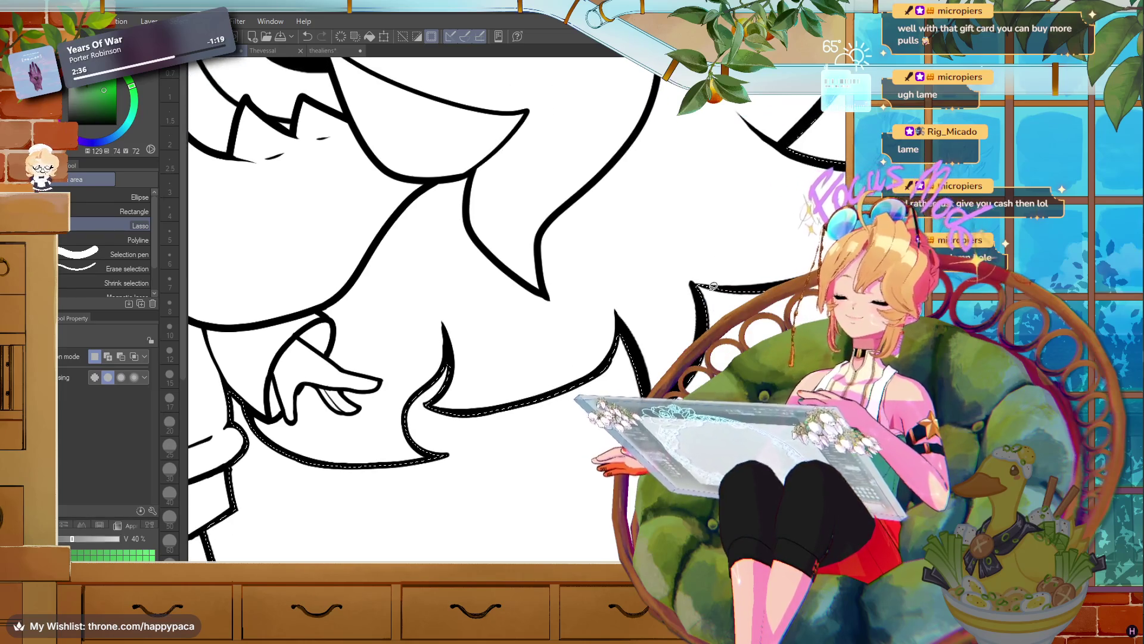
scroll(465, 310, up, 5)
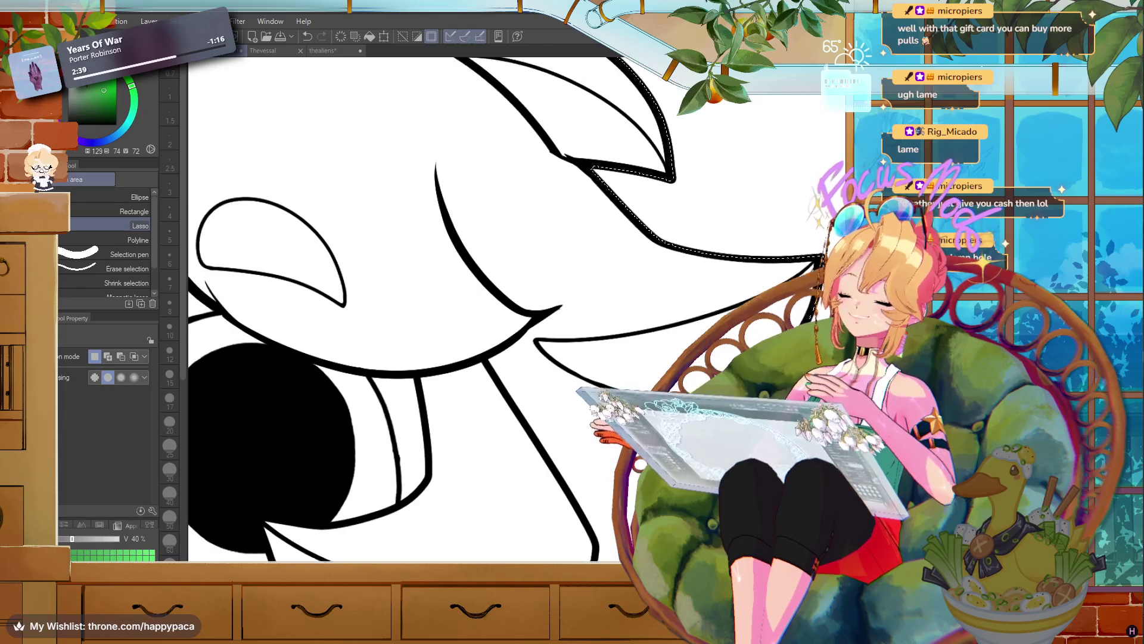
scroll(465, 310, up, 5)
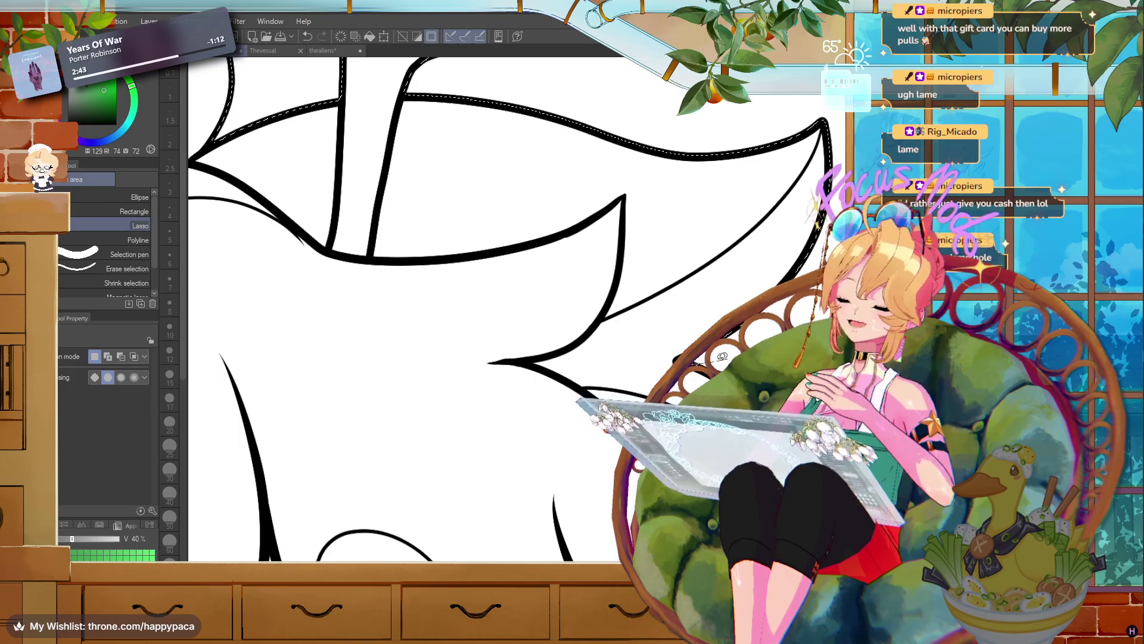
scroll(465, 310, down, 5)
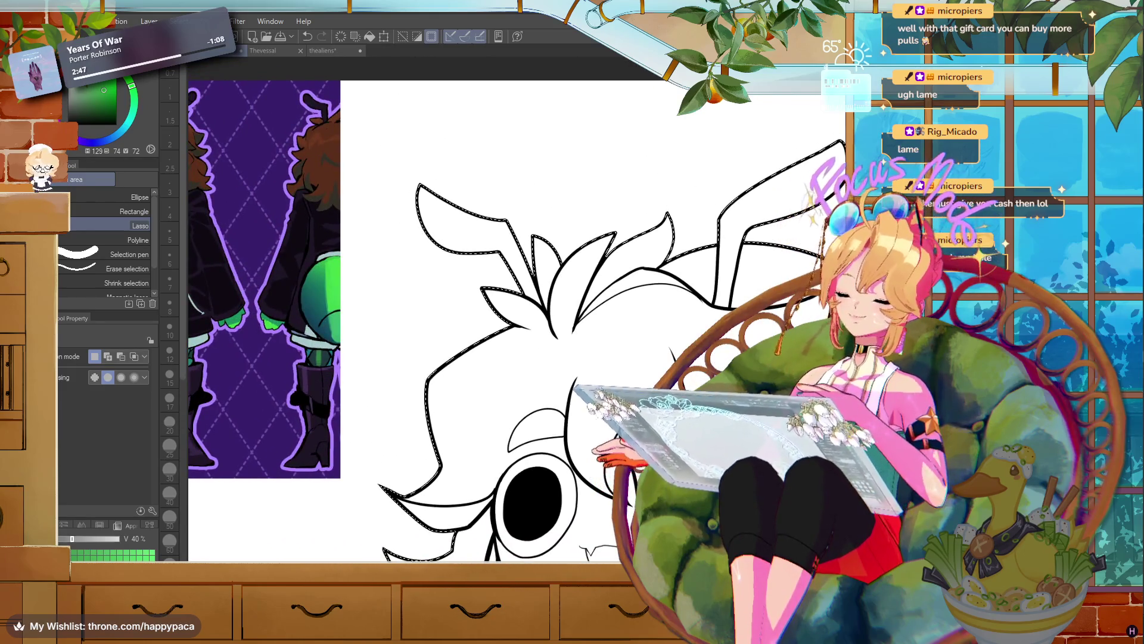
scroll(465, 310, up, 5)
scroll(394, 310, up, 5)
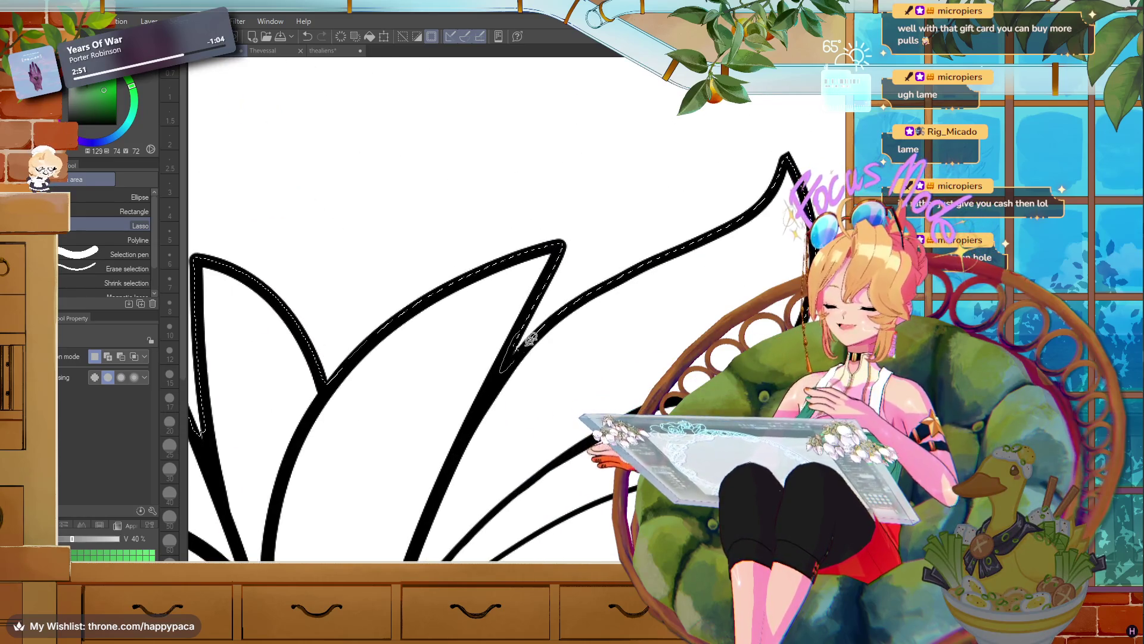
scroll(587, 319, down, 5)
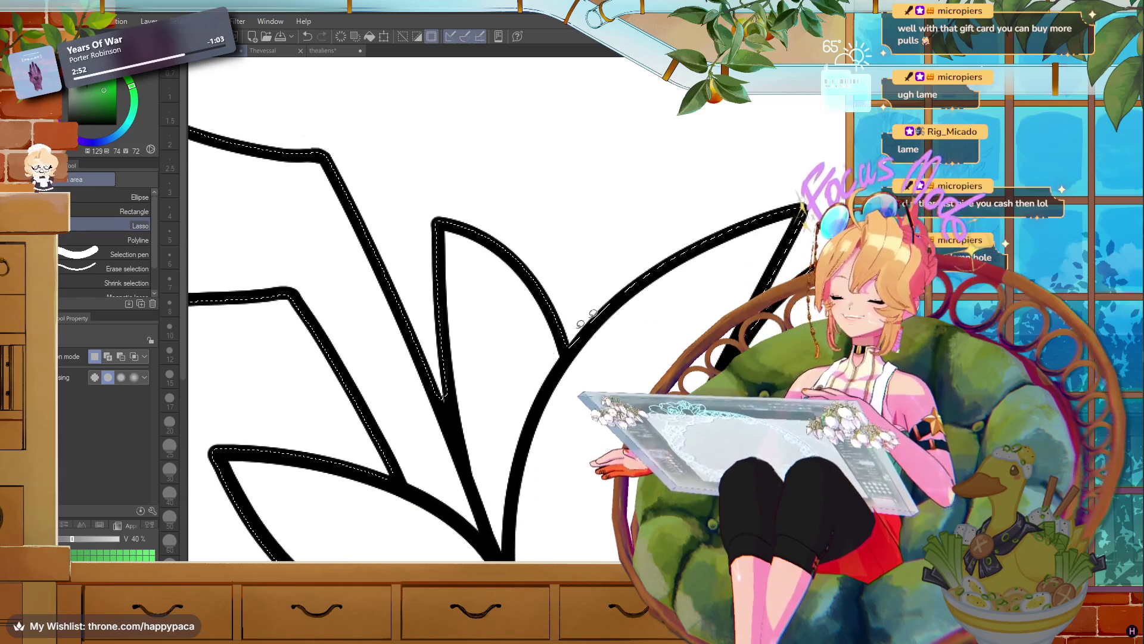
- Add the inner hair spike edge to the selection and fill the silhouette grey
drag(440, 346, 441, 356)
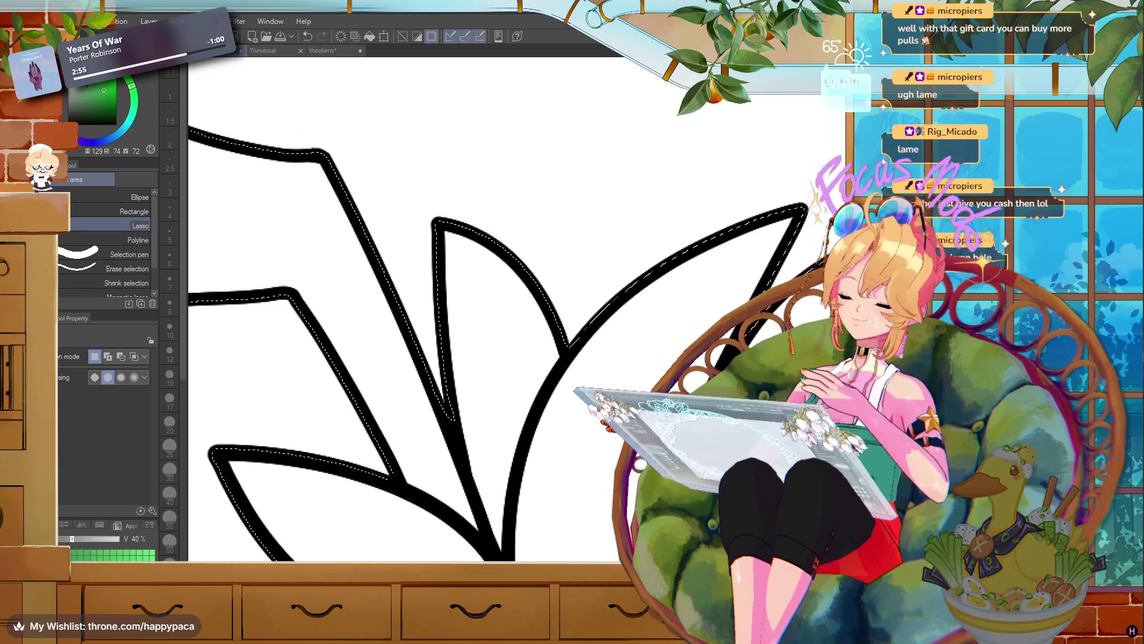
scroll(465, 310, down, 5)
scroll(465, 310, up, 5)
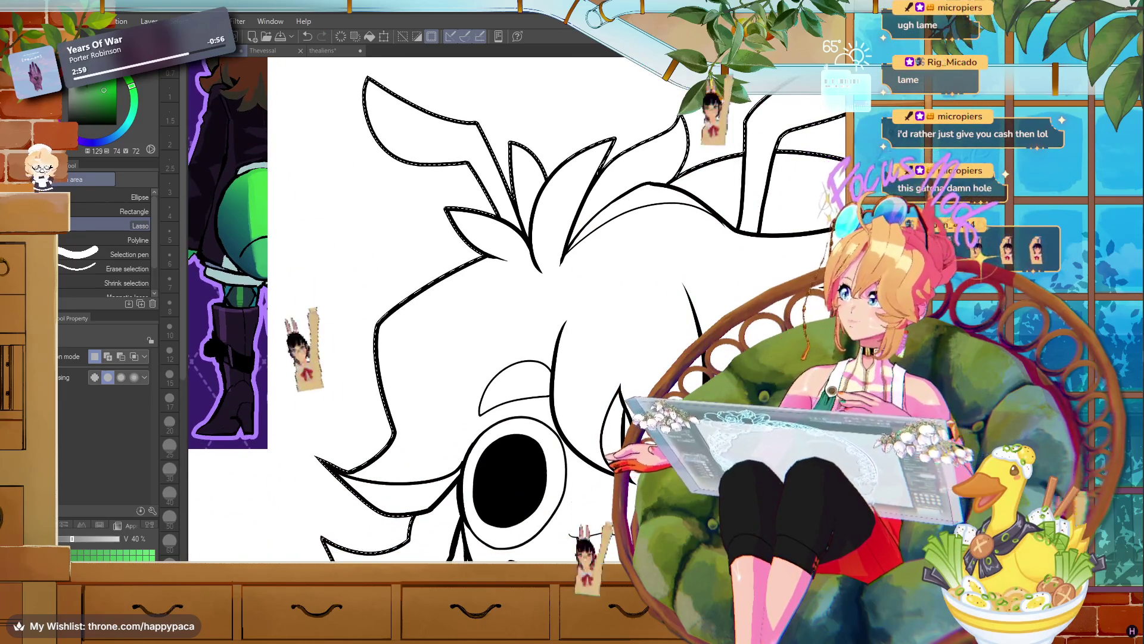
scroll(738, 282, down, 1)
scroll(737, 282, down, 3)
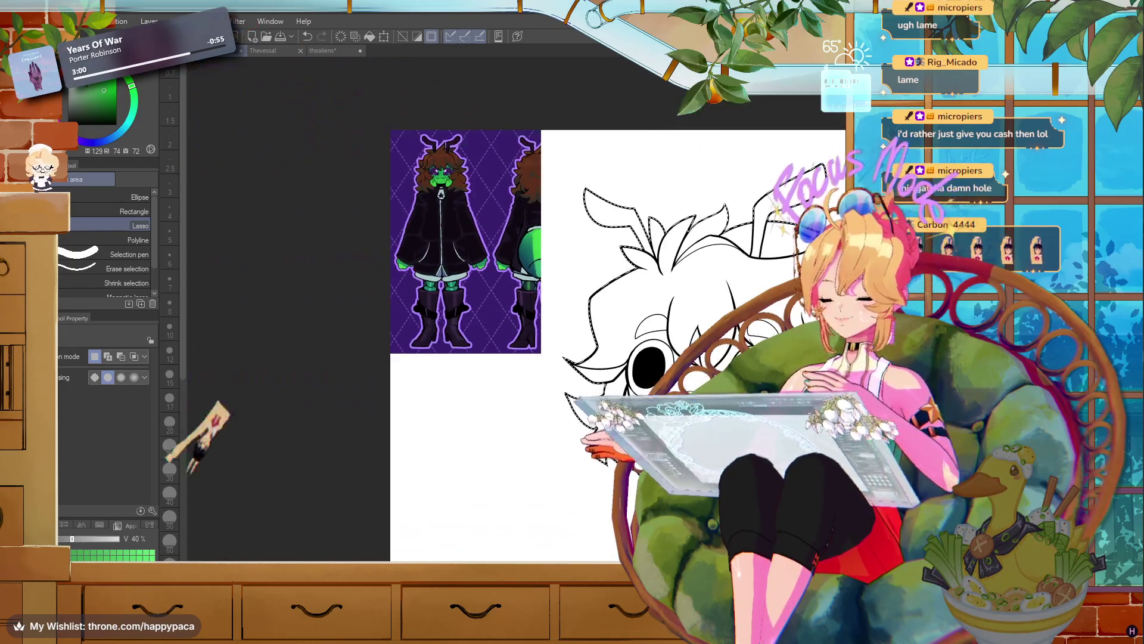
scroll(585, 410, up, 3)
scroll(585, 410, up, 1)
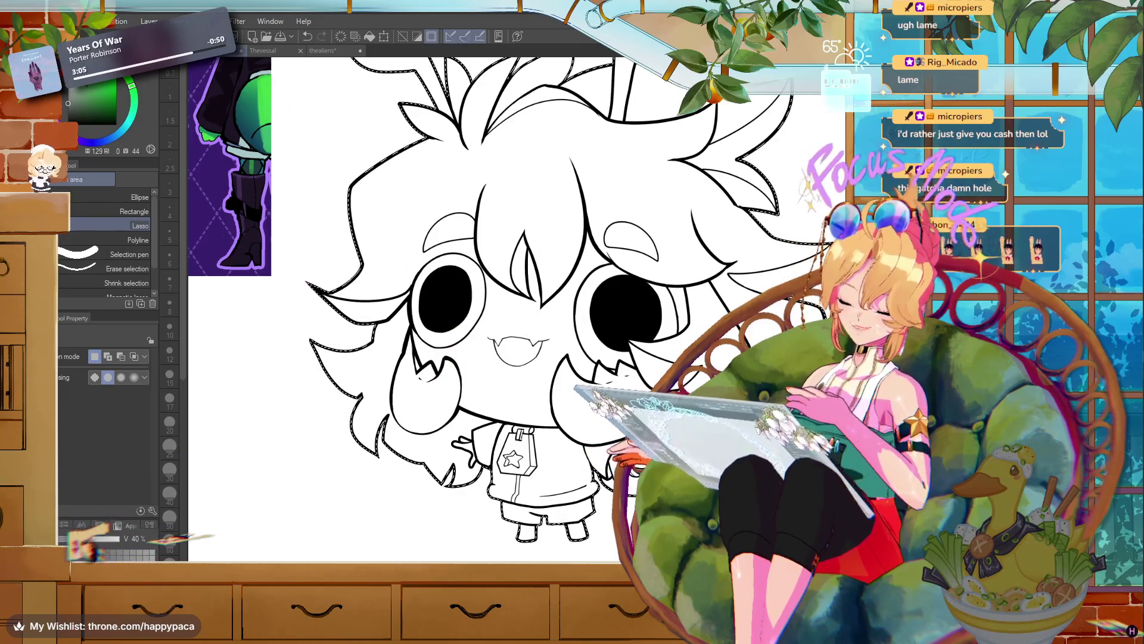
click(366, 39)
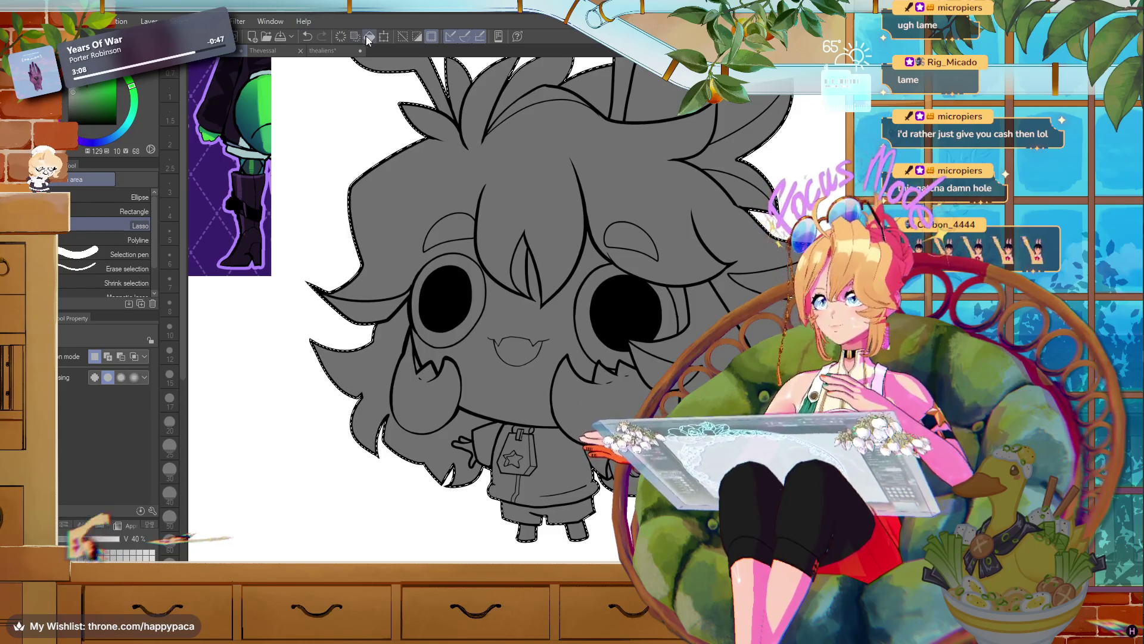
- Zoom around the canvas to inspect the chibi's grey silhouette fill
scroll(525, 298, down, 2)
scroll(596, 310, up, 2)
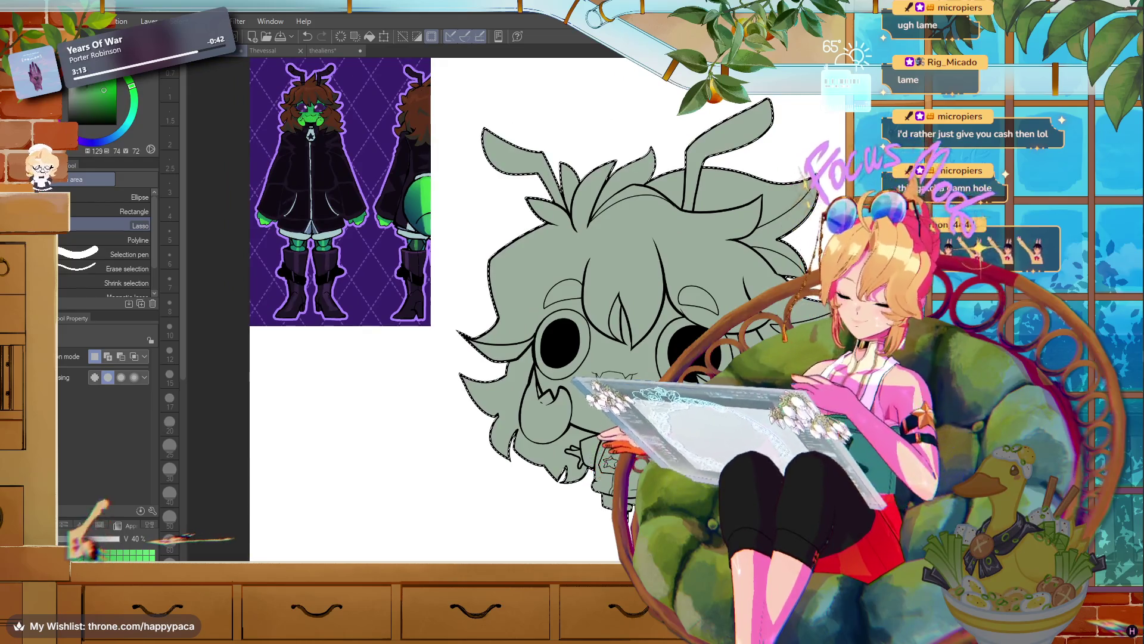
scroll(673, 432, up, 1)
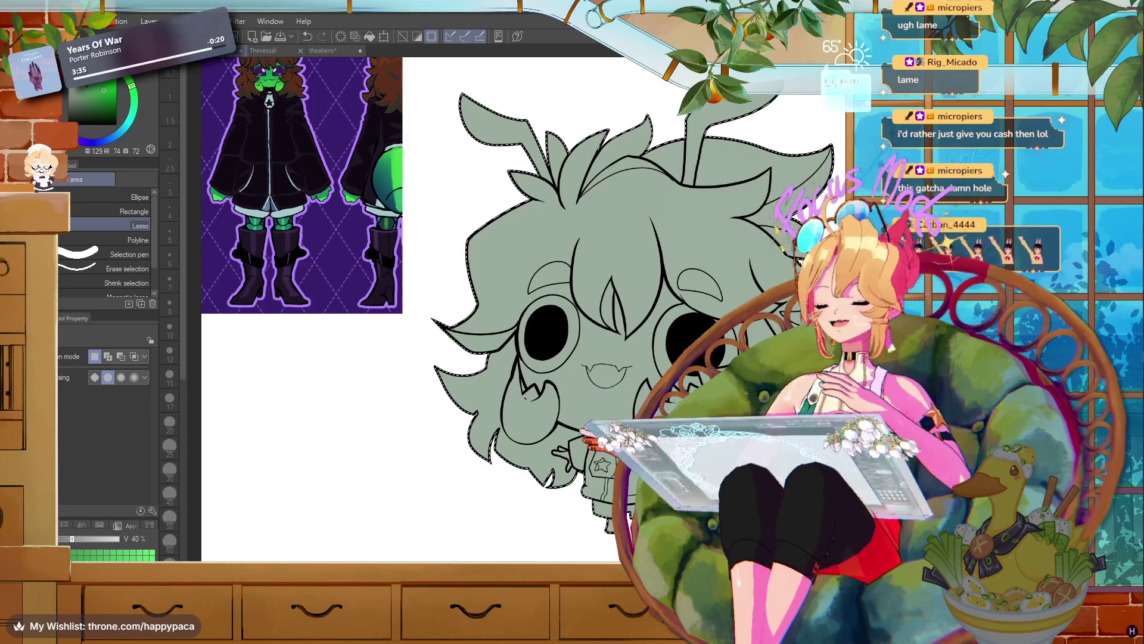
- Fill the chibi's face area green with the Fill tool
key(g)
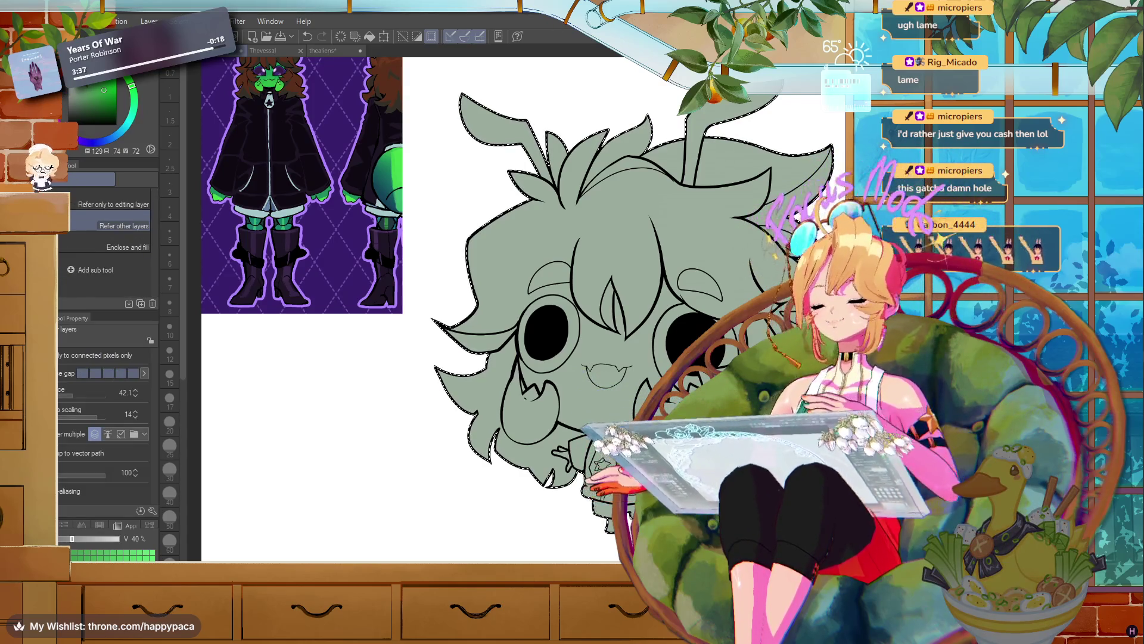
scroll(553, 379, up, 3)
click(552, 379)
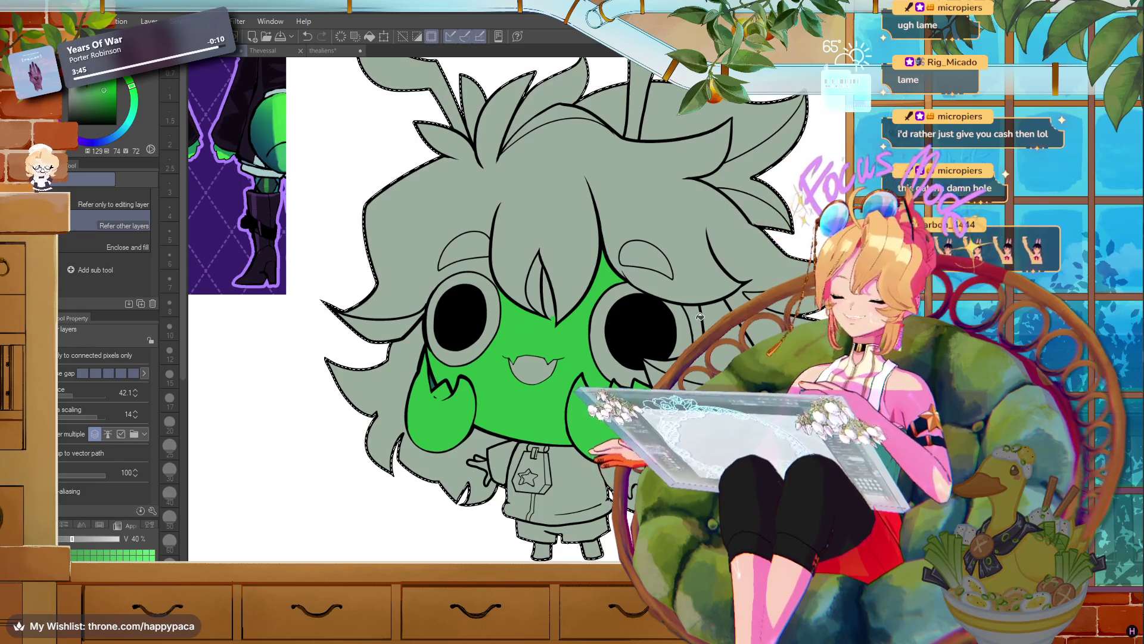
- Pick a dark teal, then sample the reference's green skin colour for soft airbrushing
alt+click(434, 381)
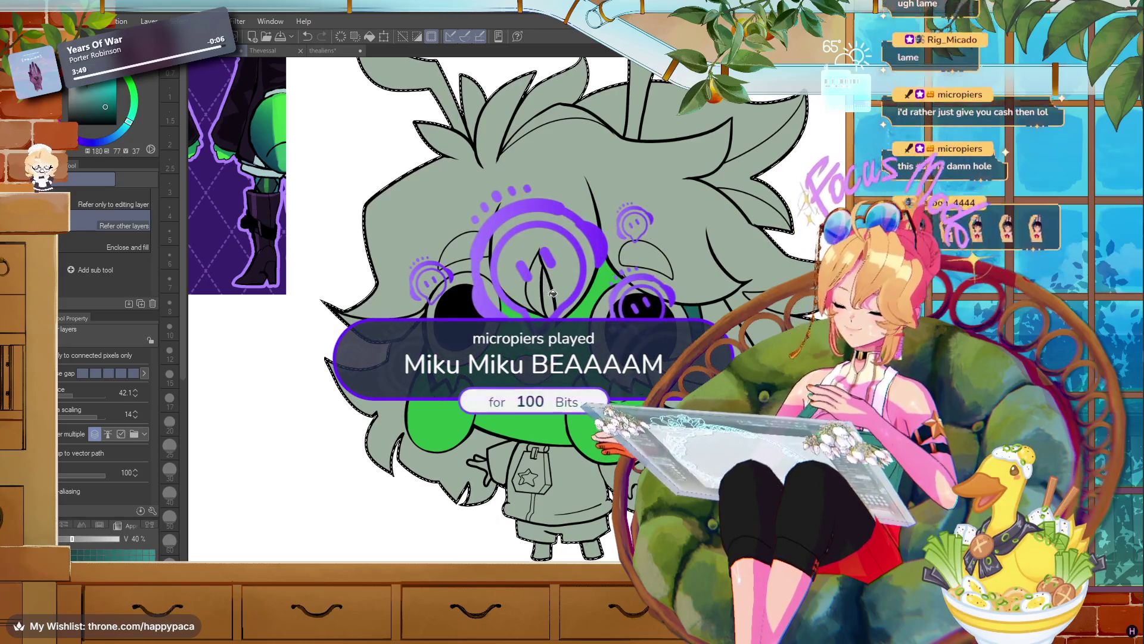
scroll(559, 275, down, 5)
scroll(340, 171, up, 6)
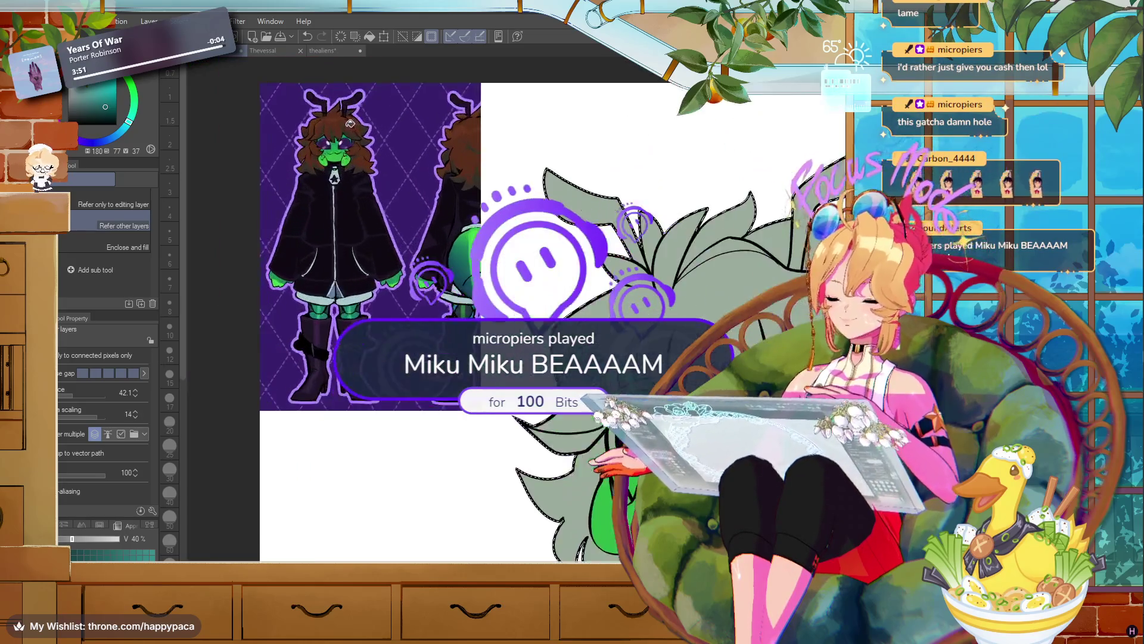
alt+click(332, 162)
scroll(332, 163, down, 4)
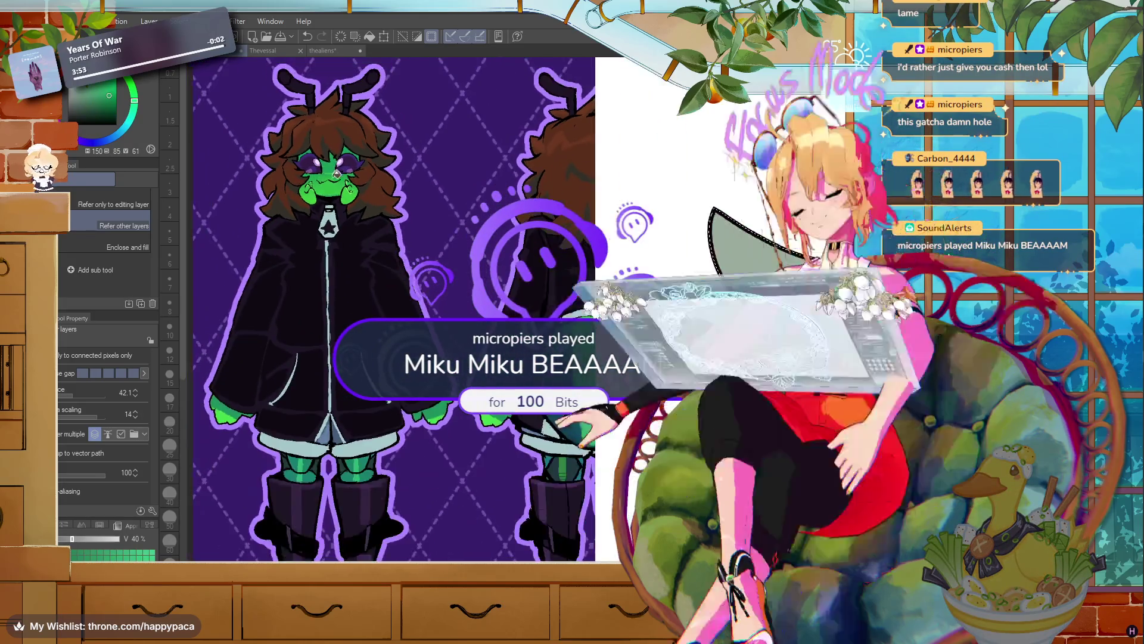
scroll(566, 298, up, 4)
scroll(768, 370, up, 1)
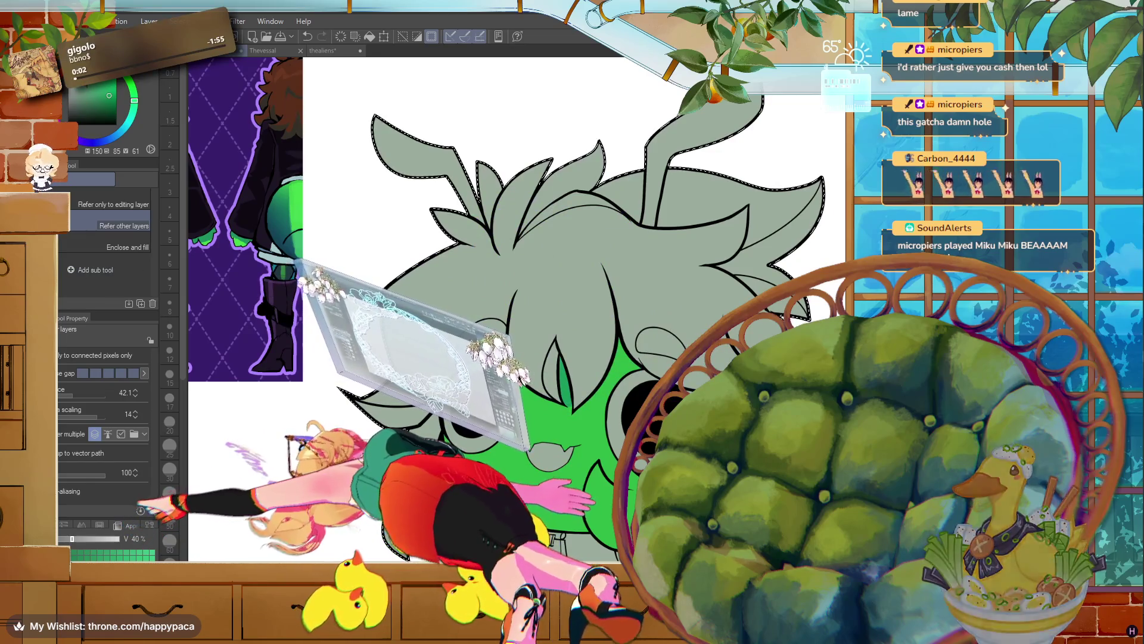
key(b)
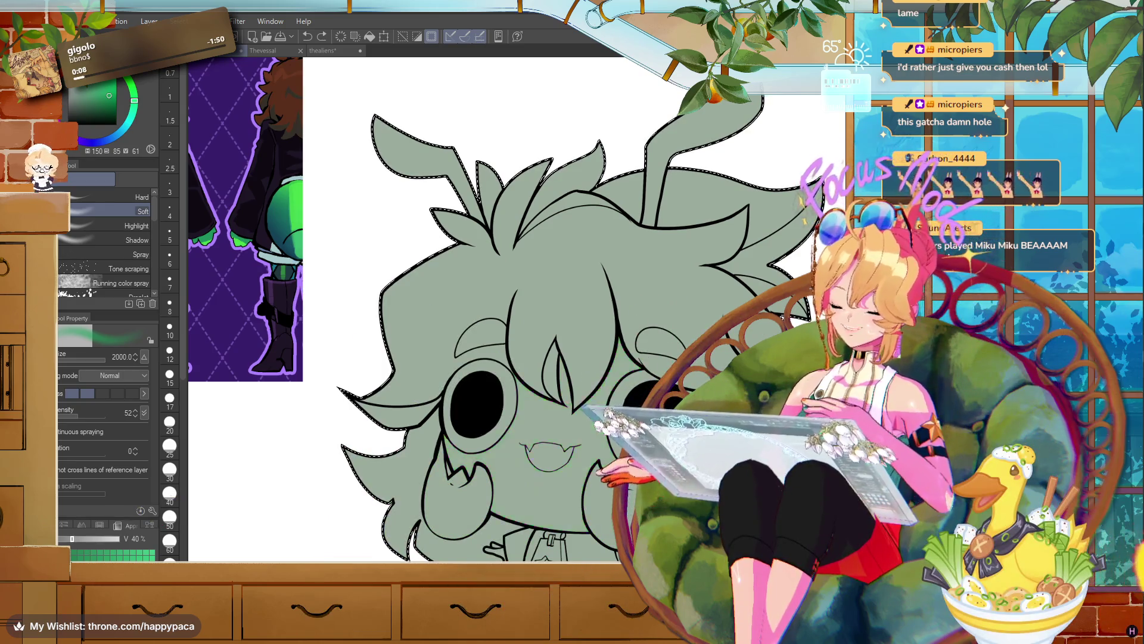
- Fill the character's mouth and the surrounding grey face green, then sample that green
key(x)
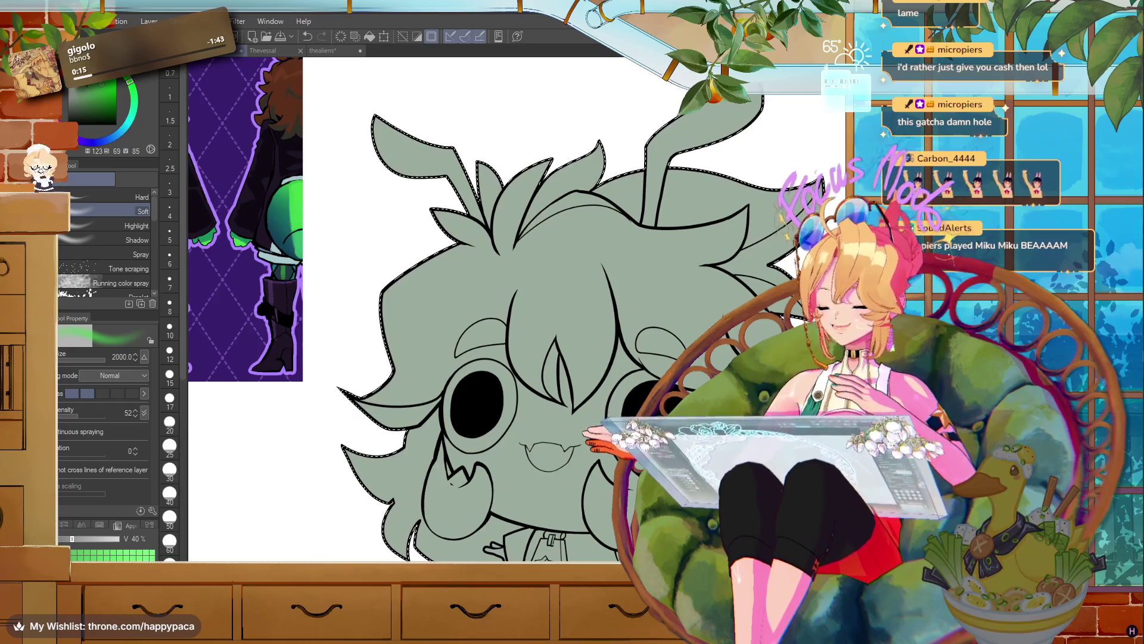
key(g)
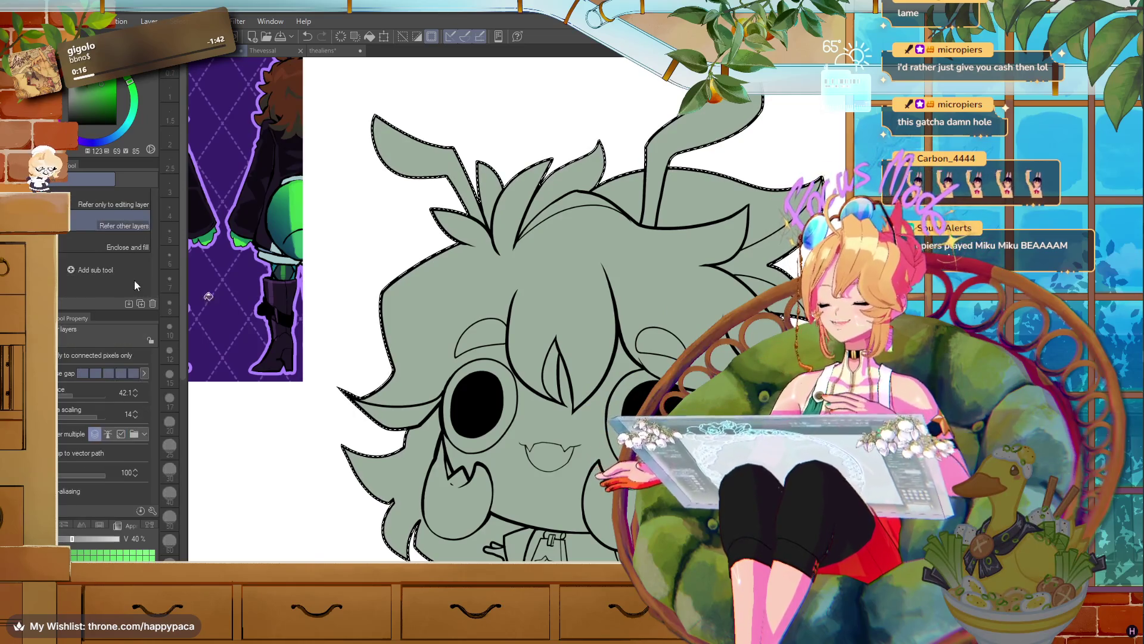
click(504, 504)
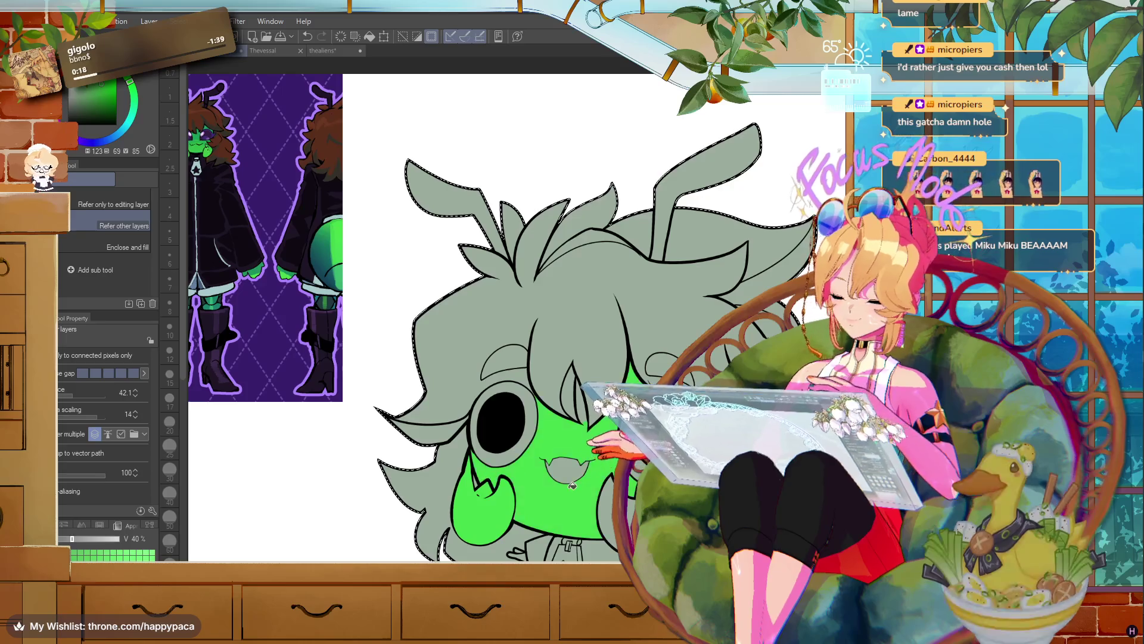
click(499, 486)
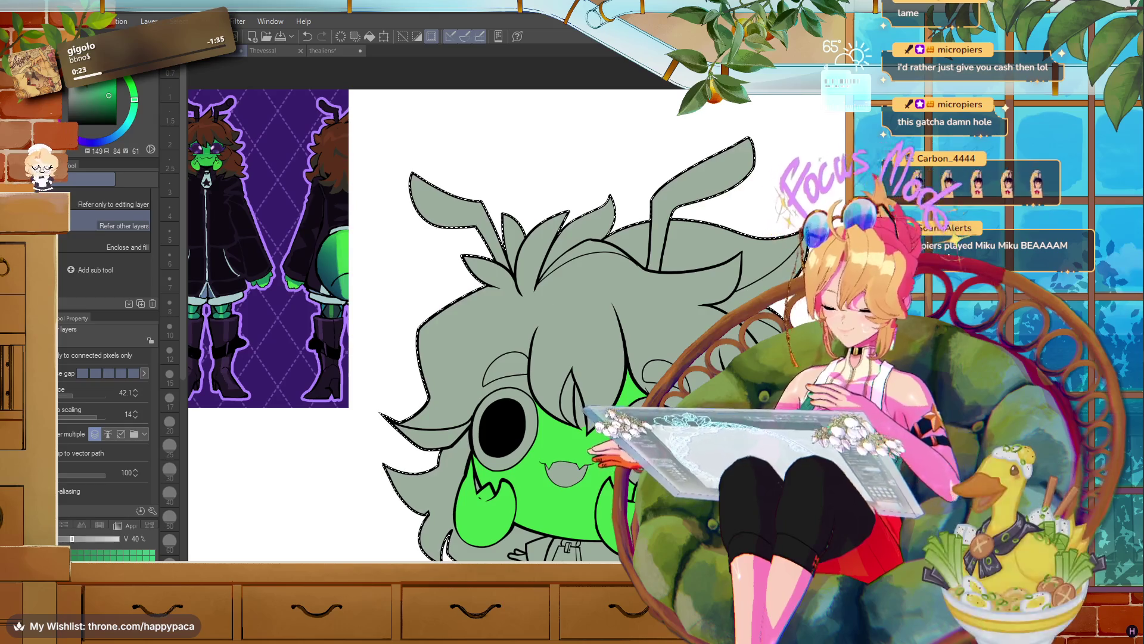
scroll(616, 346, up, 2)
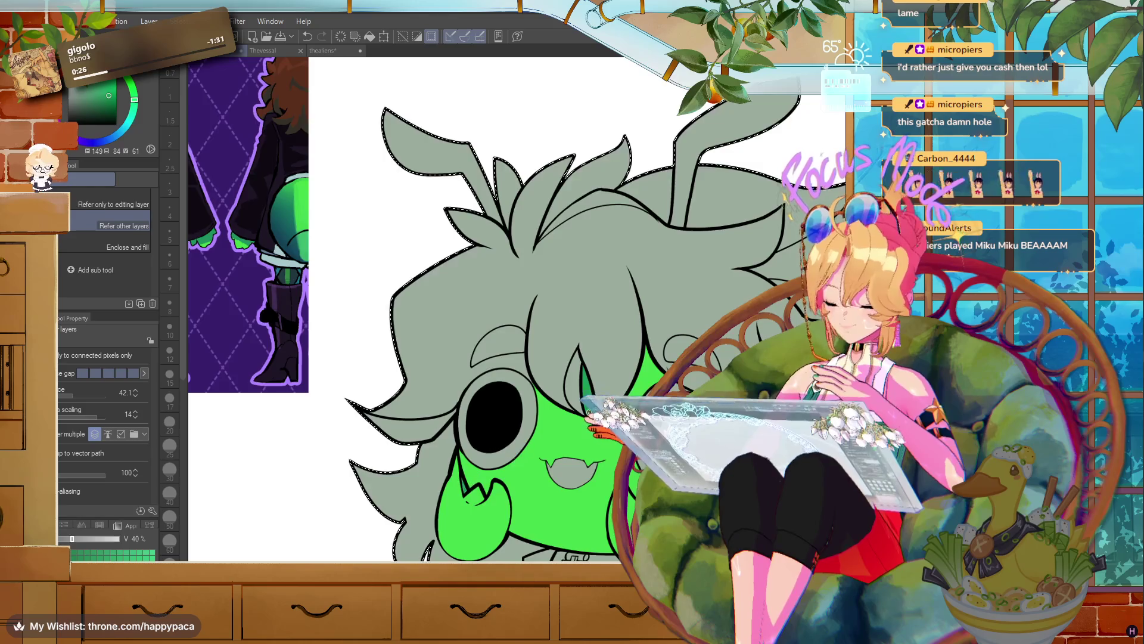
scroll(536, 357, down, 3)
scroll(536, 358, up, 4)
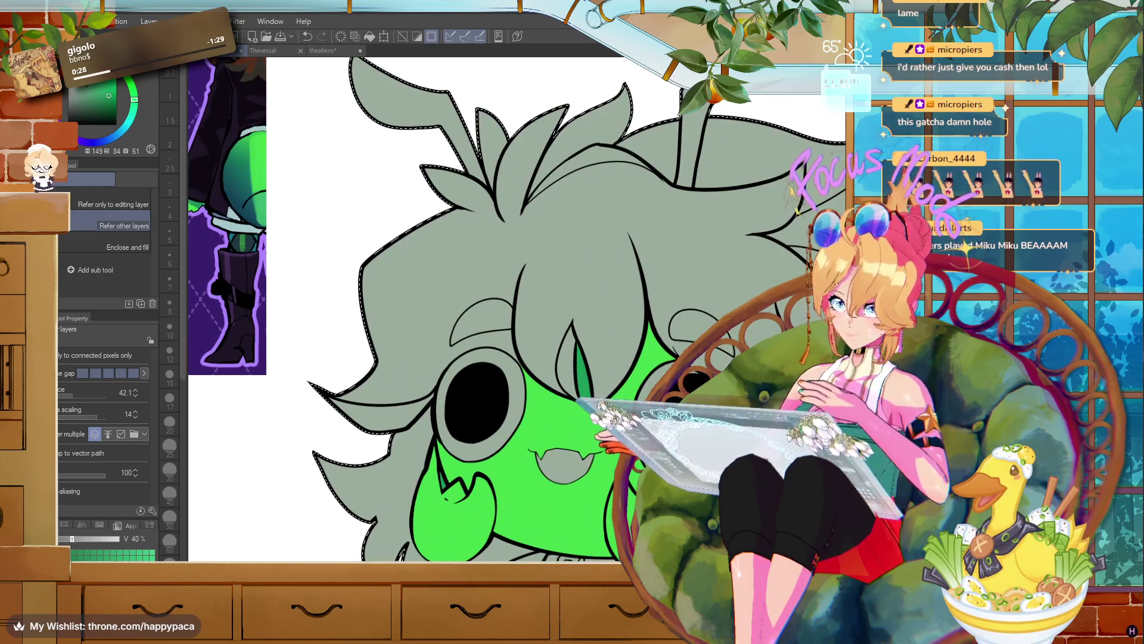
alt+click(554, 409)
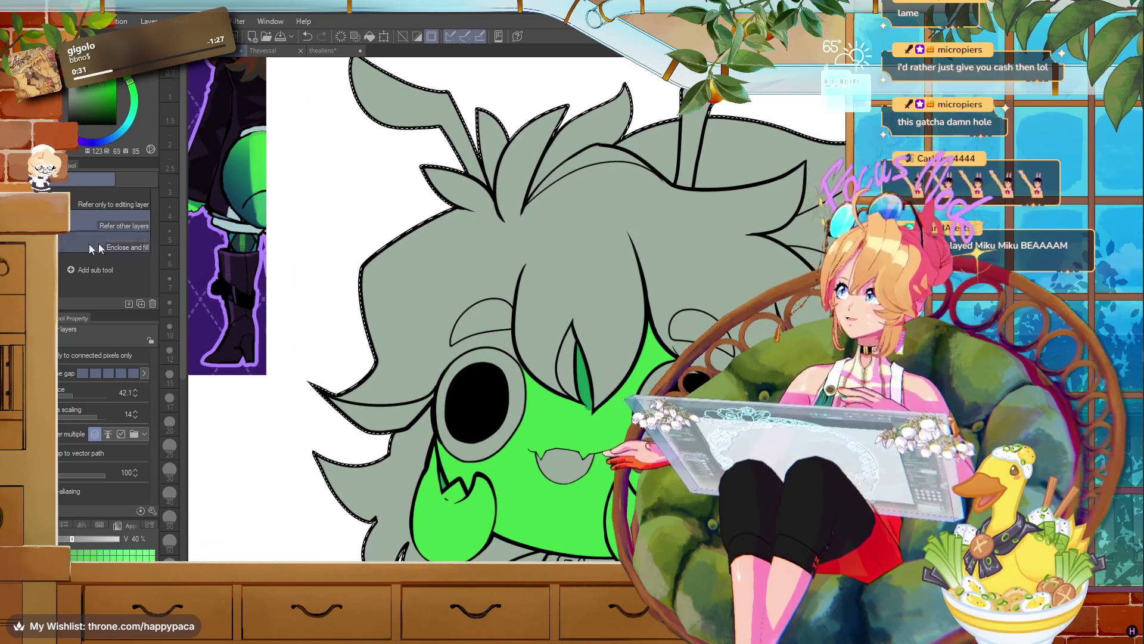
- Set up a smaller soft airbrush loaded with grey sampled from around the eye
key(b)
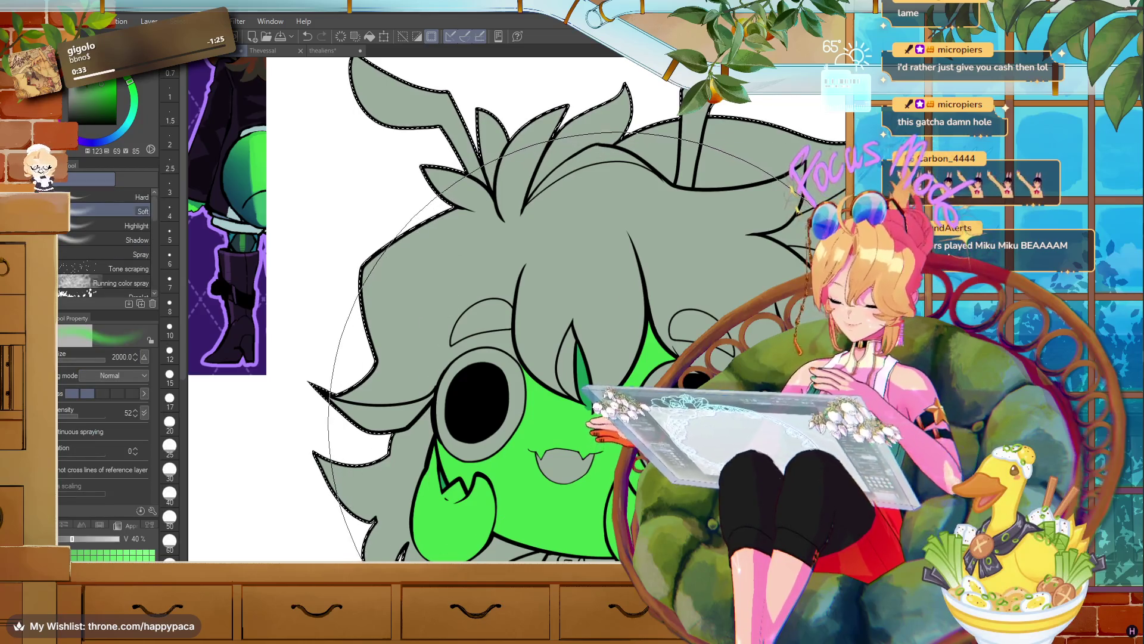
key(bracketleft)
key(bracketleft)
key(bracketleft)
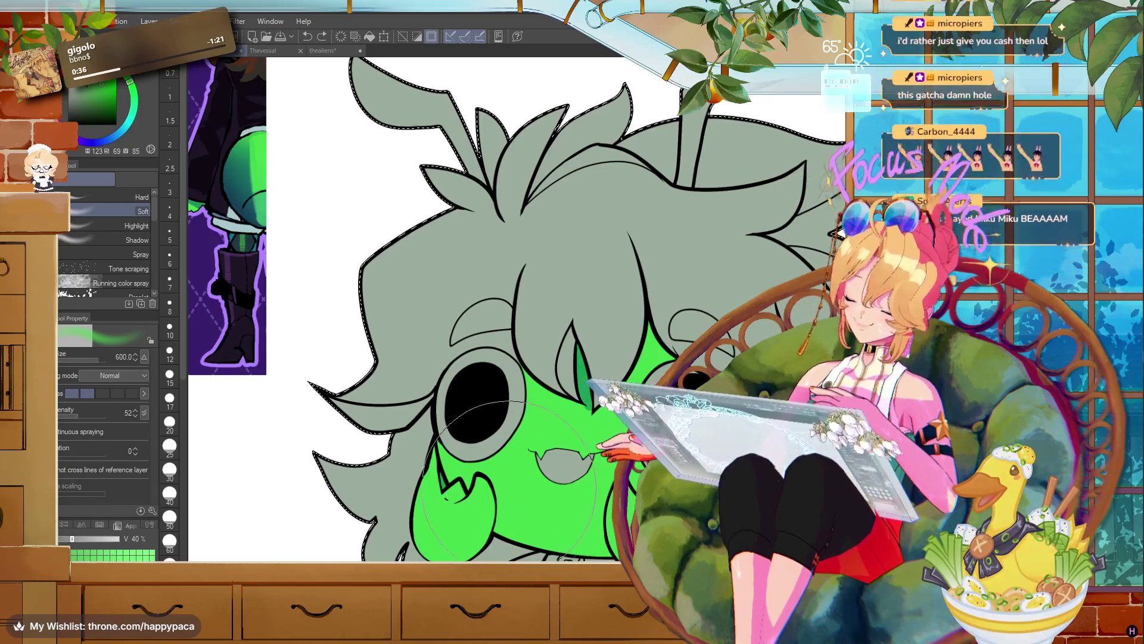
alt+click(476, 417)
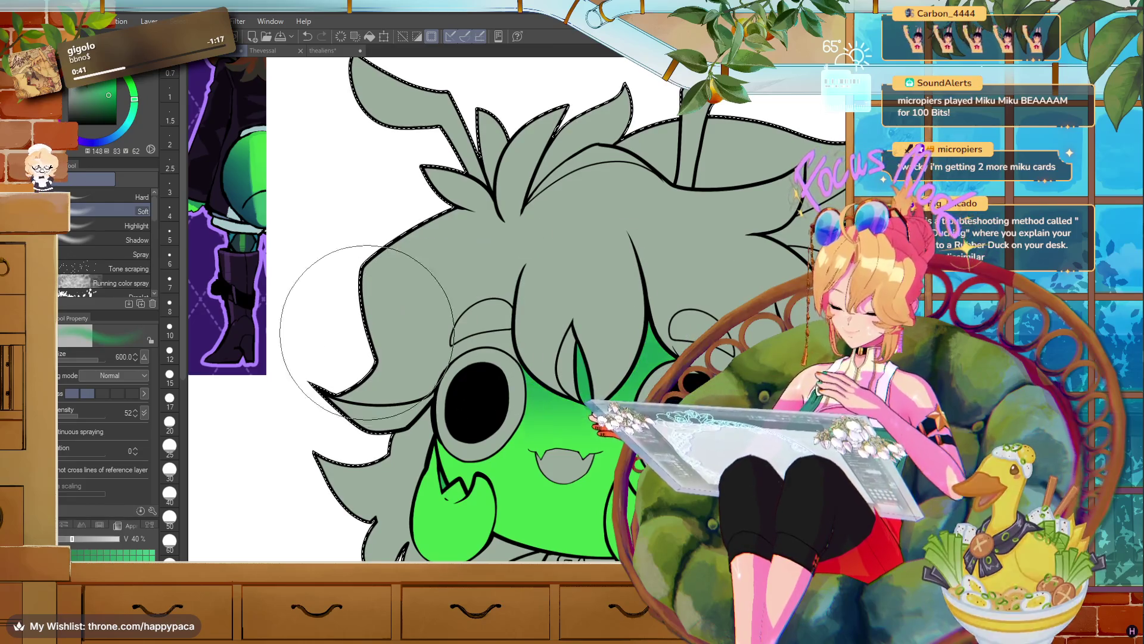
scroll(422, 327, down, 2)
scroll(605, 348, down, 3)
scroll(605, 349, up, 2)
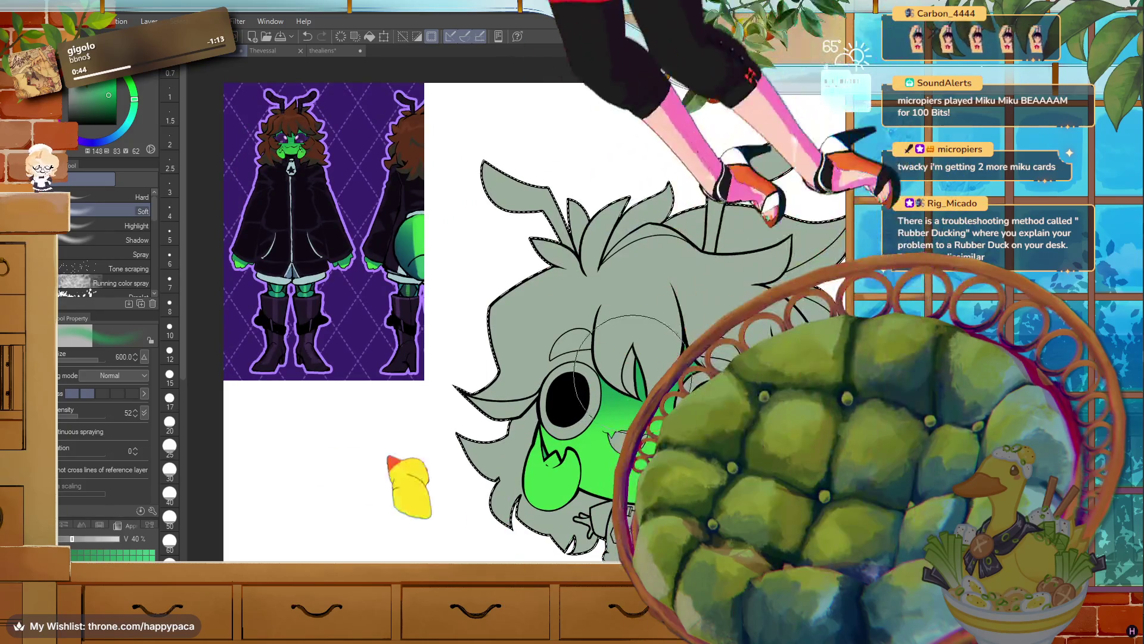
scroll(513, 353, up, 5)
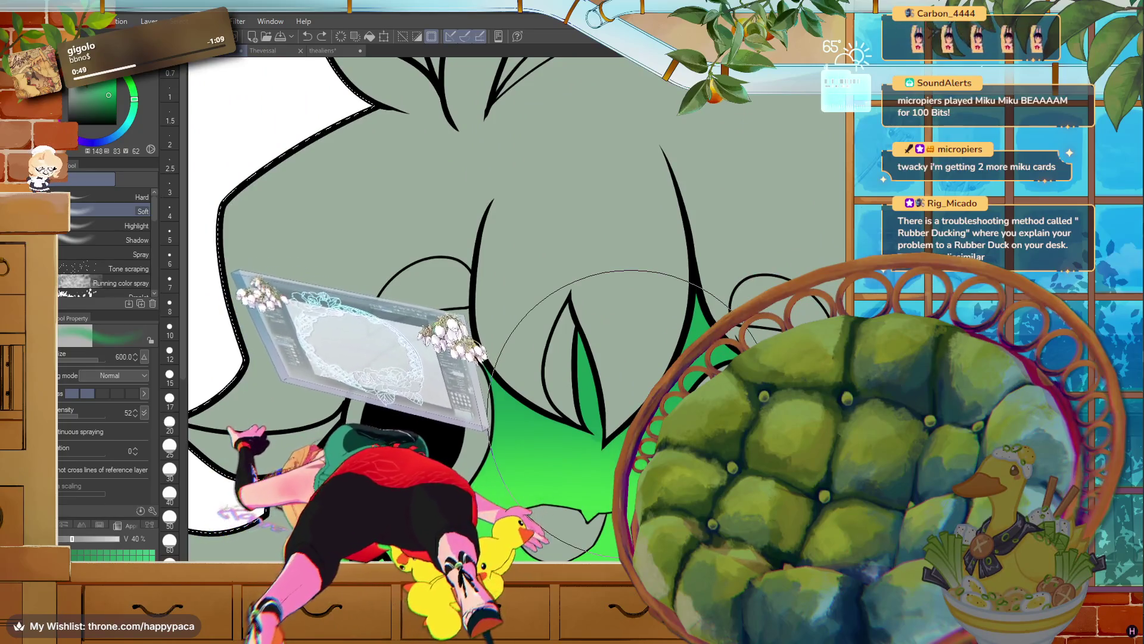
key(bracketleft)
key(bracketleft)
key(bracketleft)
key(bracketleft)
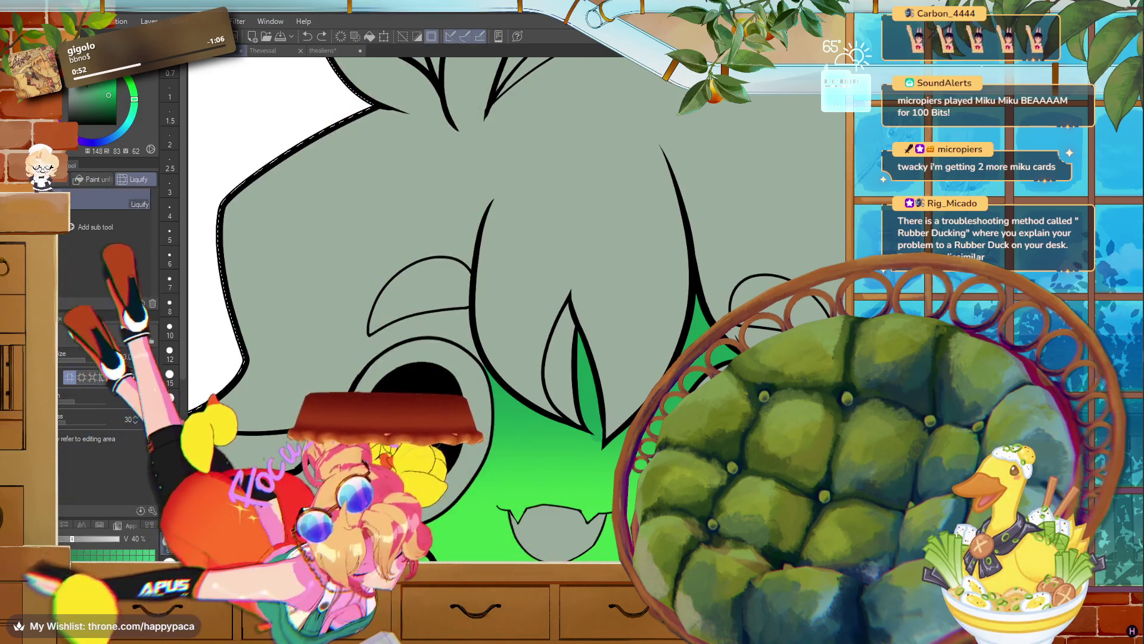
- Soften the green on the cheek with a large Blend brush
key(j)
key(bracketright)
key(bracketright)
key(bracketright)
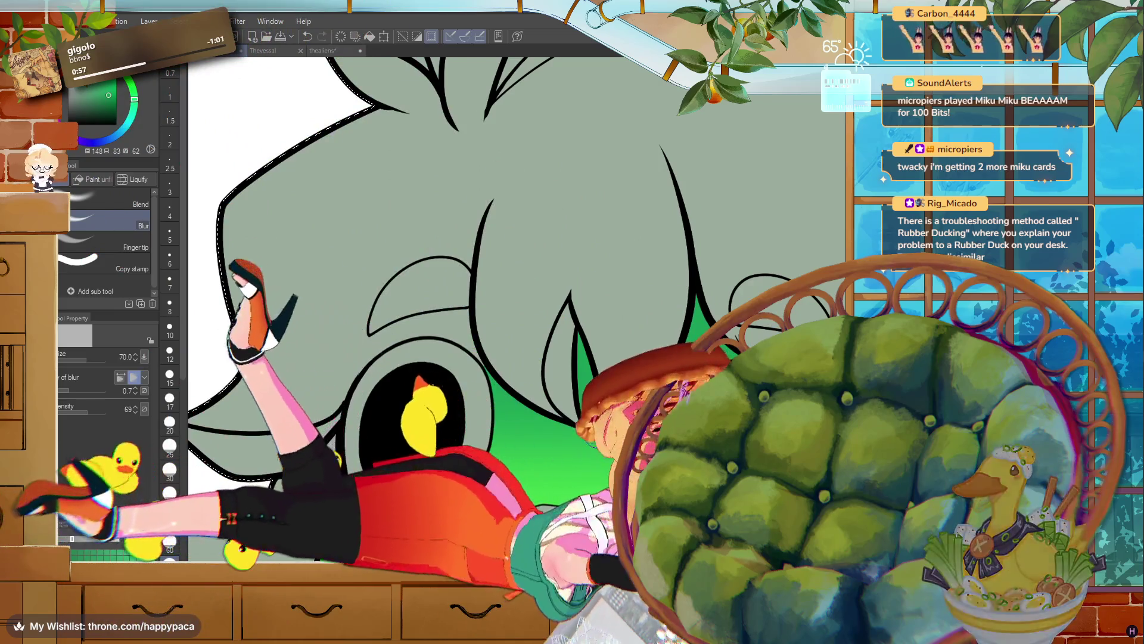
click(134, 203)
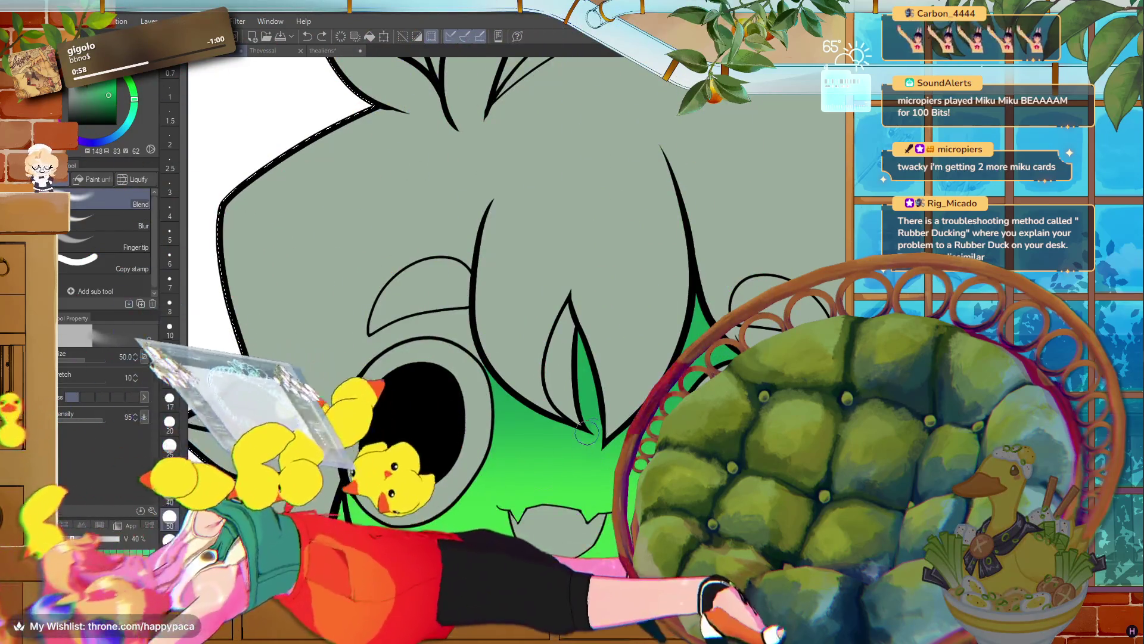
key(bracketright)
key(bracketright)
key(bracketright)
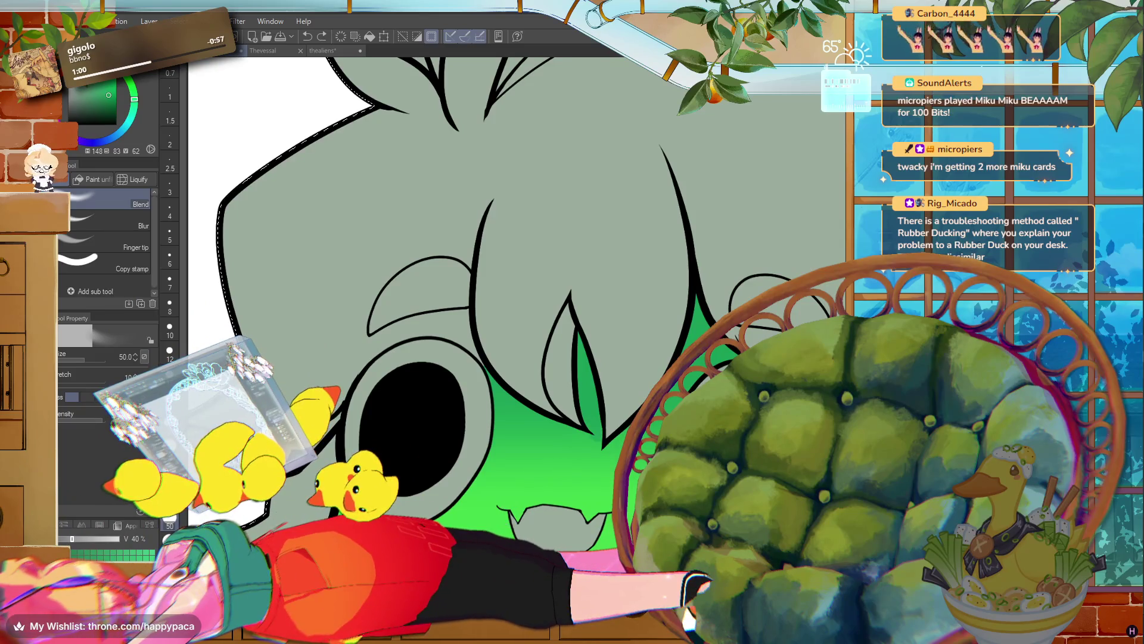
scroll(182, 370, down, 5)
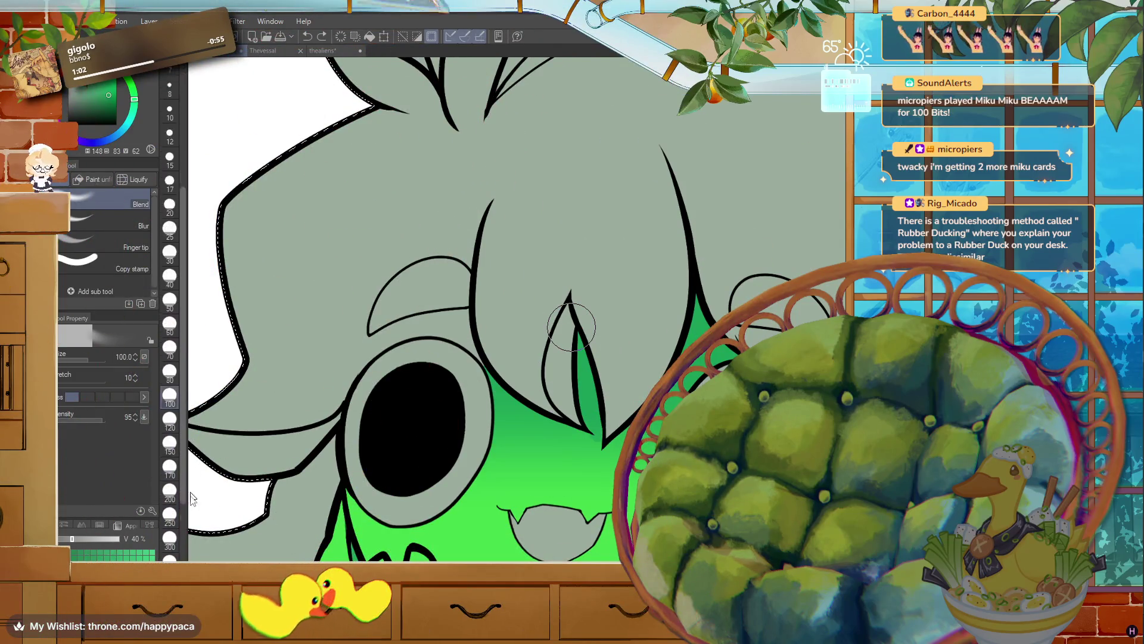
key(bracketright)
key(bracketright)
key(bracketright)
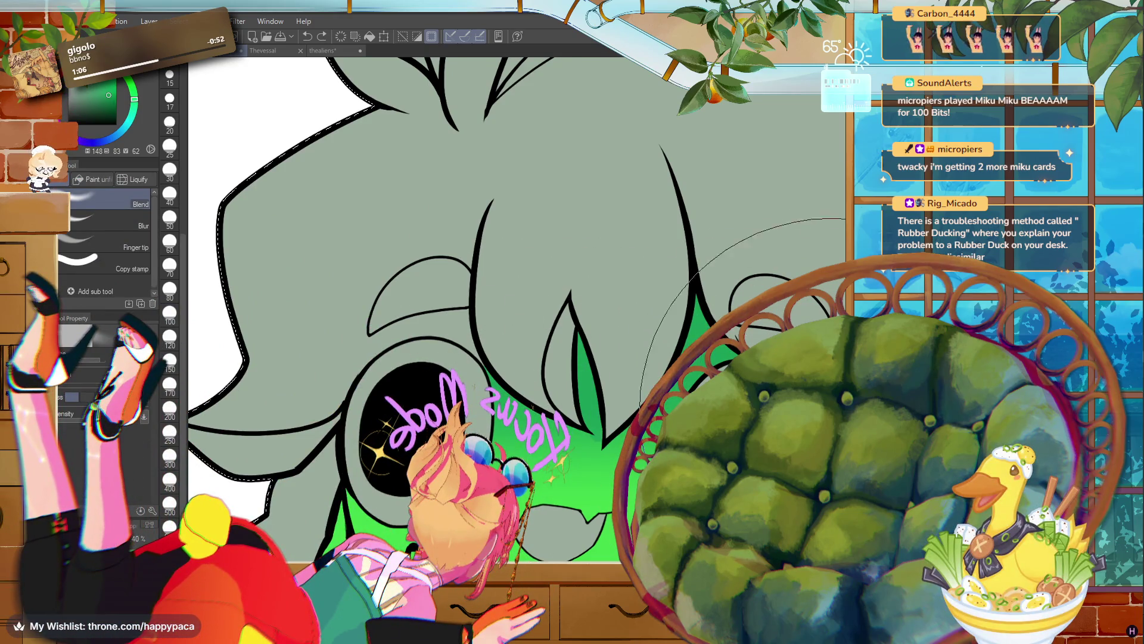
key(p)
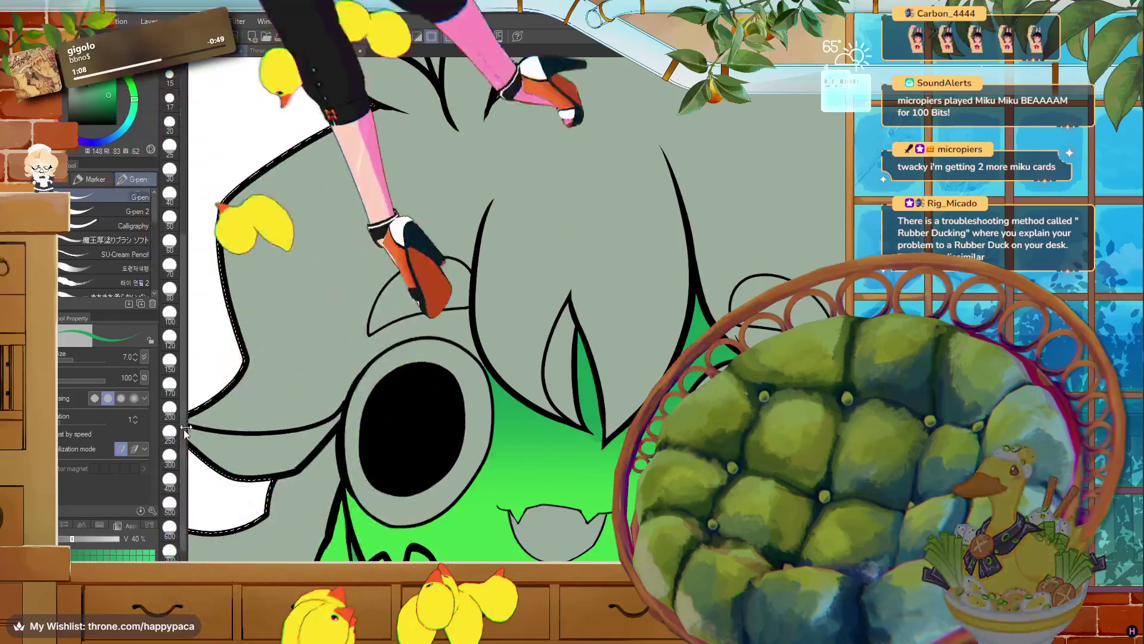
key(j)
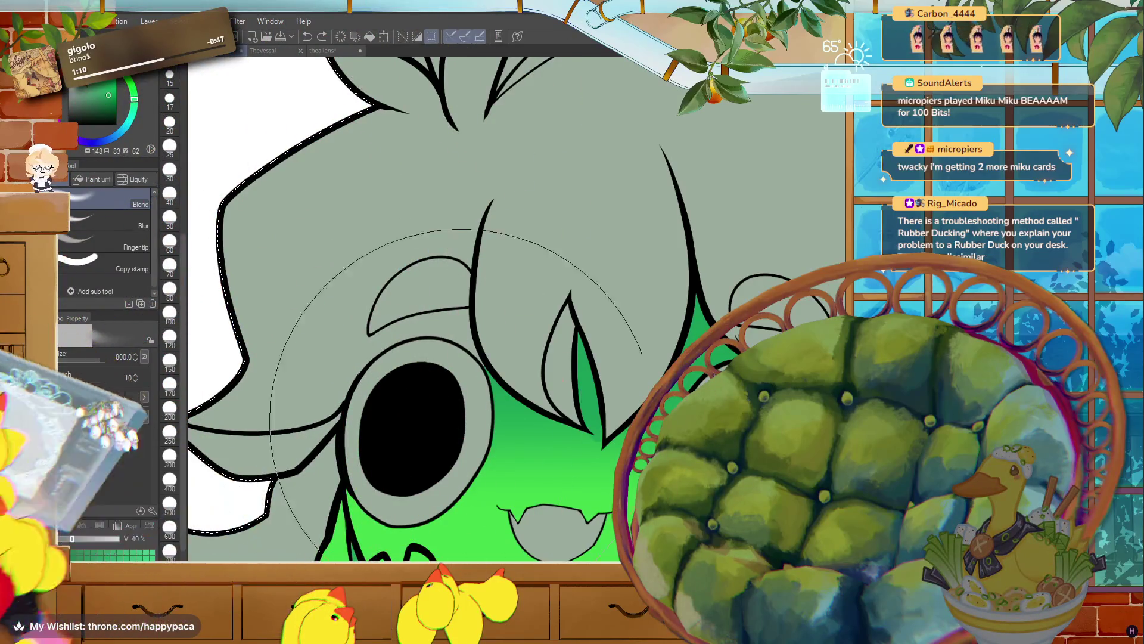
key(bracketleft)
key(bracketleft)
drag(596, 471, 581, 447)
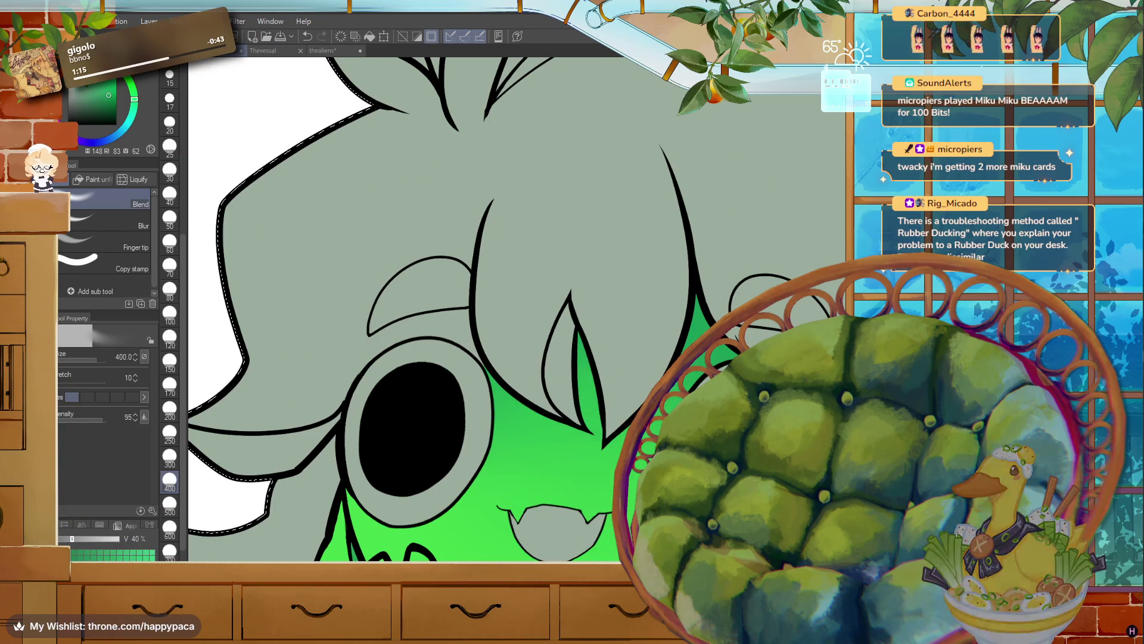
- Shrink the soft airbrush for shading beneath the hair
key(b)
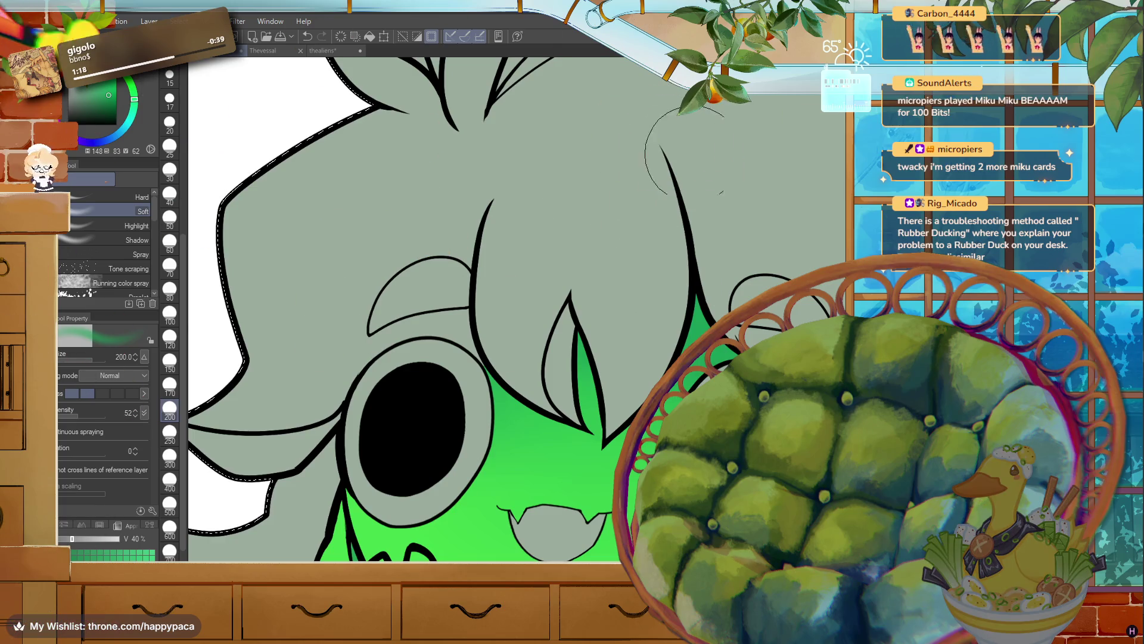
scroll(566, 138, down, 2)
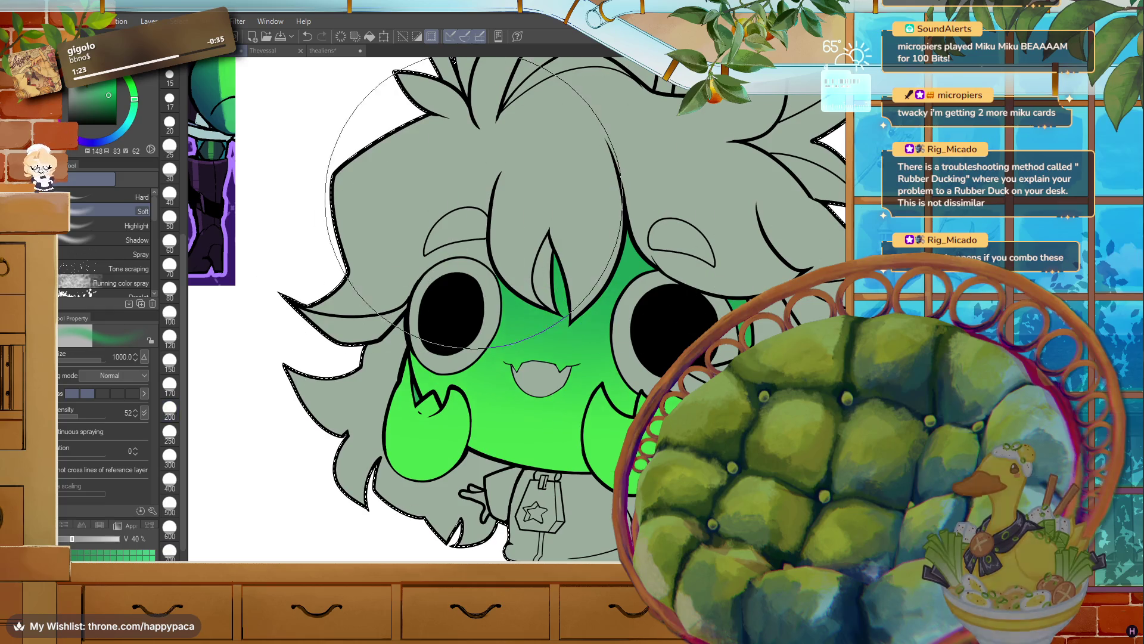
key(bracketleft)
key(bracketleft)
key(bracketleft)
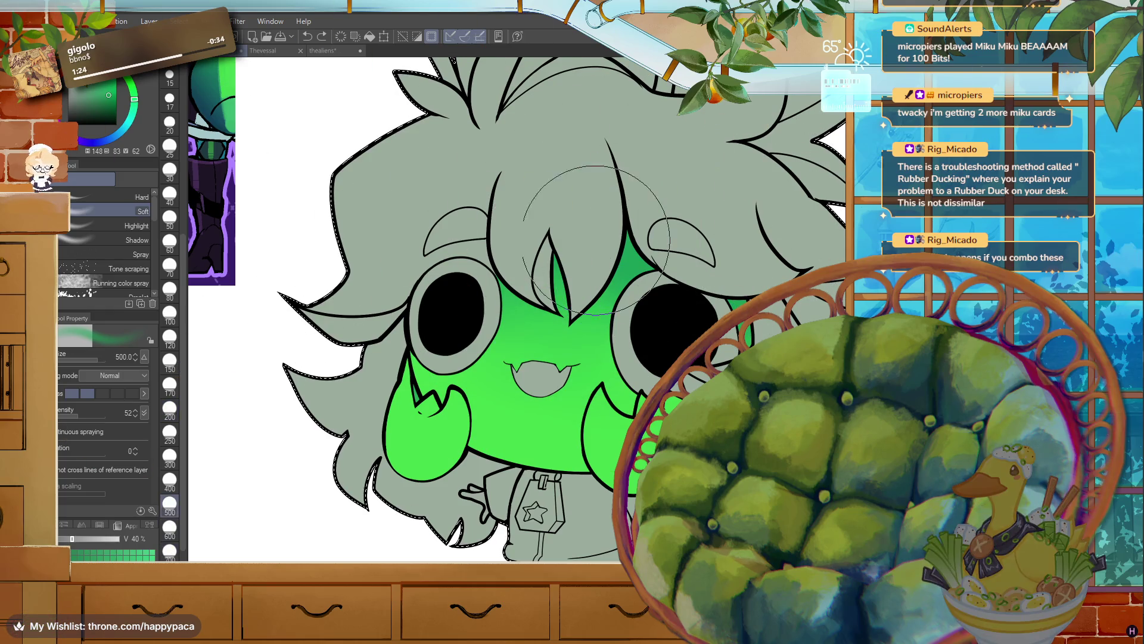
drag(343, 258, 383, 320)
scroll(572, 310, down, 3)
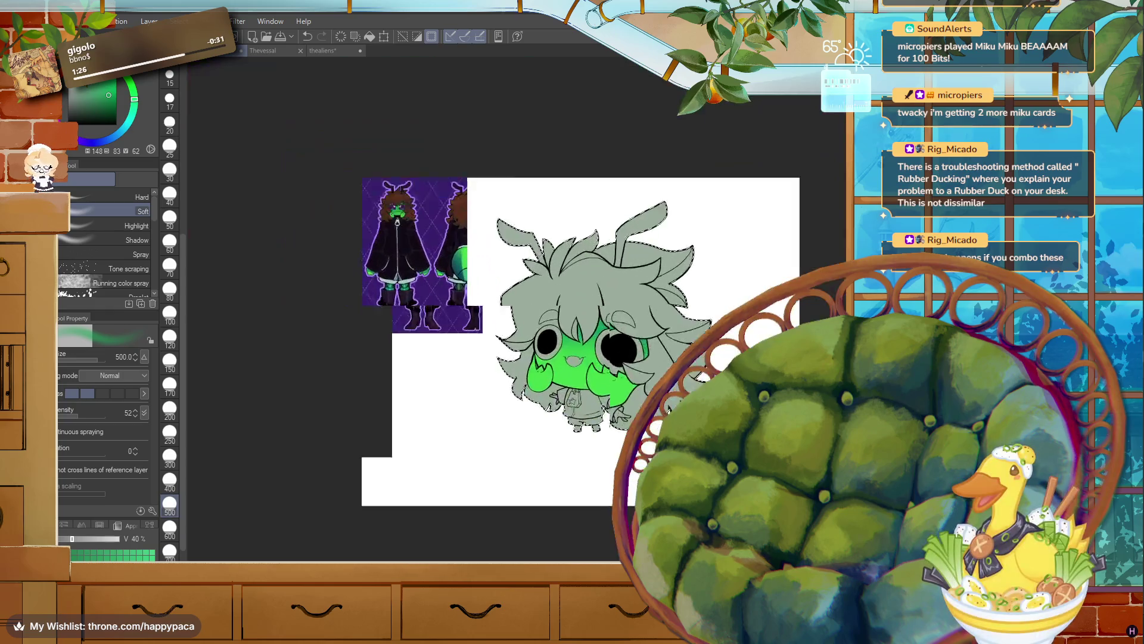
- Sample the reference hair's dark brown and fill the chibi's front hair with it
scroll(572, 310, up, 1)
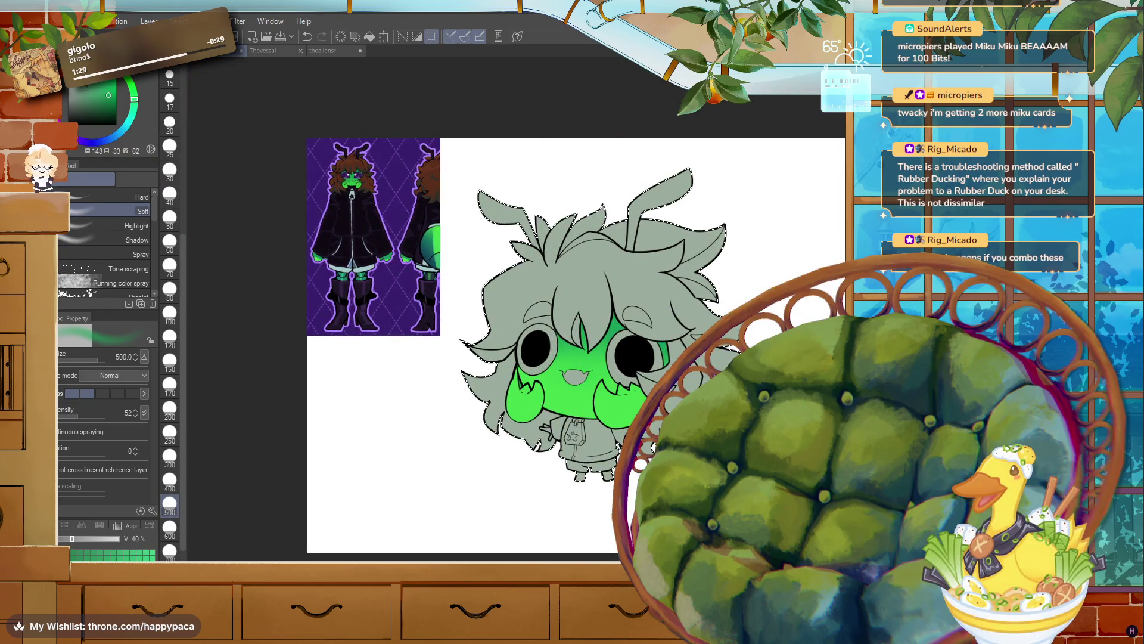
scroll(367, 173, up, 5)
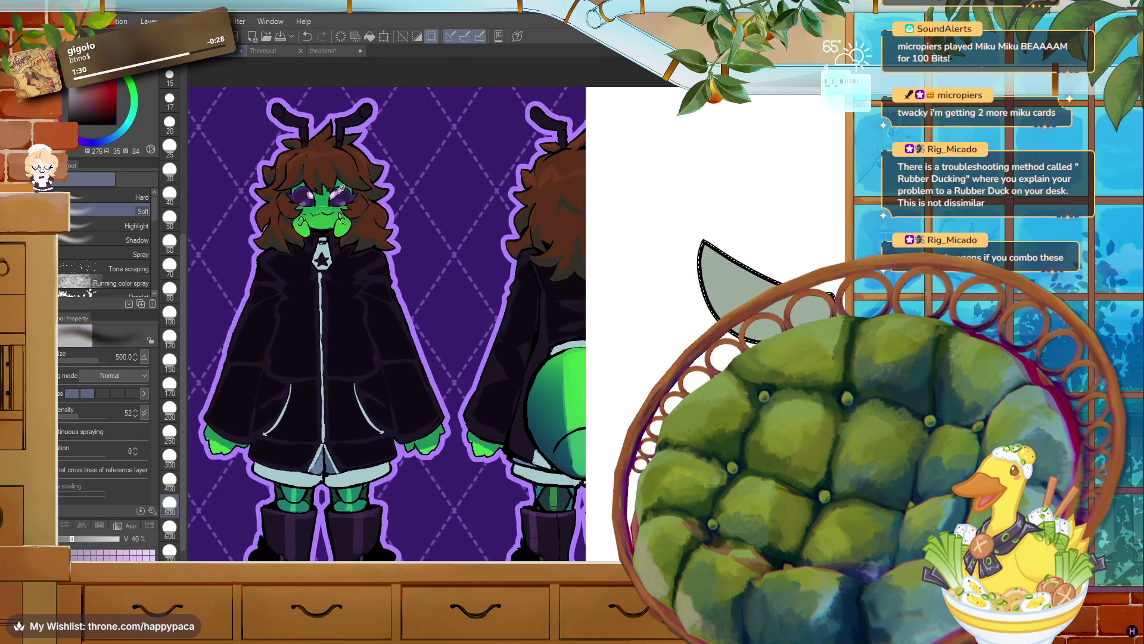
key(g)
scroll(572, 268, down, 3)
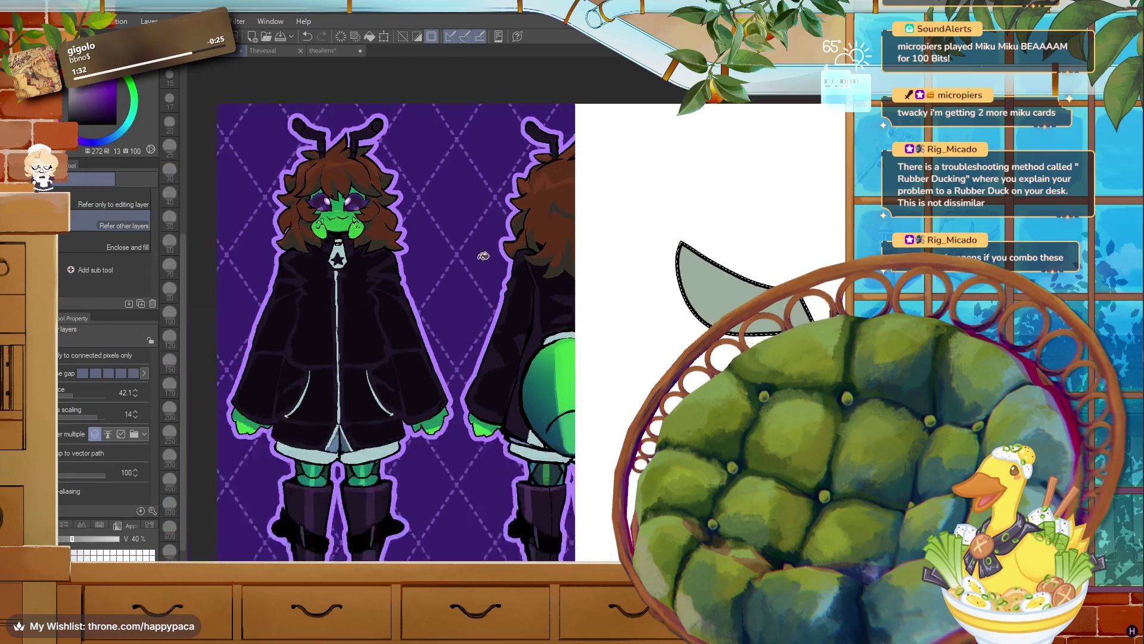
drag(584, 238, 411, 157)
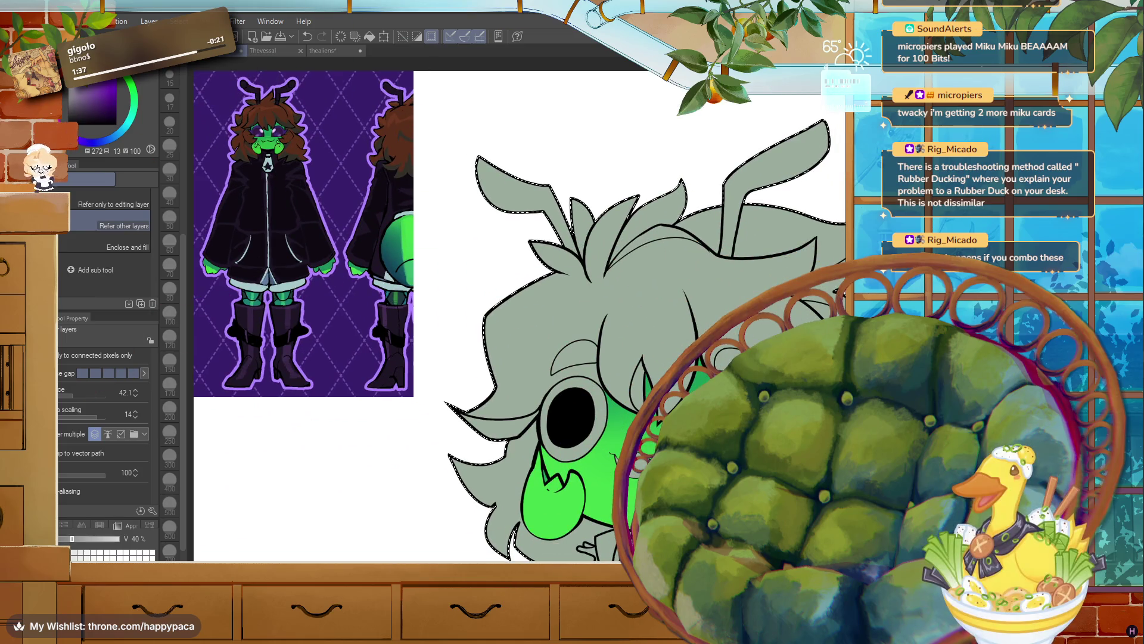
scroll(572, 446, down, 5)
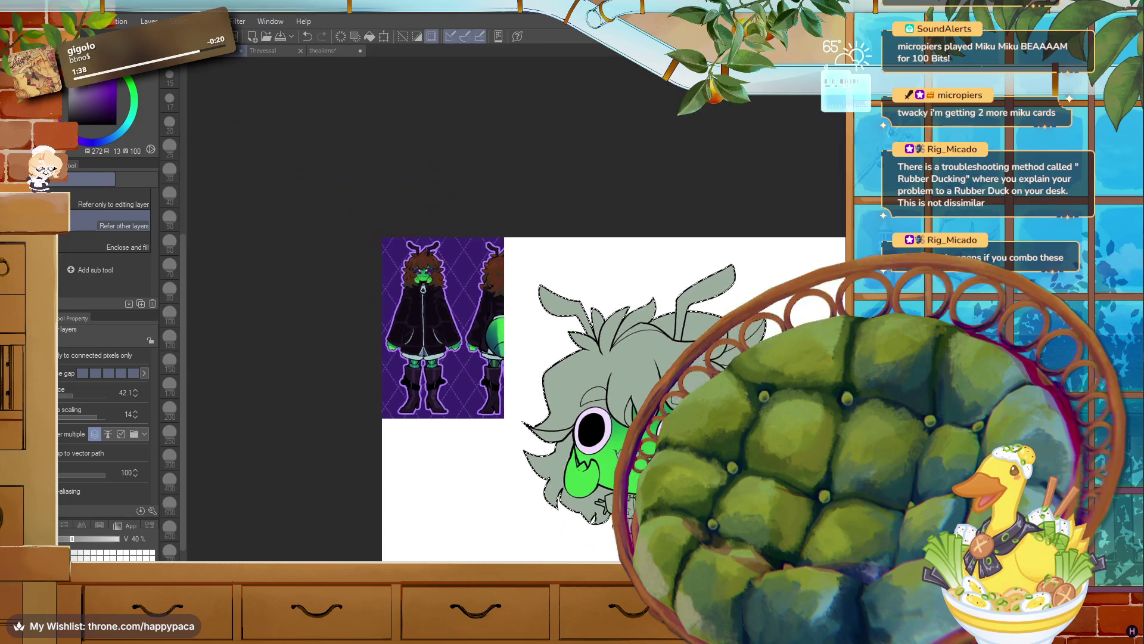
scroll(572, 445, up, 4)
alt+click(245, 109)
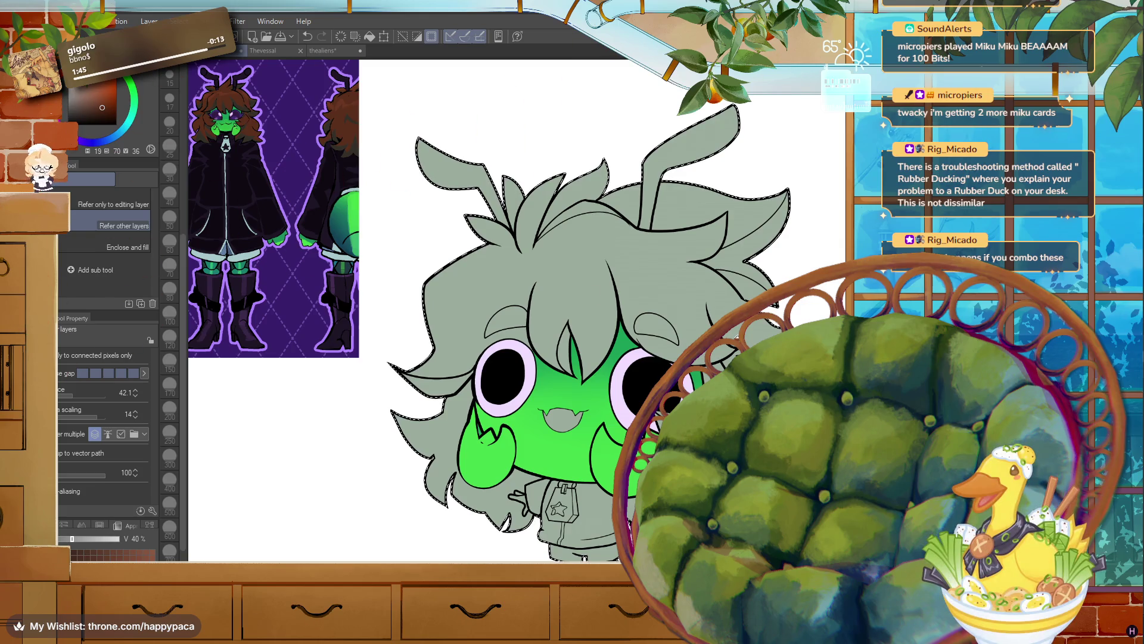
click(596, 256)
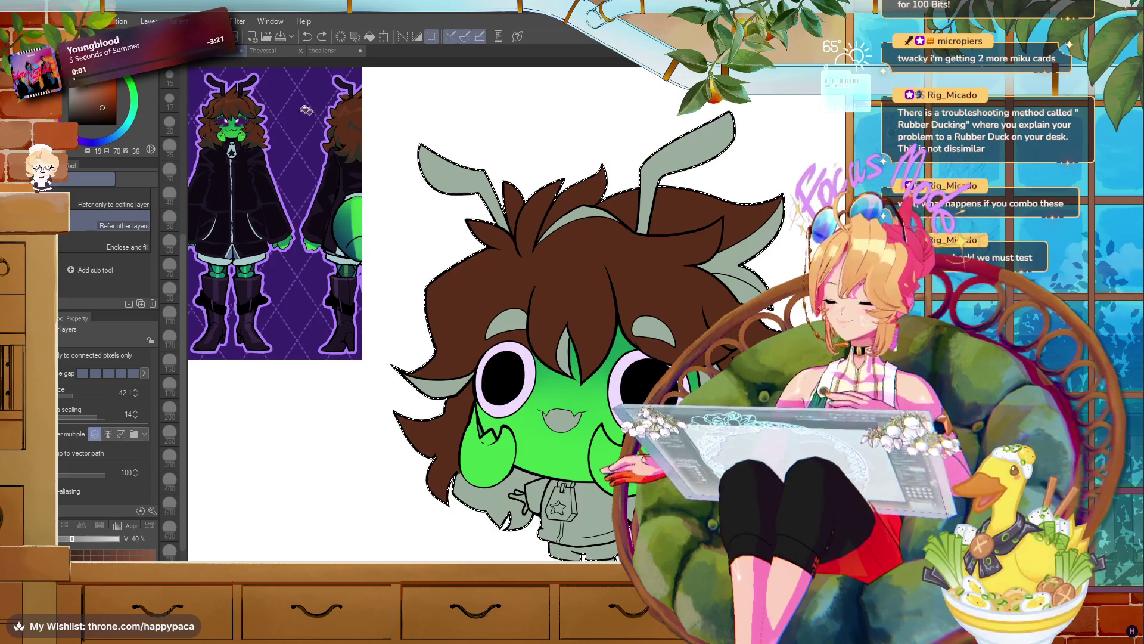
- Fill the grey hair tuft on the right side of the head dark brown
scroll(306, 110, up, 2)
scroll(354, 197, down, 2)
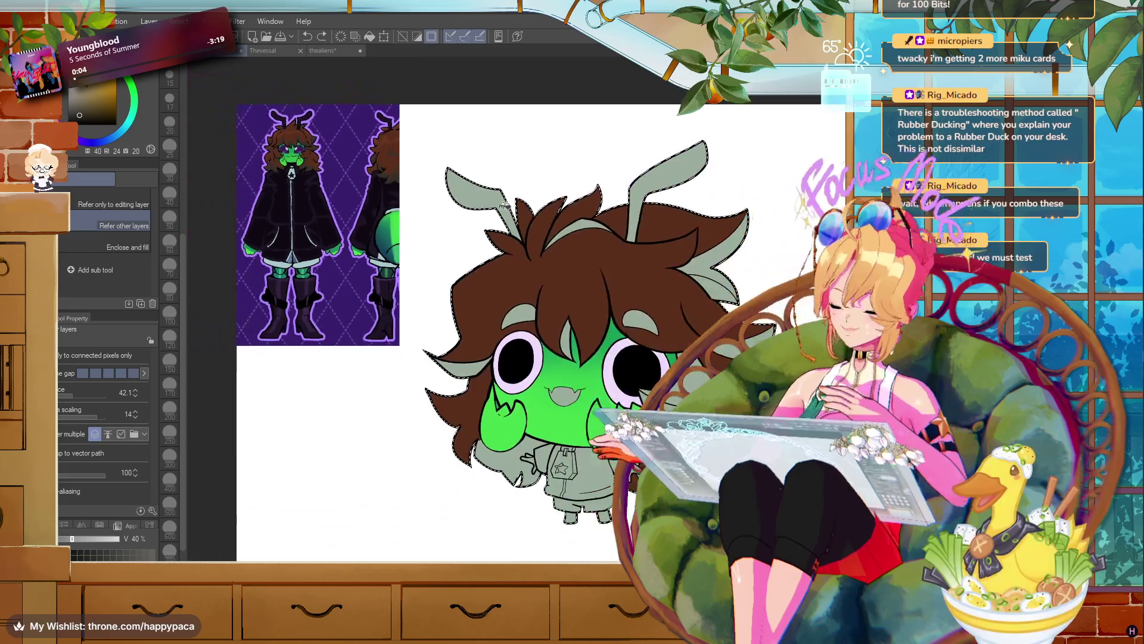
click(730, 273)
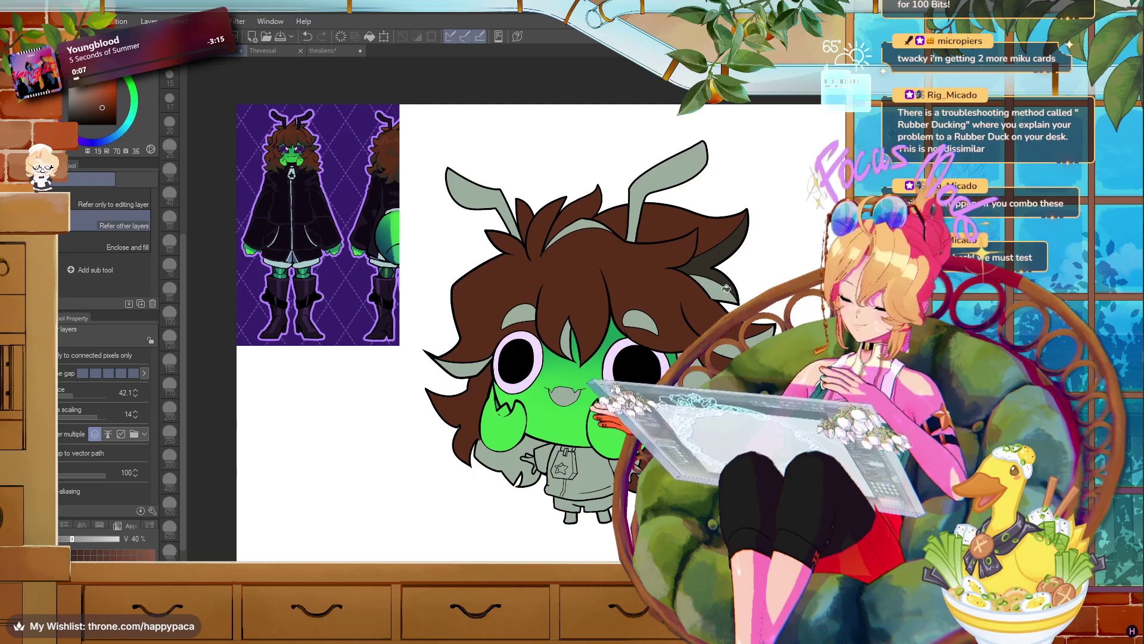
scroll(290, 133, up, 3)
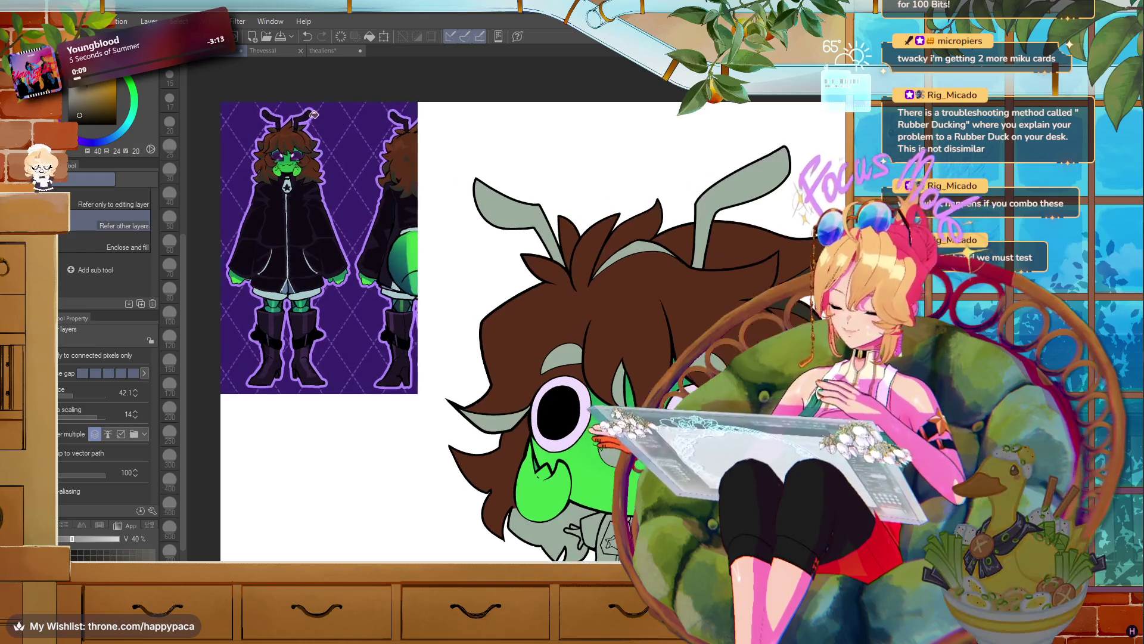
scroll(291, 137, down, 2)
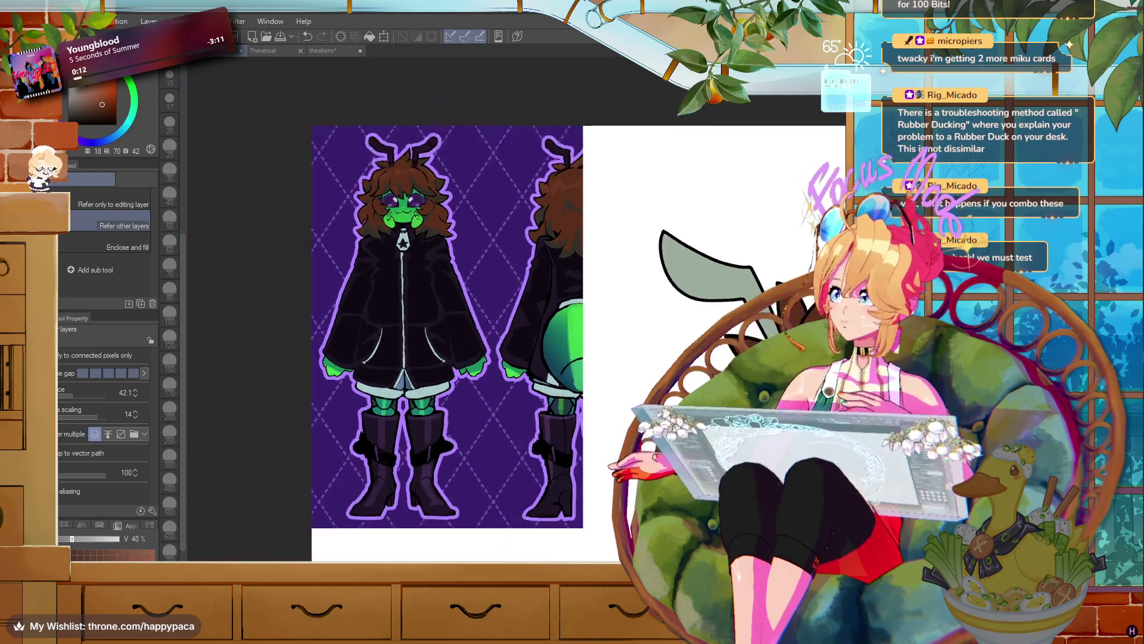
scroll(470, 391, up, 3)
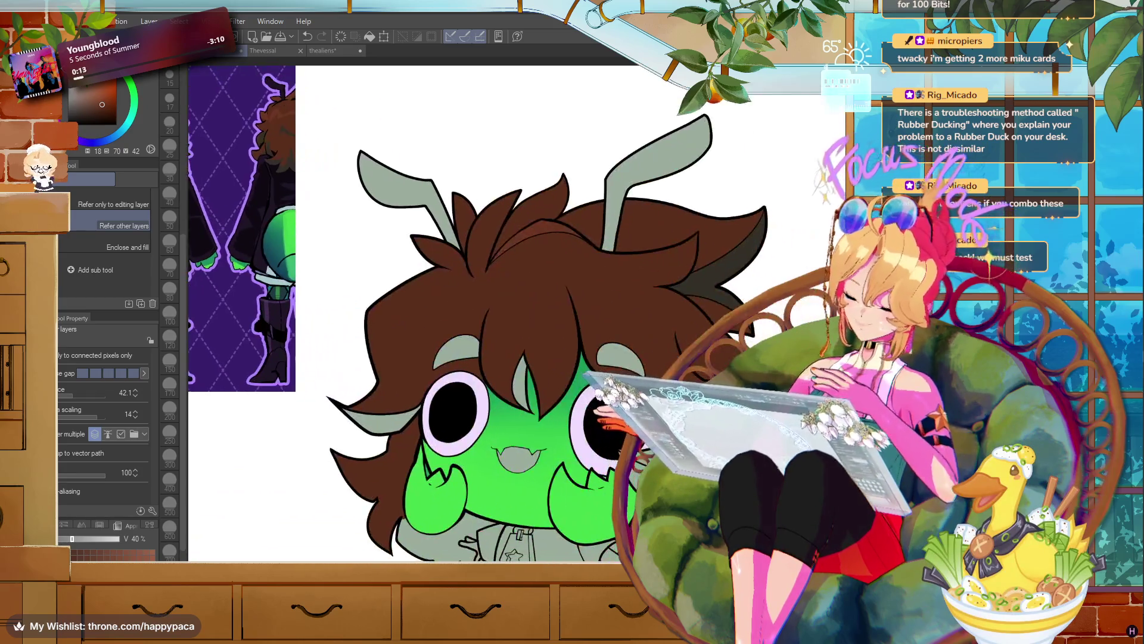
scroll(470, 391, down, 1)
scroll(470, 390, up, 1)
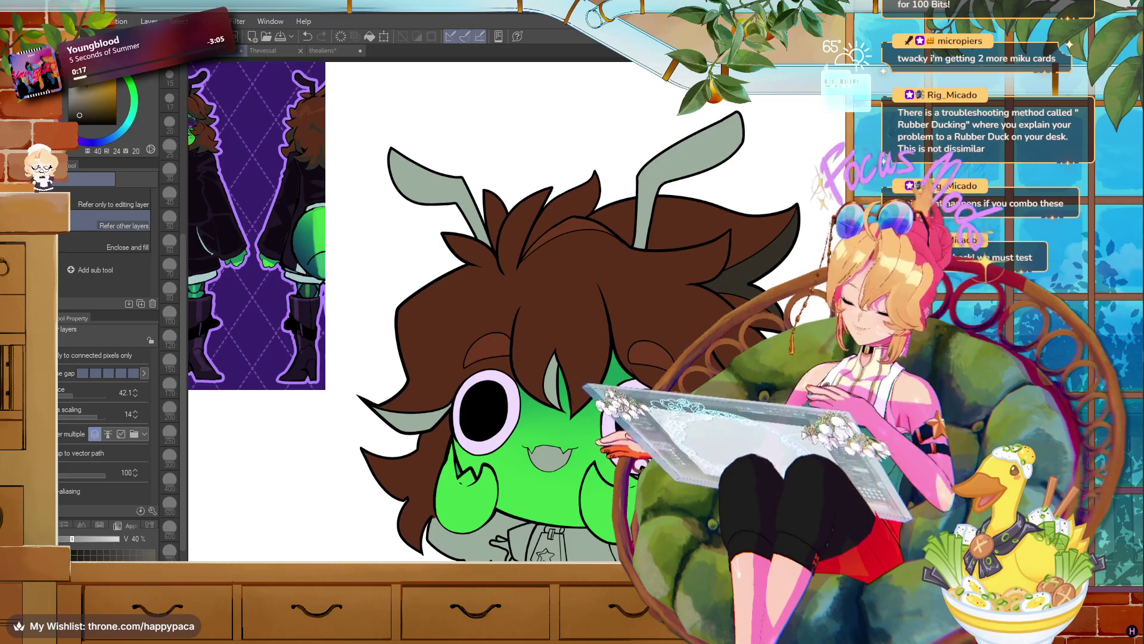
scroll(700, 530, down, 1)
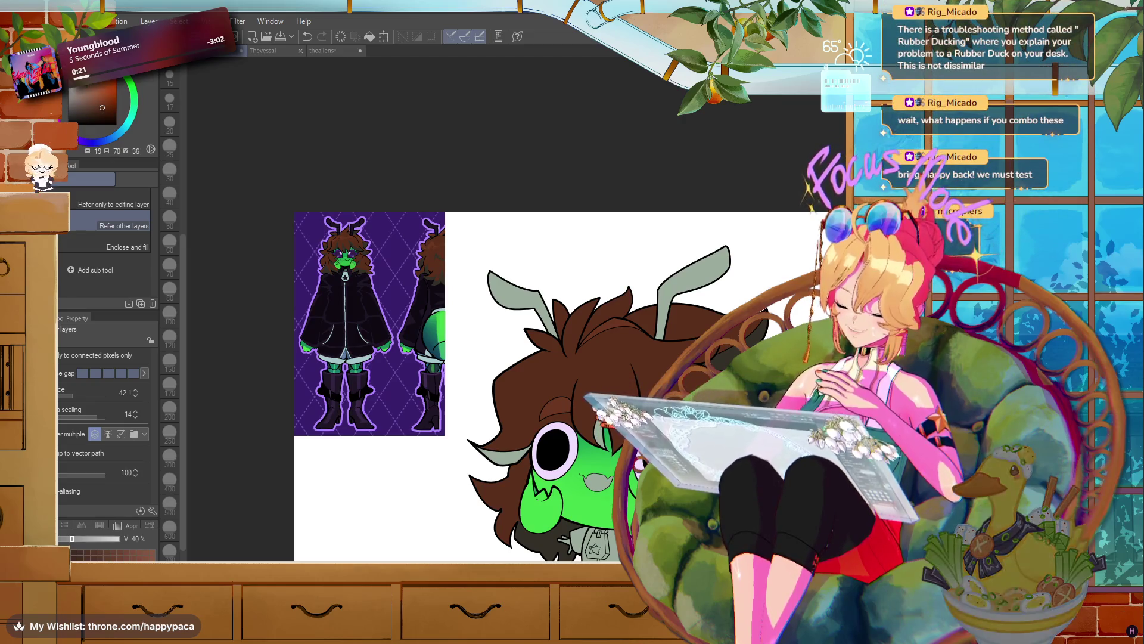
scroll(624, 496, up, 1)
- Sample a darker grey-brown, then swap between the dark brown and green colours
alt+click(530, 543)
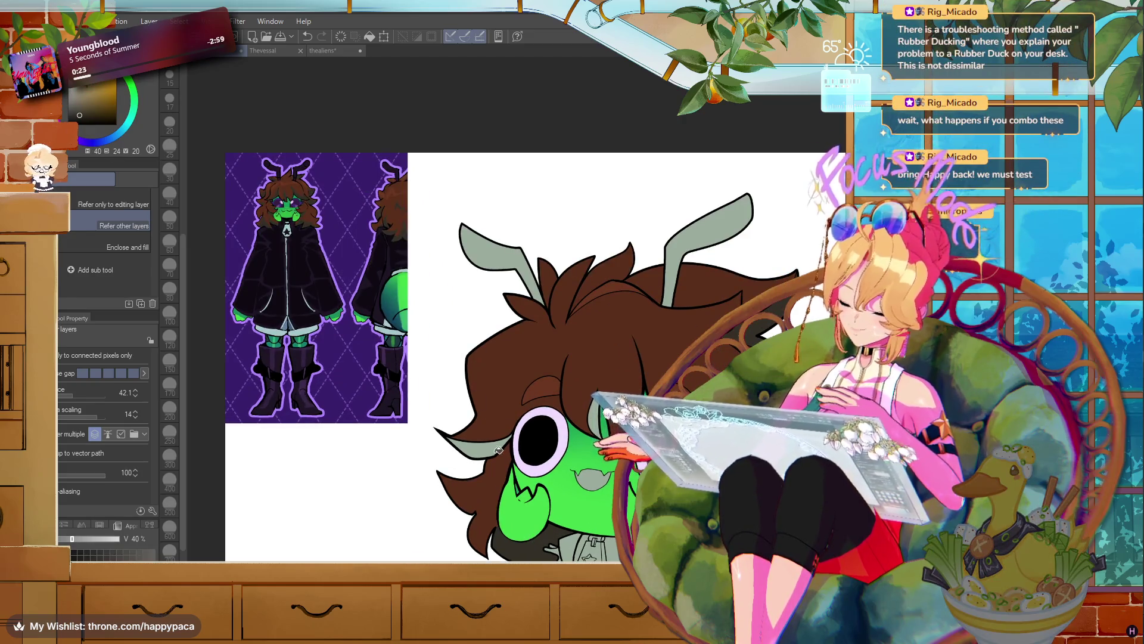
scroll(499, 444, down, 1)
scroll(622, 281, up, 1)
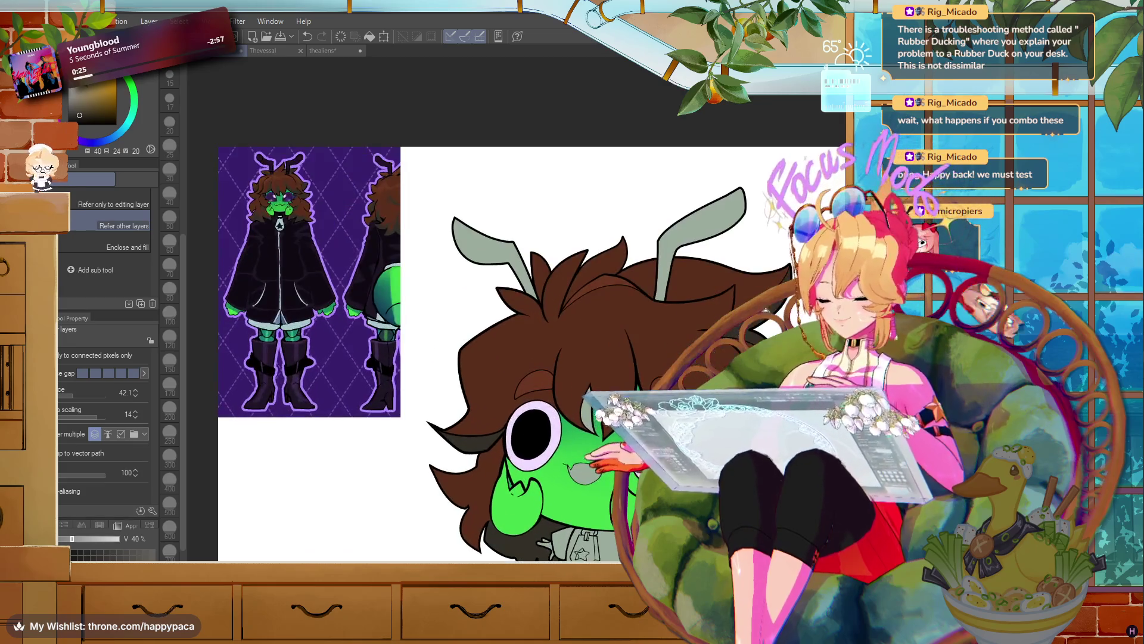
scroll(623, 281, down, 1)
scroll(438, 369, up, 3)
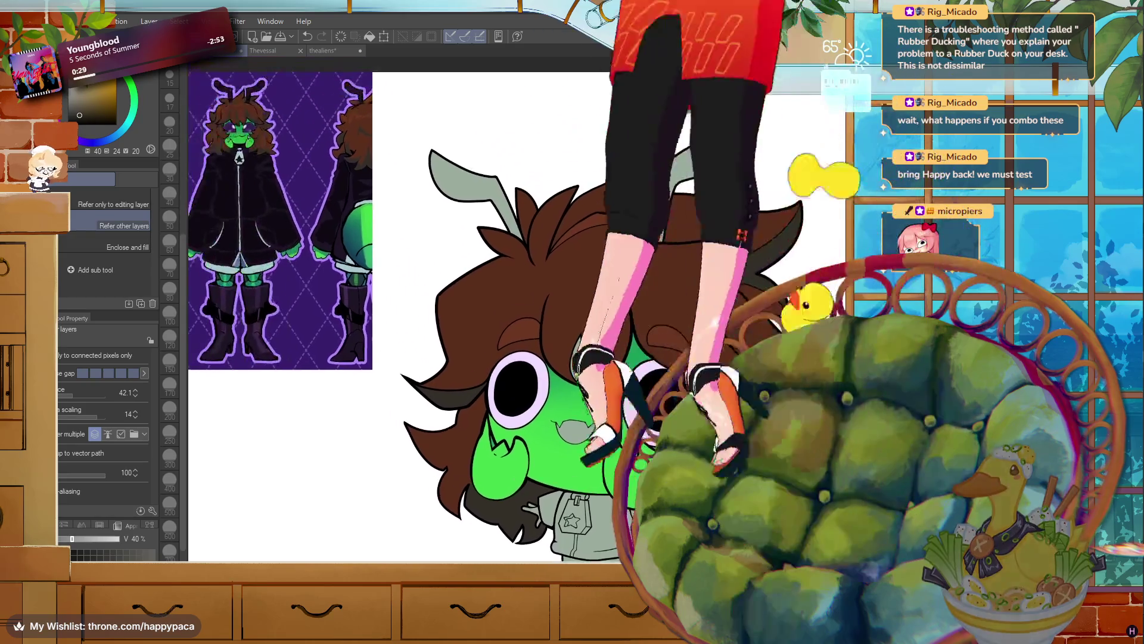
scroll(612, 365, up, 1)
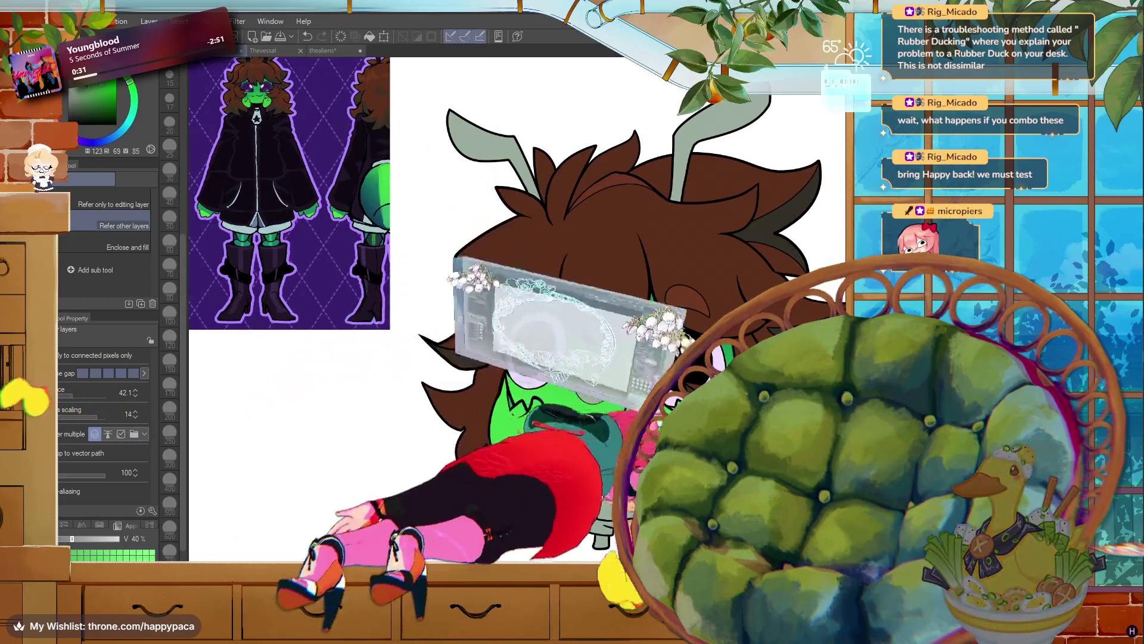
key(x)
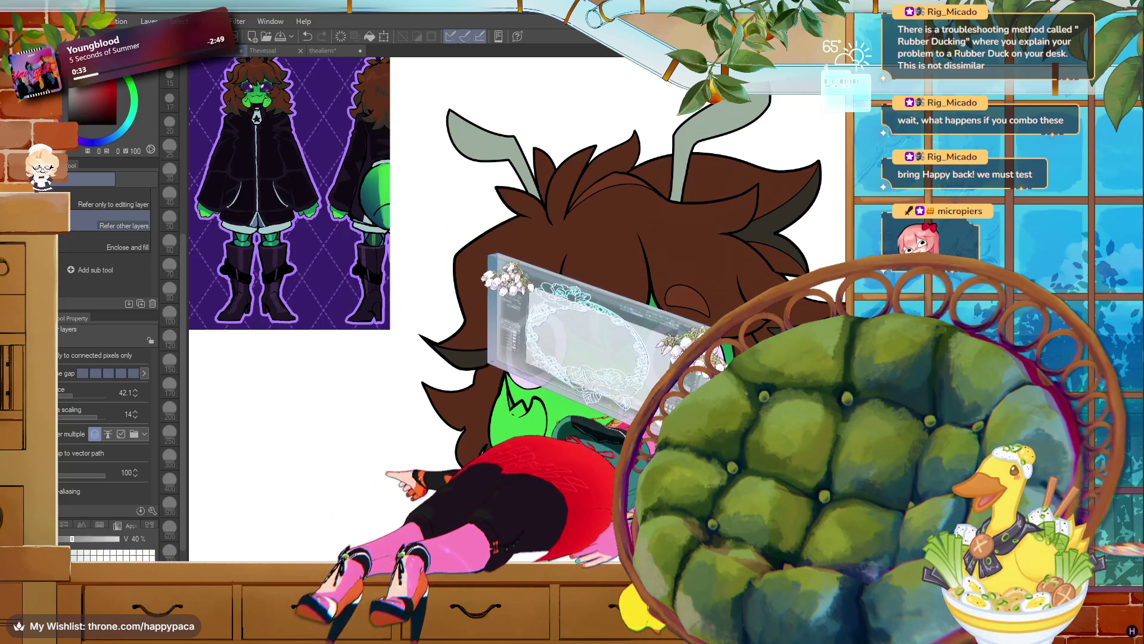
key(x)
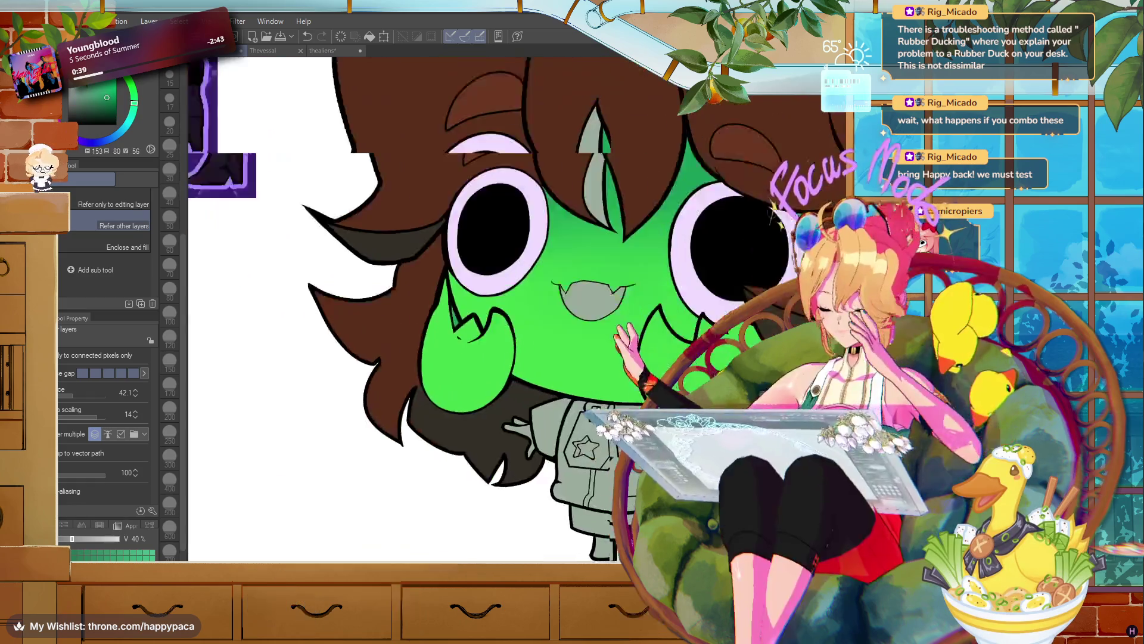
- Fill the chibi's hand green and swap to a darker green colour
scroll(480, 310, up, 1)
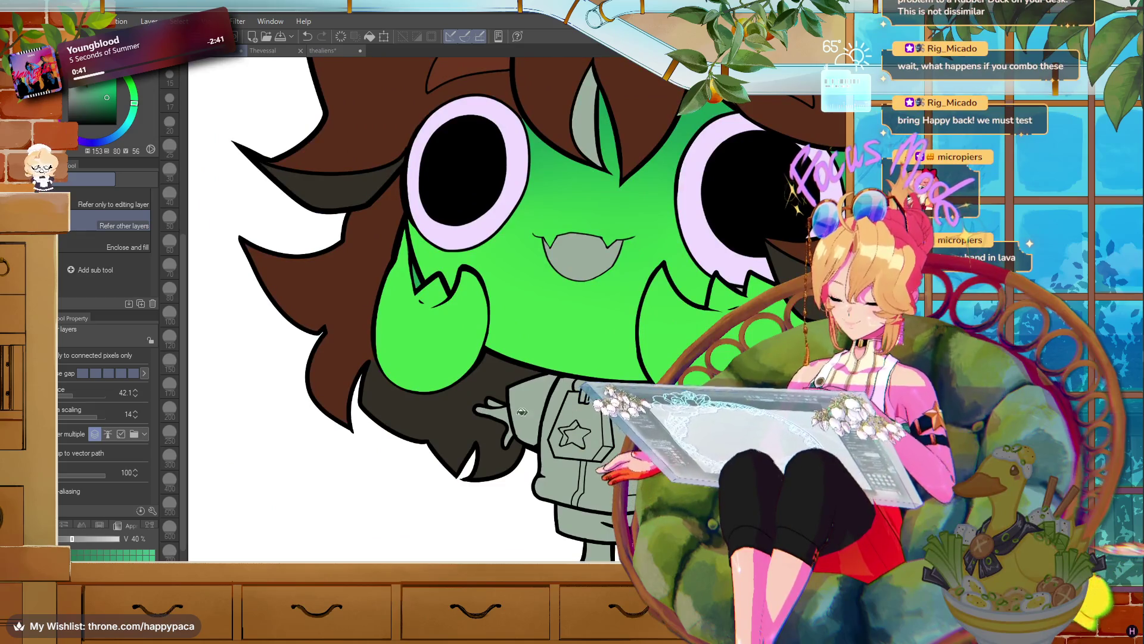
click(510, 419)
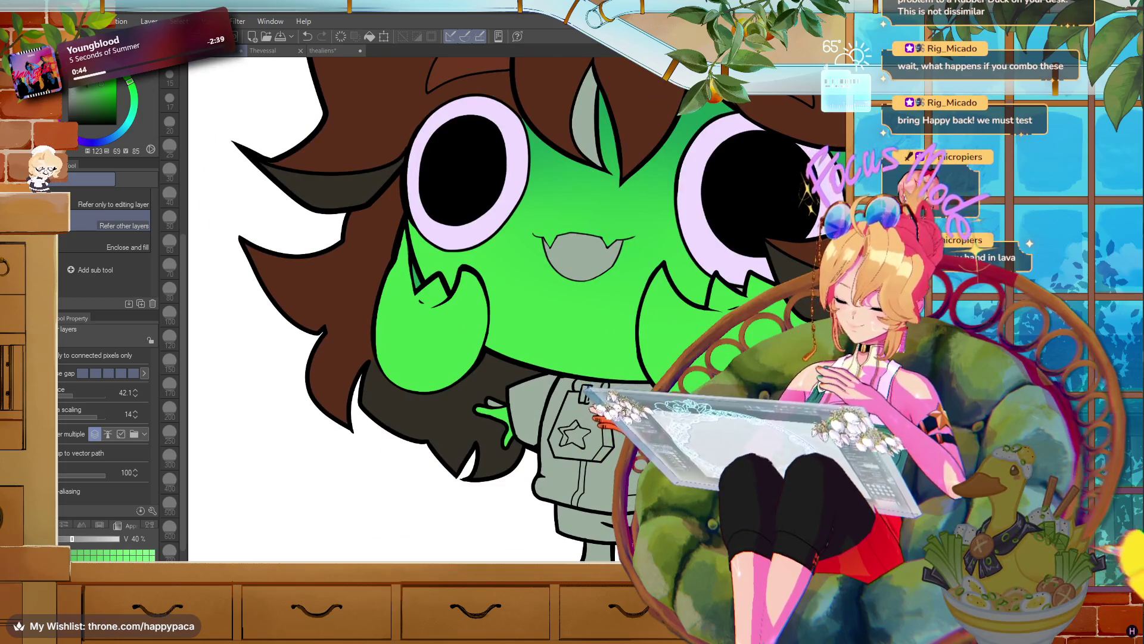
key(x)
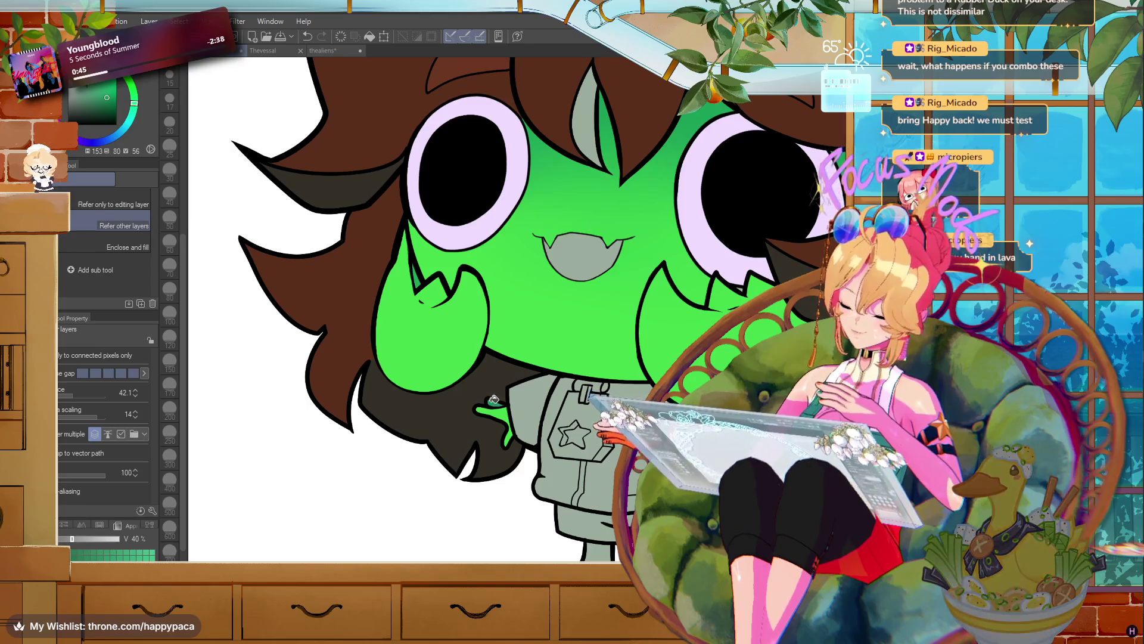
scroll(604, 361, down, 2)
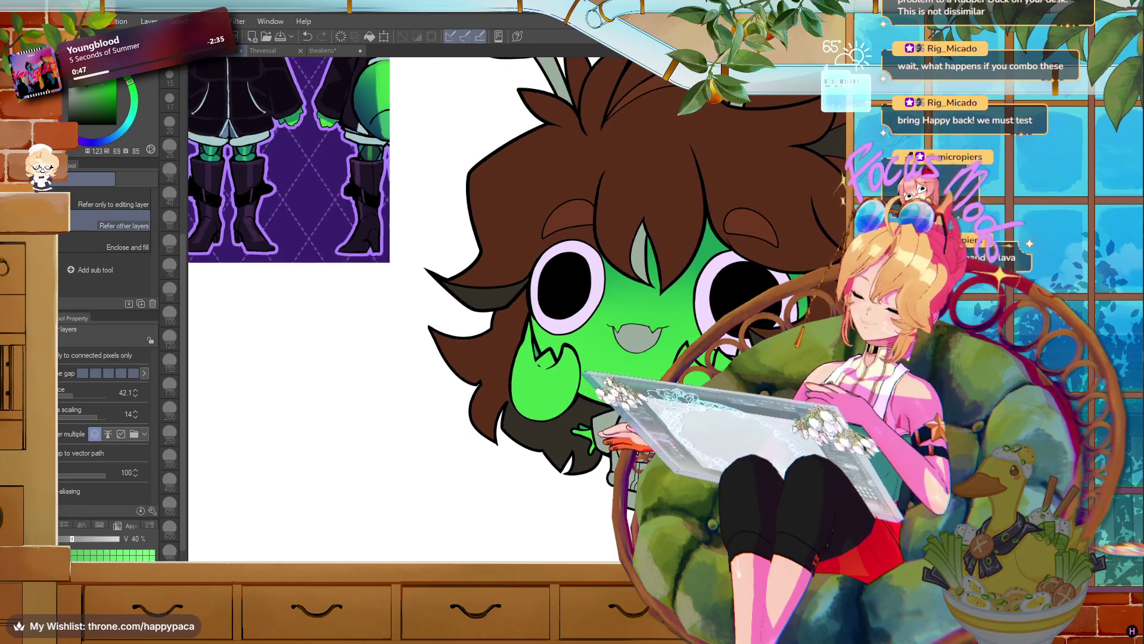
scroll(645, 218, down, 3)
scroll(645, 218, up, 3)
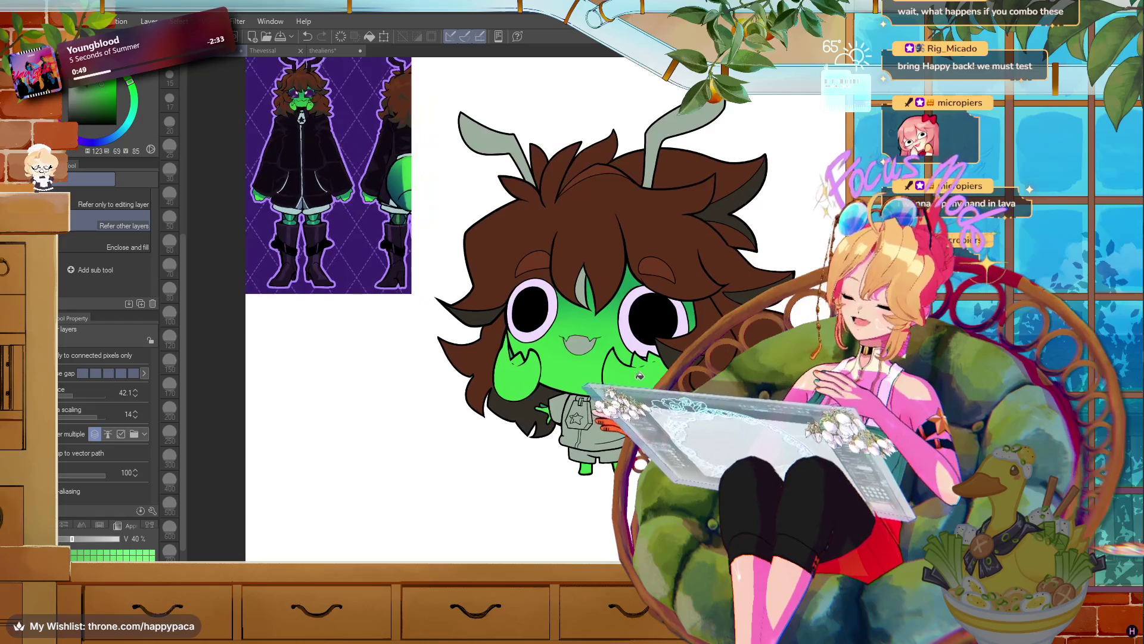
- Pick dark purple from the reference antenna and fill both grey antennae with it
alt+click(736, 169)
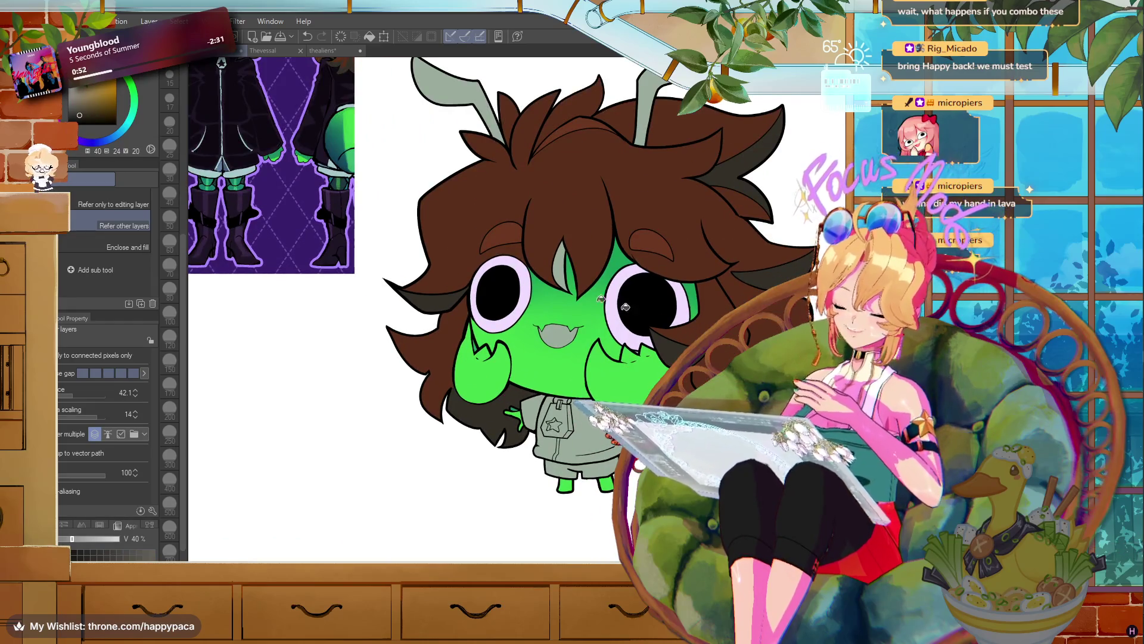
scroll(562, 272, down, 2)
scroll(562, 272, up, 3)
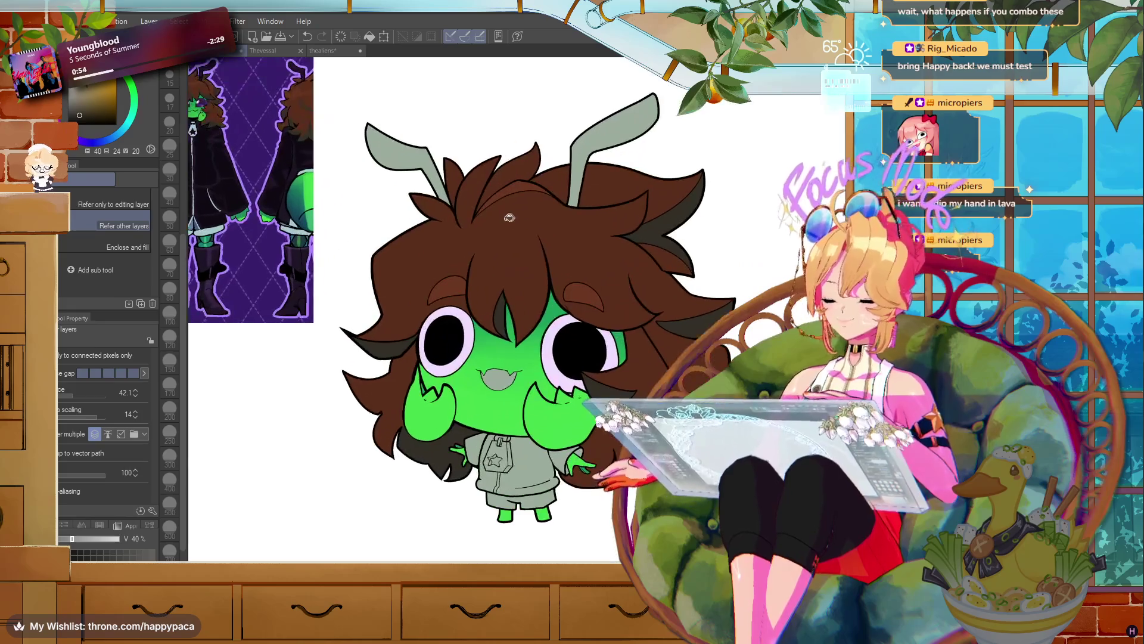
scroll(241, 88, up, 1)
alt+click(241, 88)
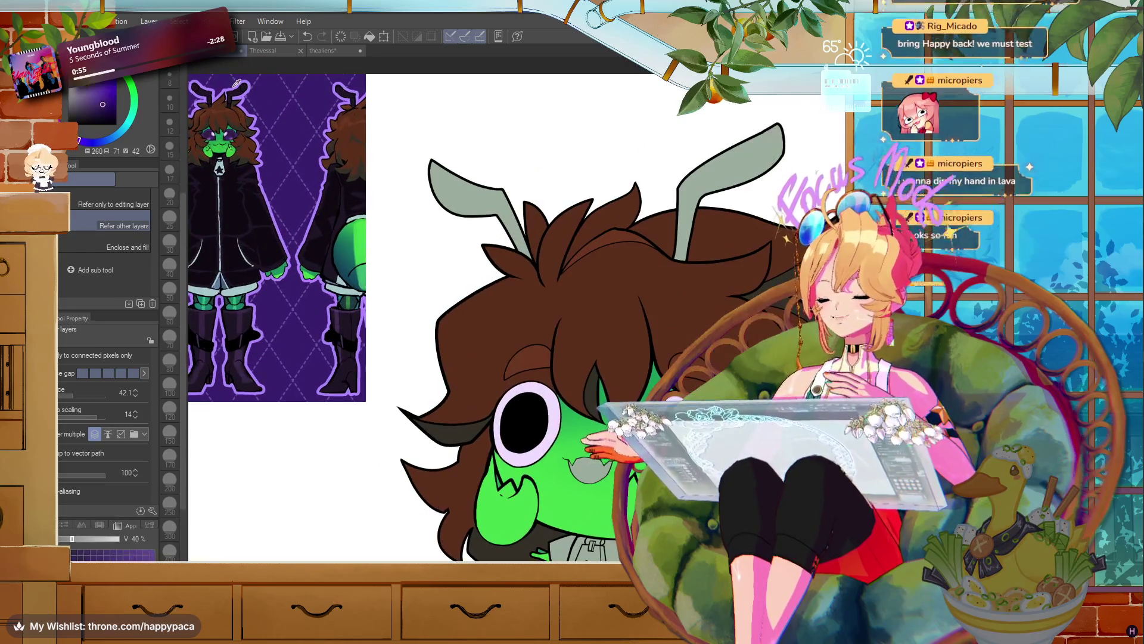
click(504, 196)
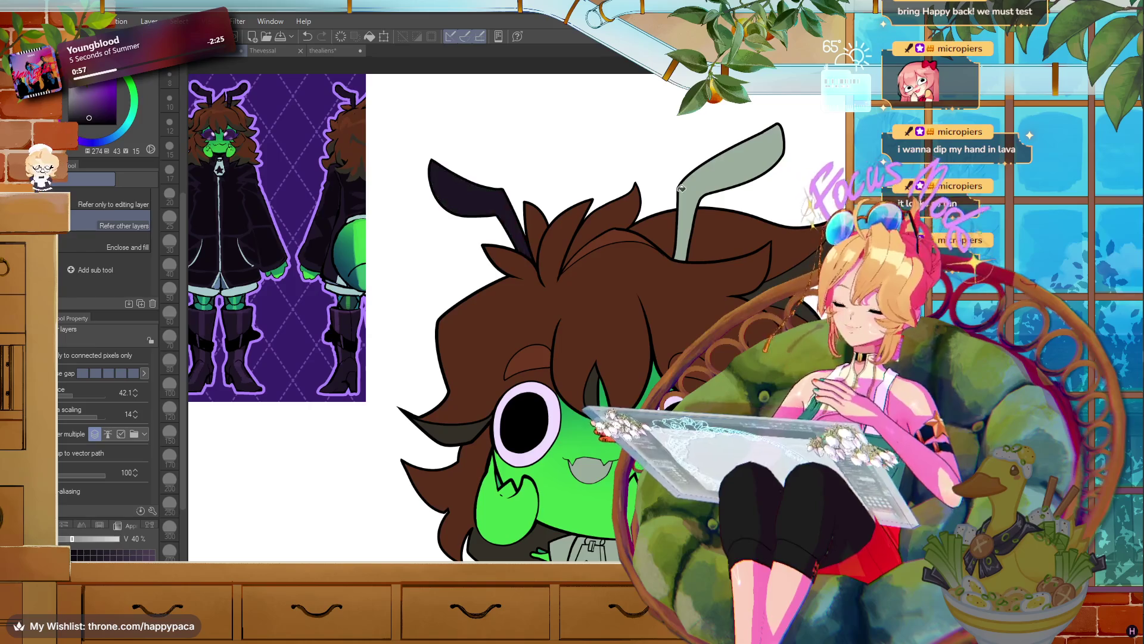
click(701, 185)
scroll(711, 275, down, 2)
scroll(710, 275, up, 3)
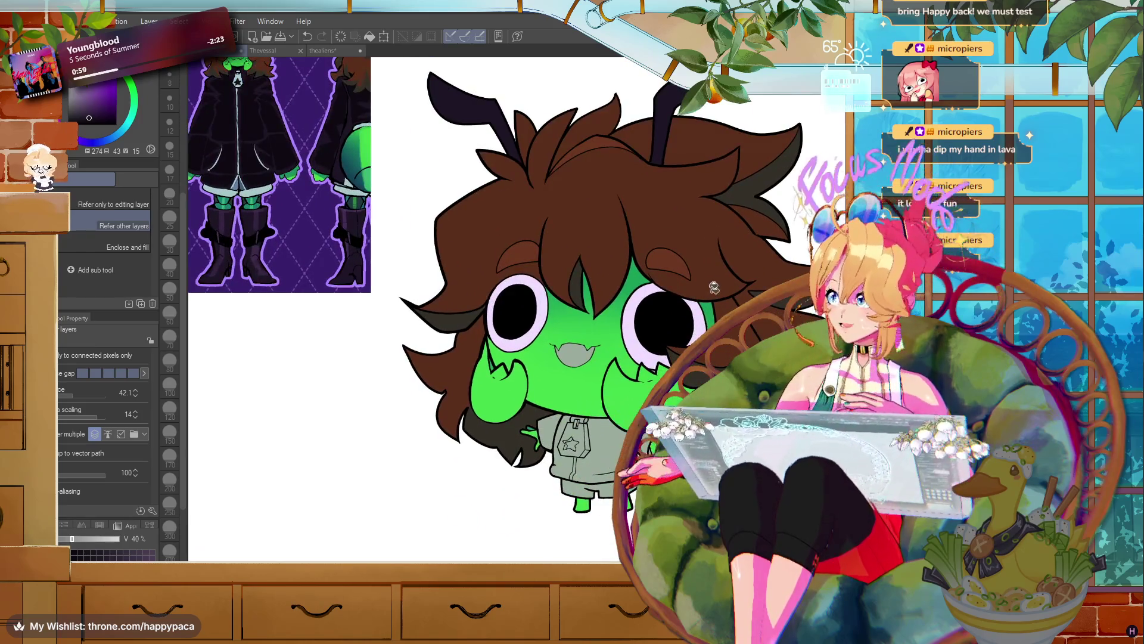
- Undo the right antenna's fill and refill it with a darker sampled purple
key(ctrl+z)
key(ctrl+z)
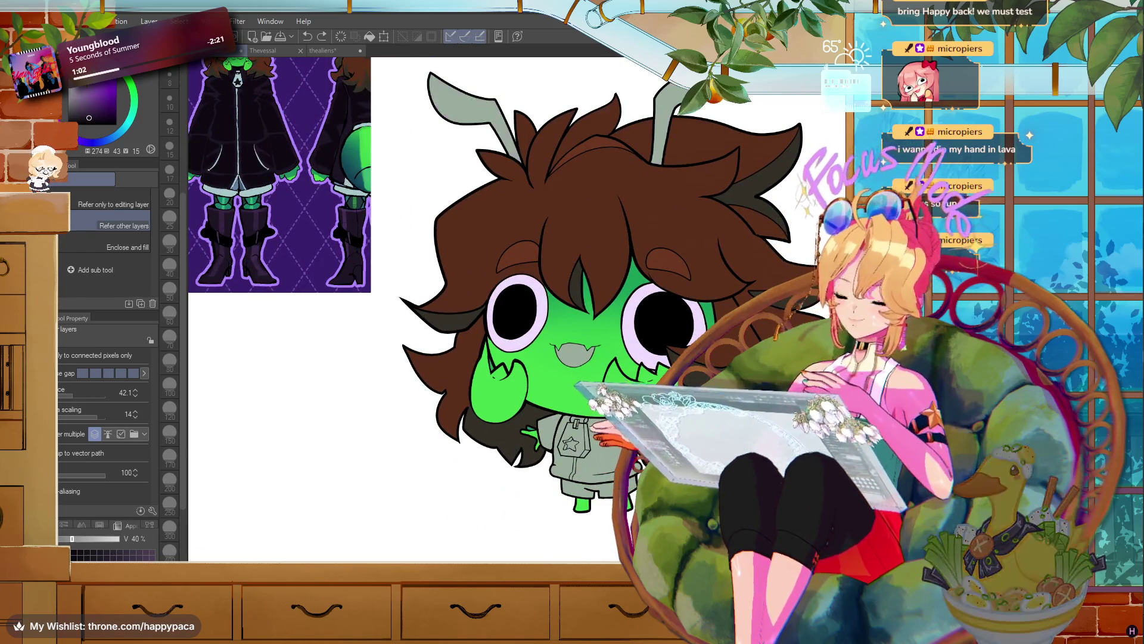
click(517, 100)
alt+click(255, 123)
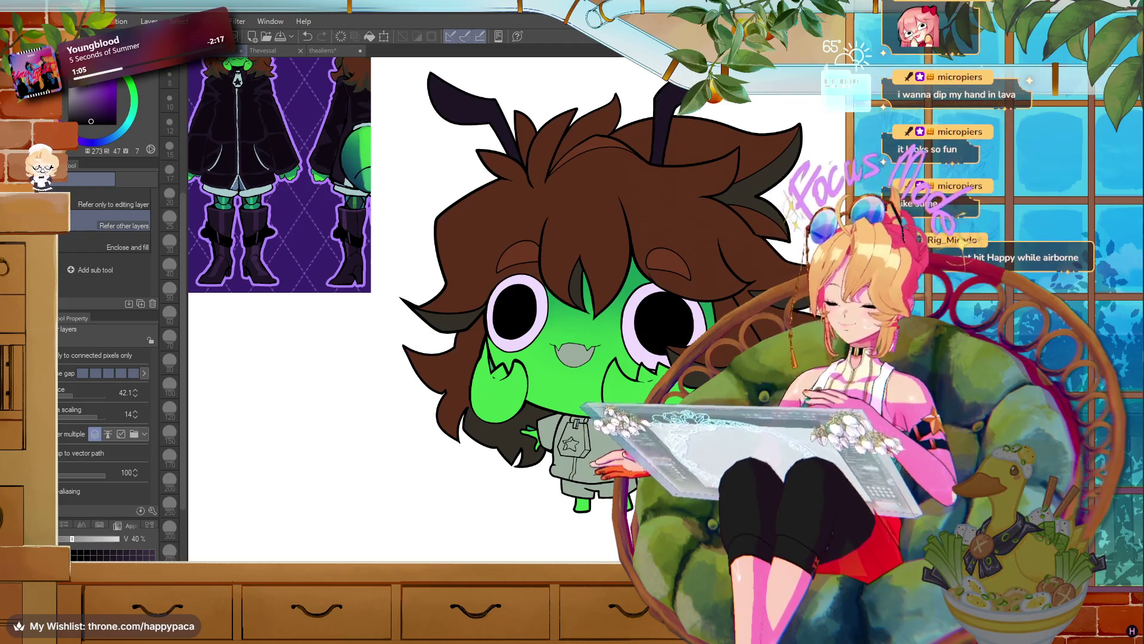
scroll(482, 490, up, 5)
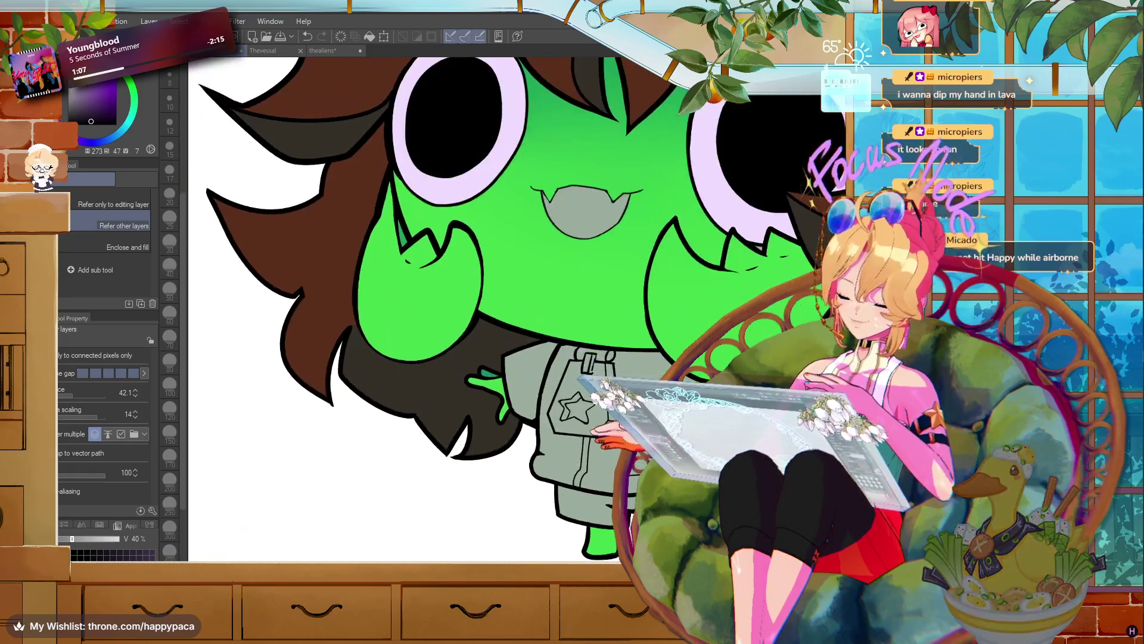
scroll(335, 410, up, 2)
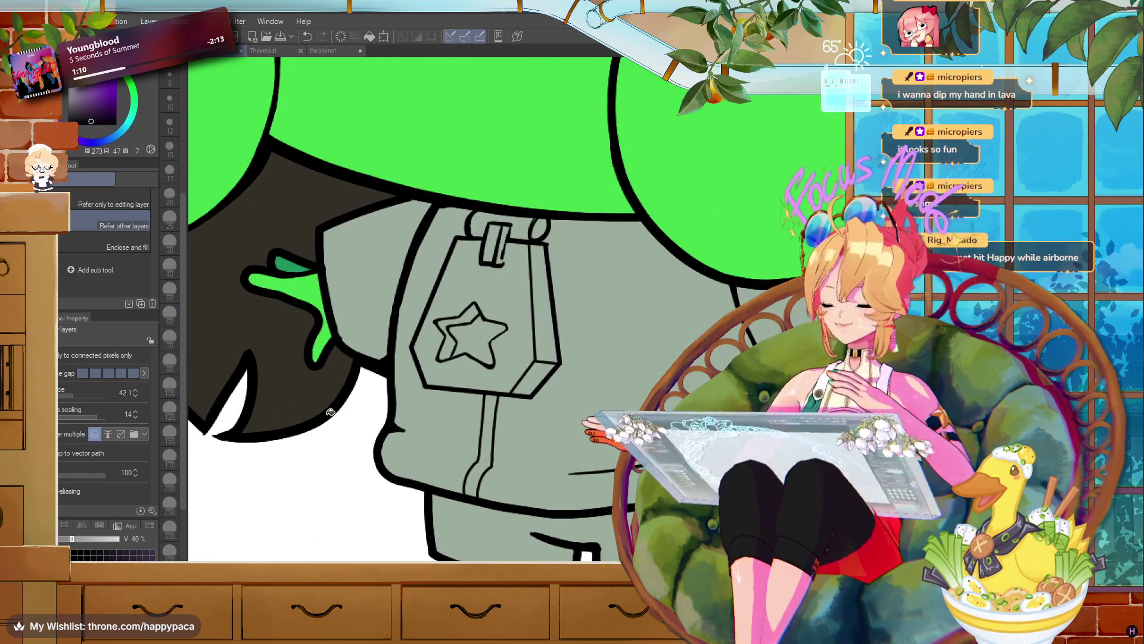
- Draw a test pen line inside the shirt's star, undo it, and switch to Unity
key(p)
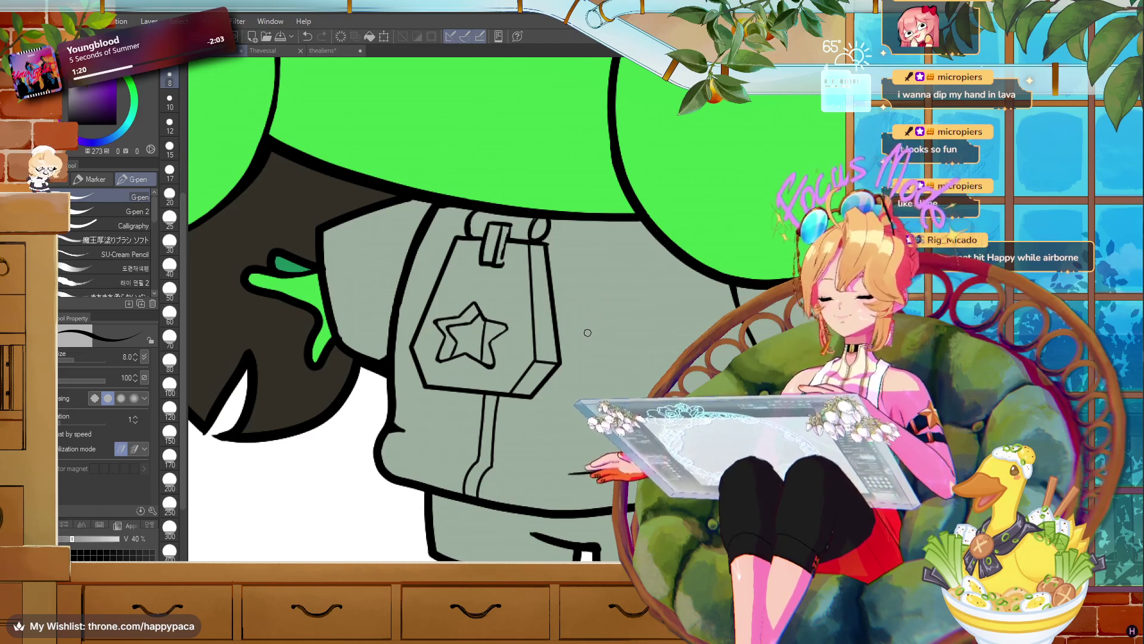
drag(485, 326, 490, 356)
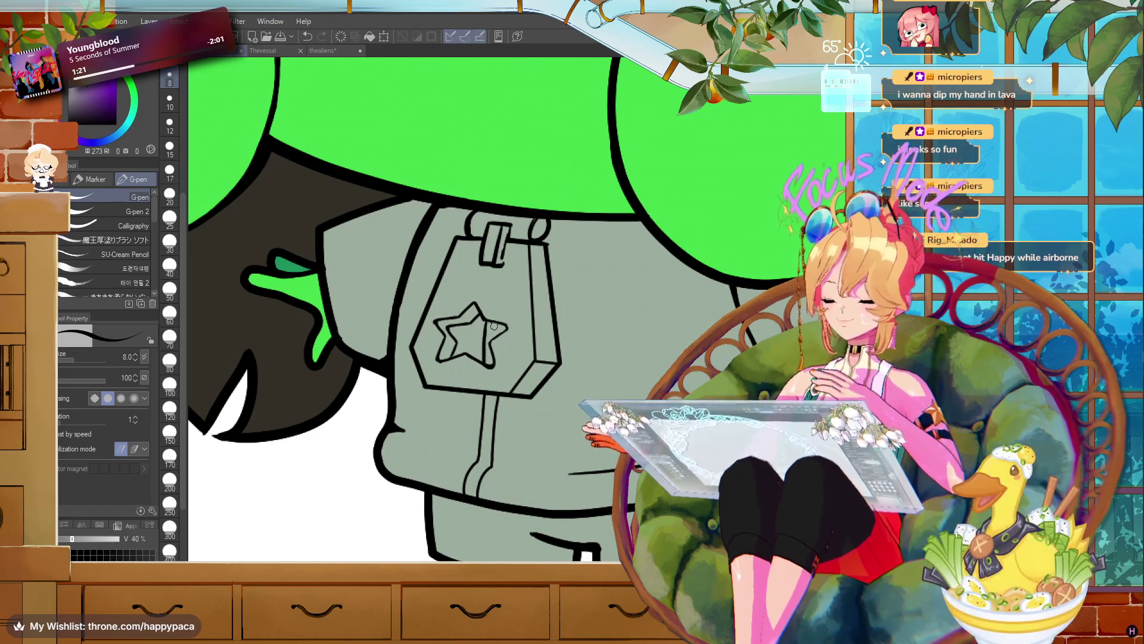
key(ctrl+z)
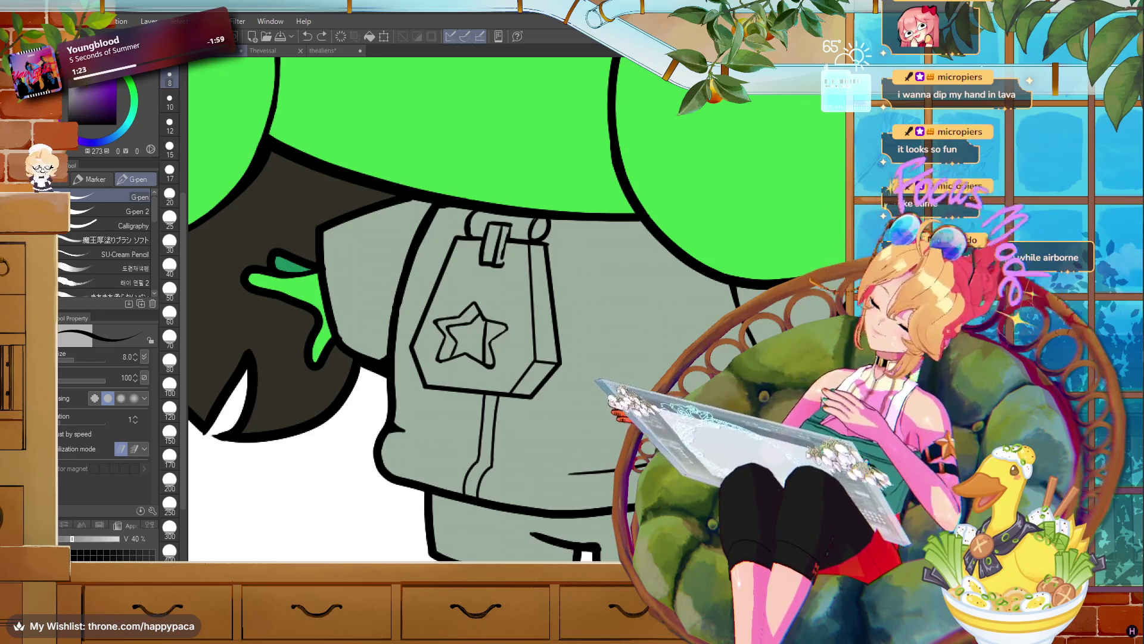
scroll(660, 251, down, 6)
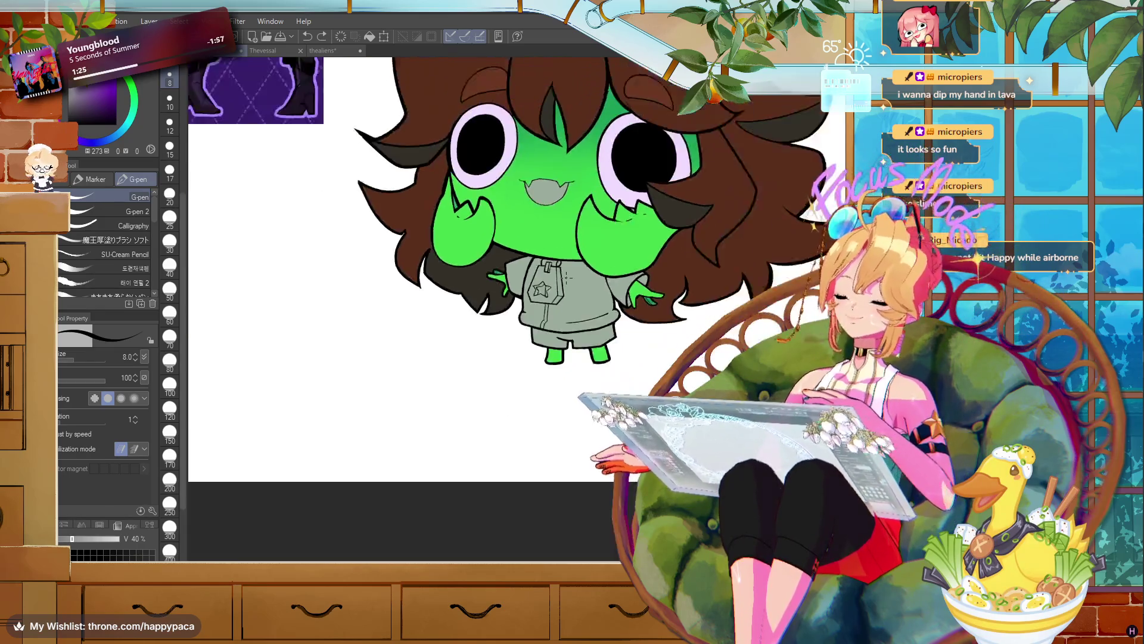
scroll(596, 114, up, 5)
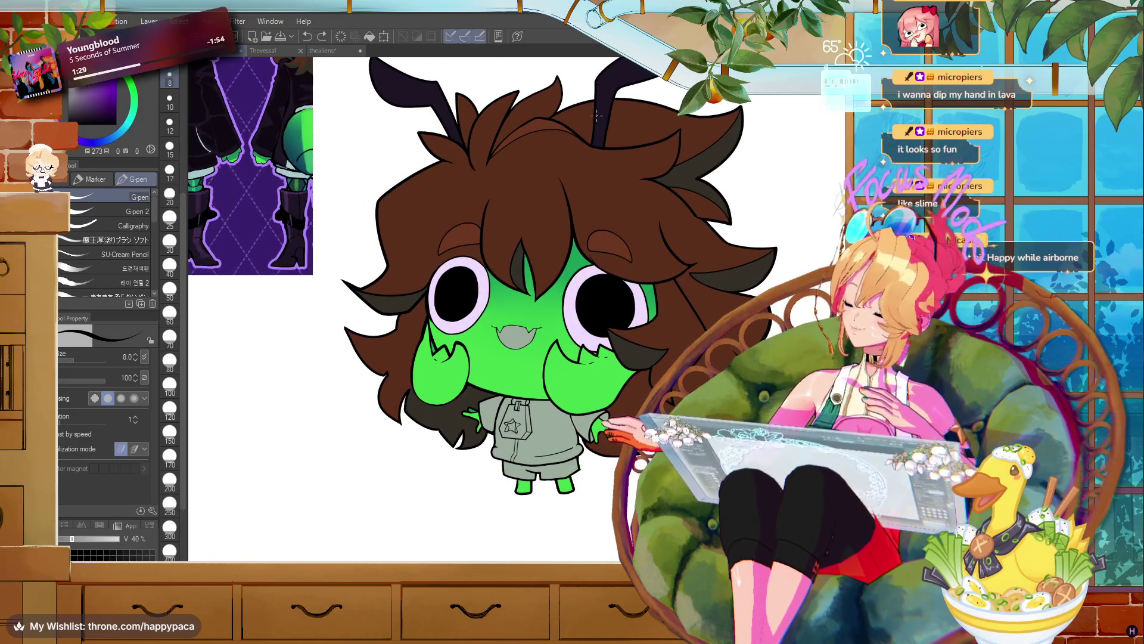
scroll(597, 114, down, 4)
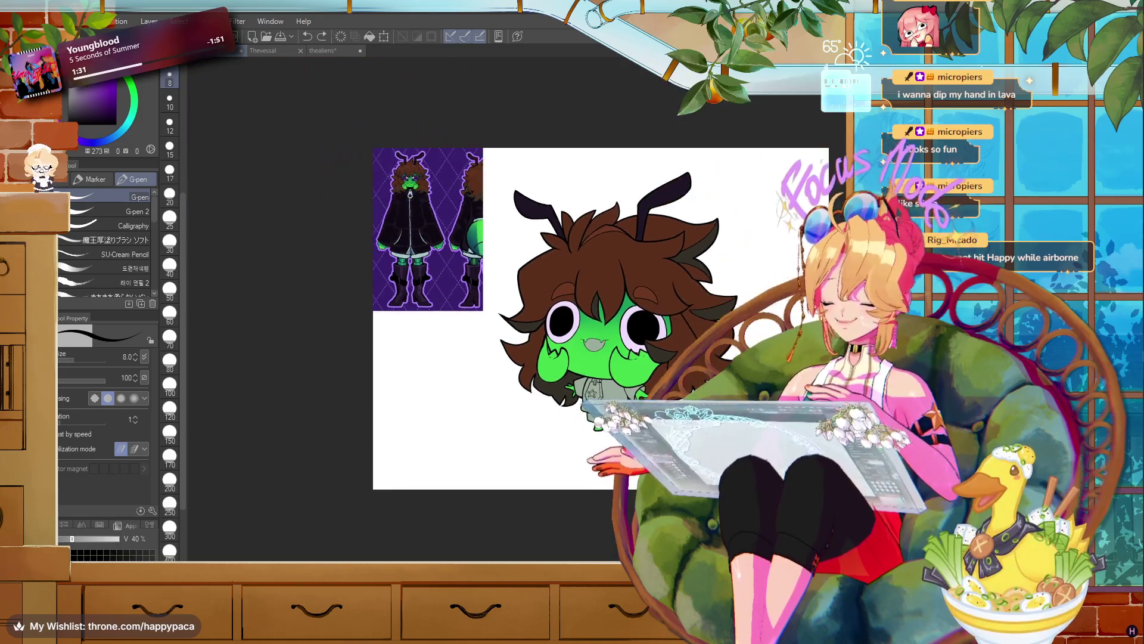
scroll(596, 114, up, 2)
key(alt+Tab)
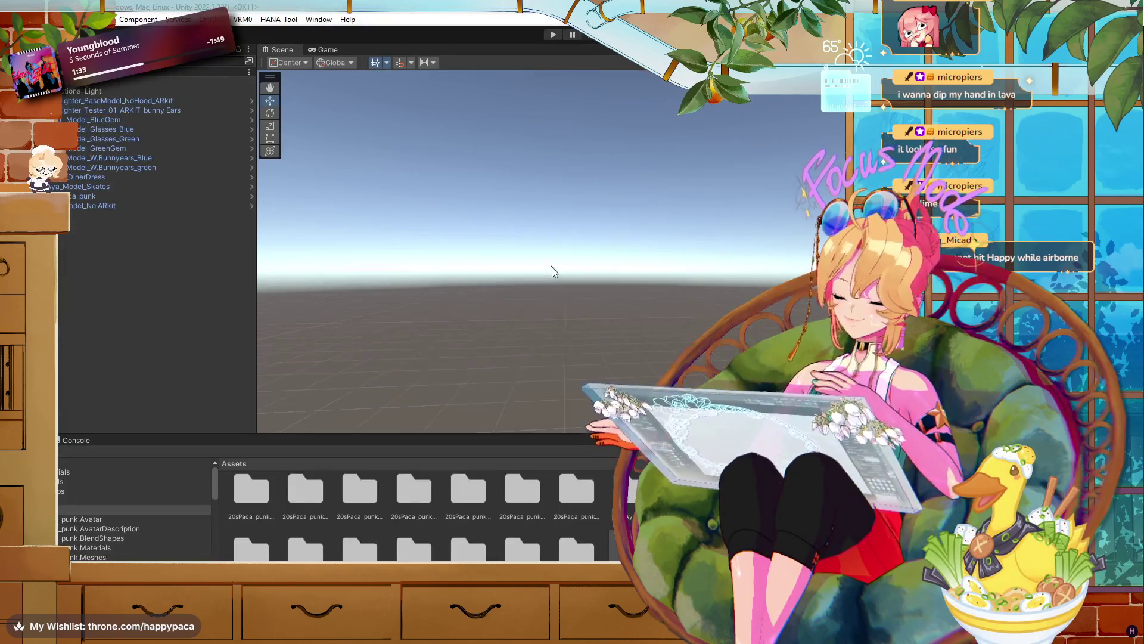
- Select the seven 20sPaca_punk folders in the Project window and delete them
click(232, 489)
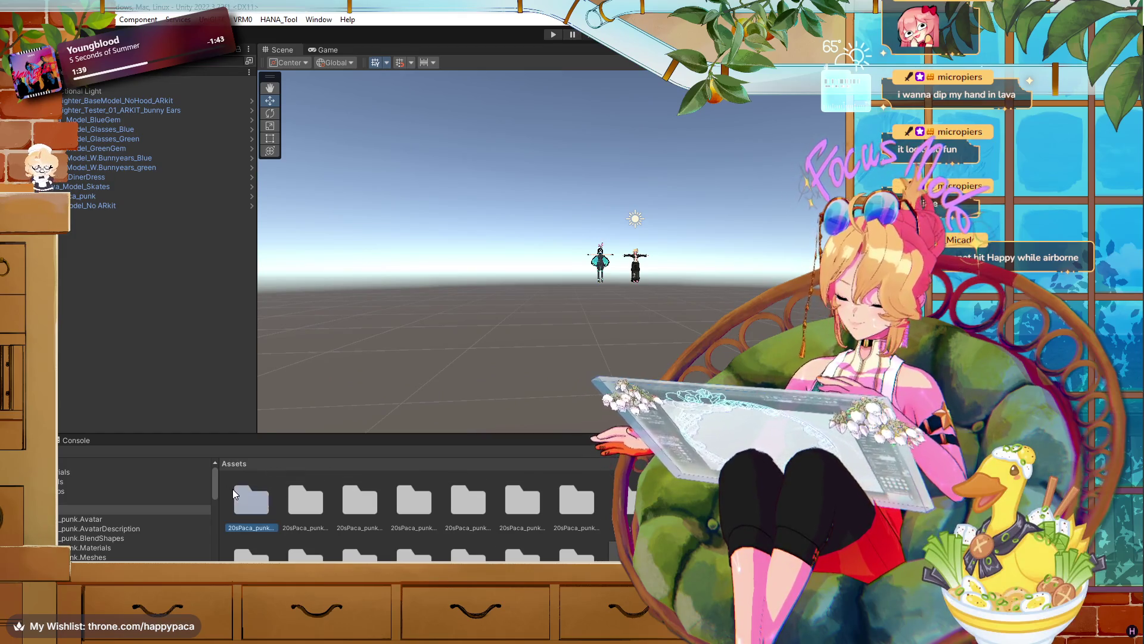
shift+click(576, 505)
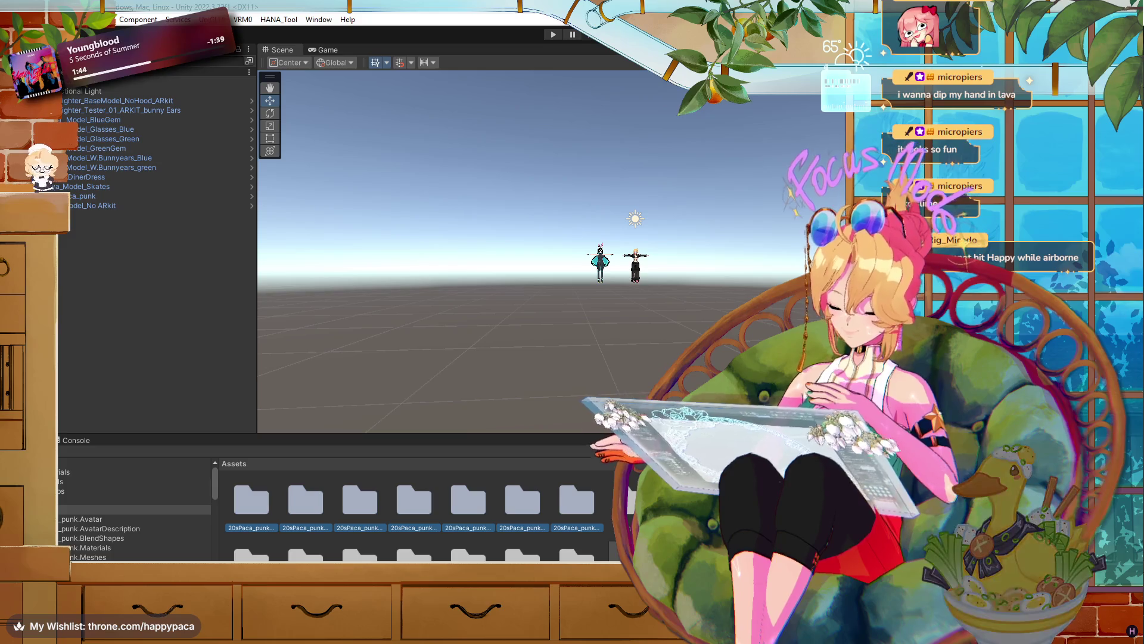
key(Delete)
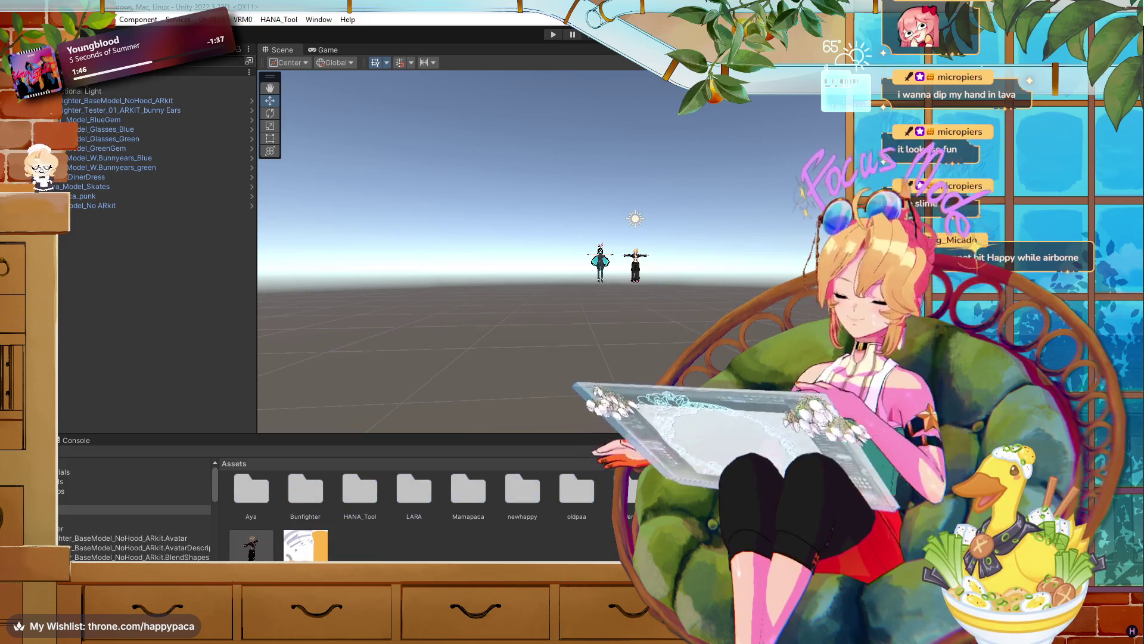
scroll(688, 241, up, 1)
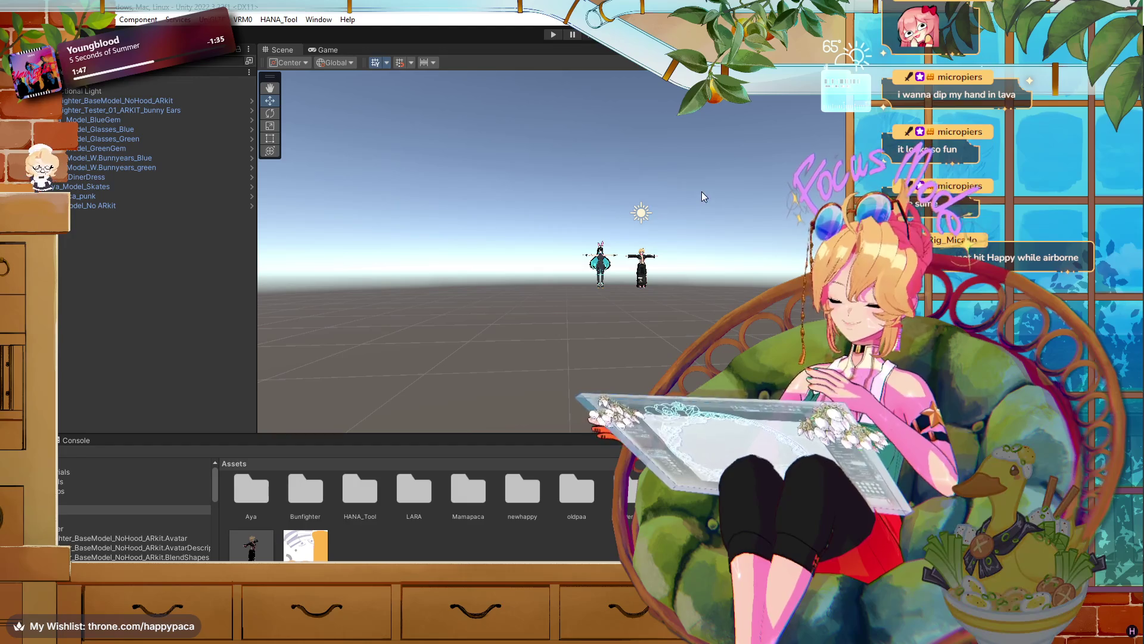
scroll(671, 233, down, 2)
scroll(670, 239, up, 2)
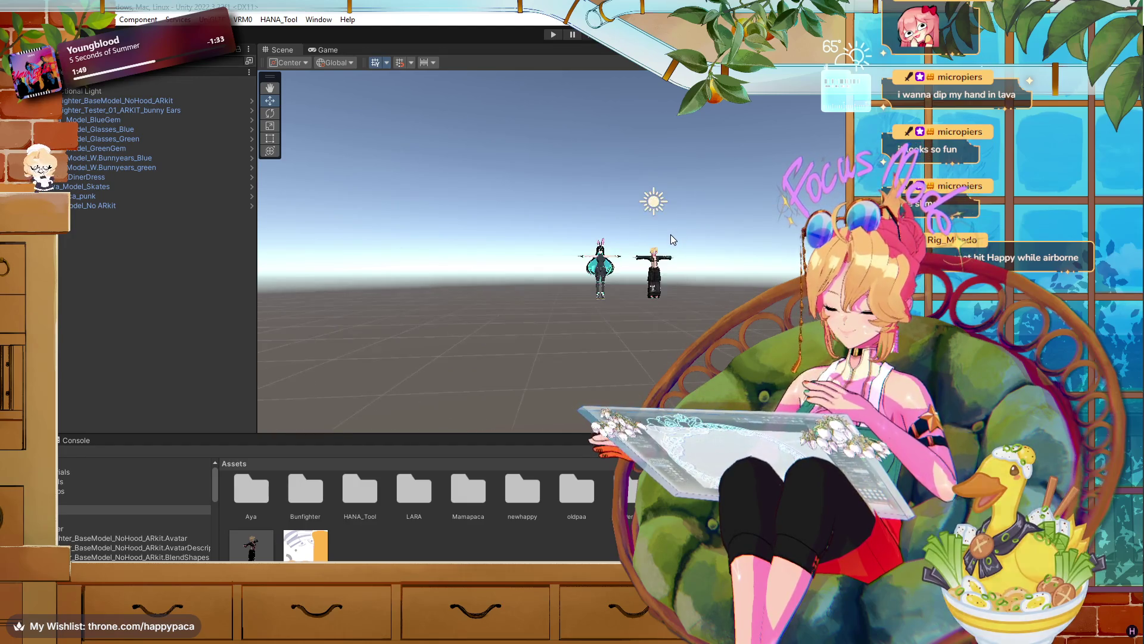
scroll(670, 239, down, 3)
scroll(670, 260, up, 2)
scroll(672, 266, down, 2)
scroll(672, 274, up, 2)
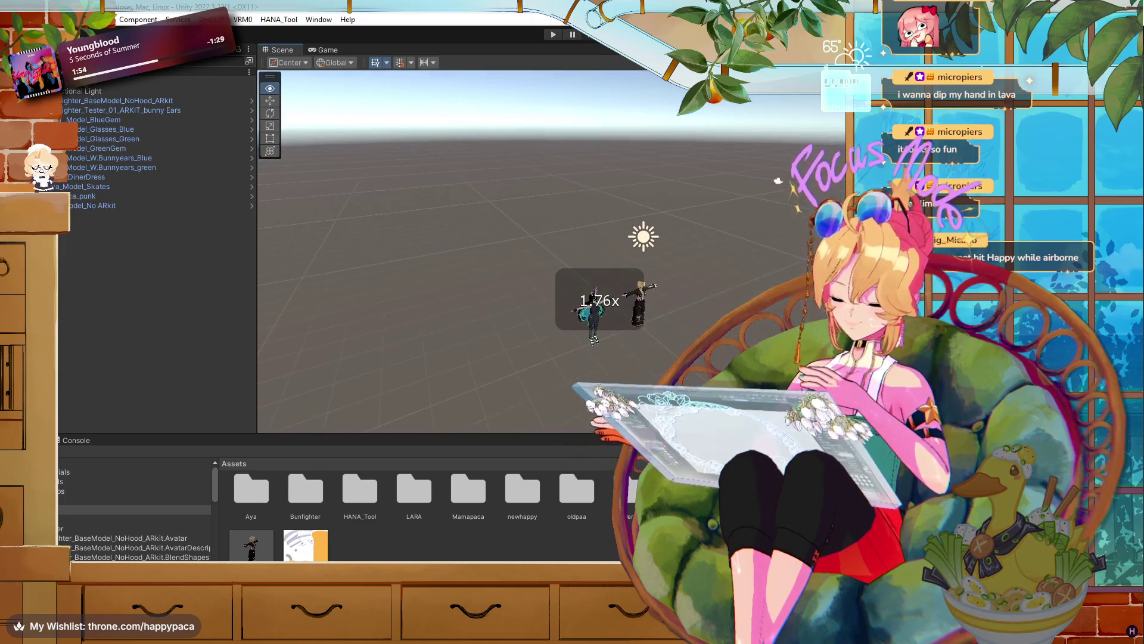
scroll(672, 273, down, 4)
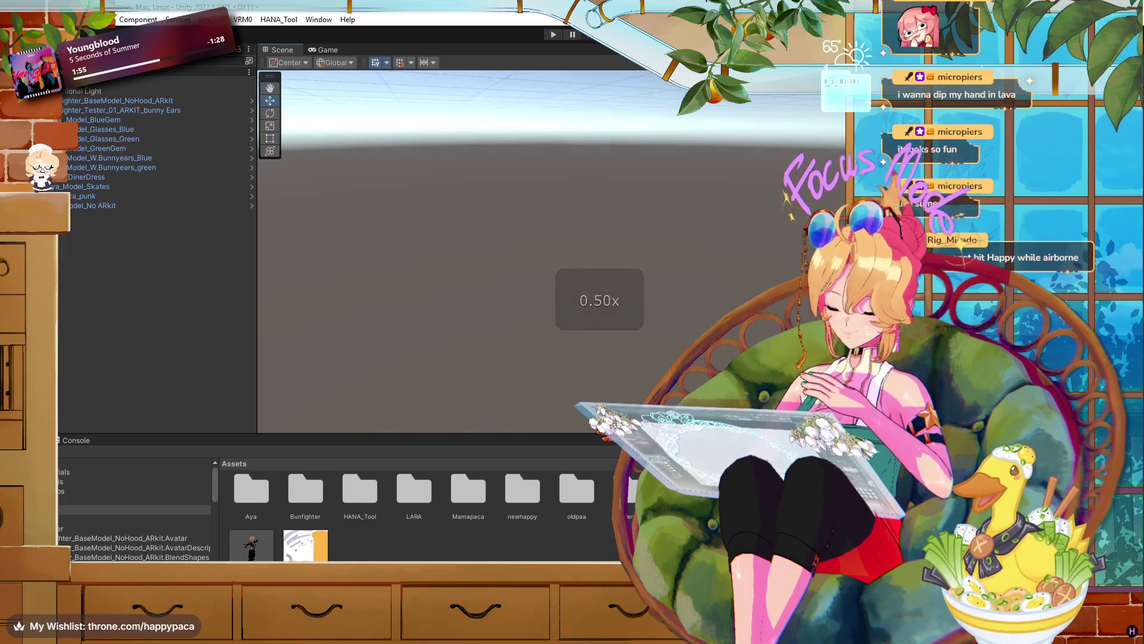
scroll(672, 273, down, 6)
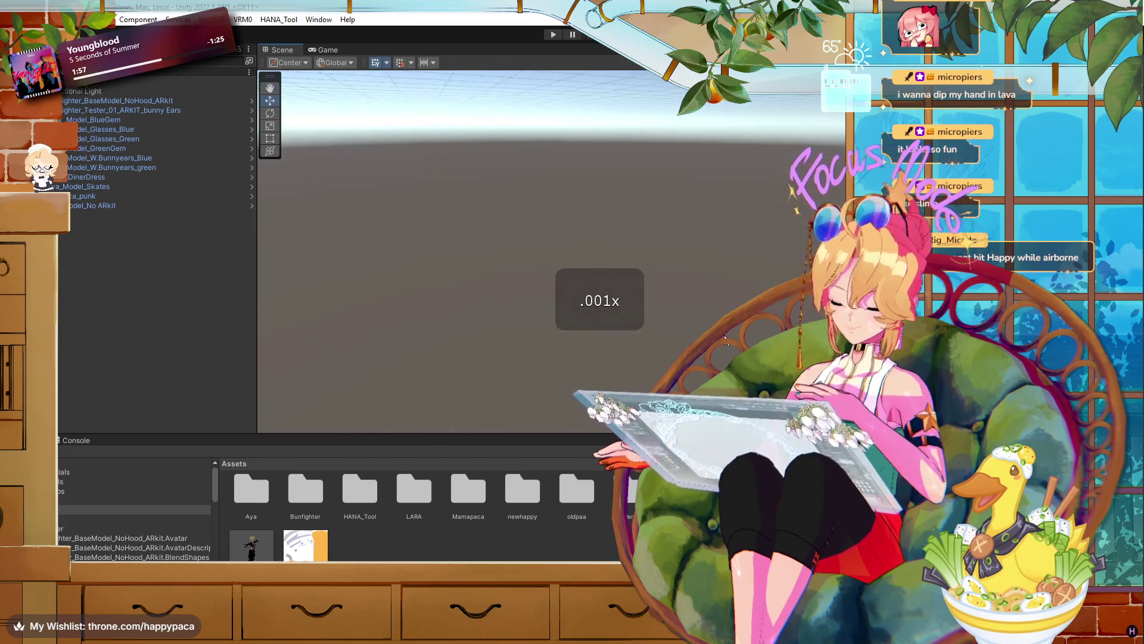
scroll(726, 337, up, 3)
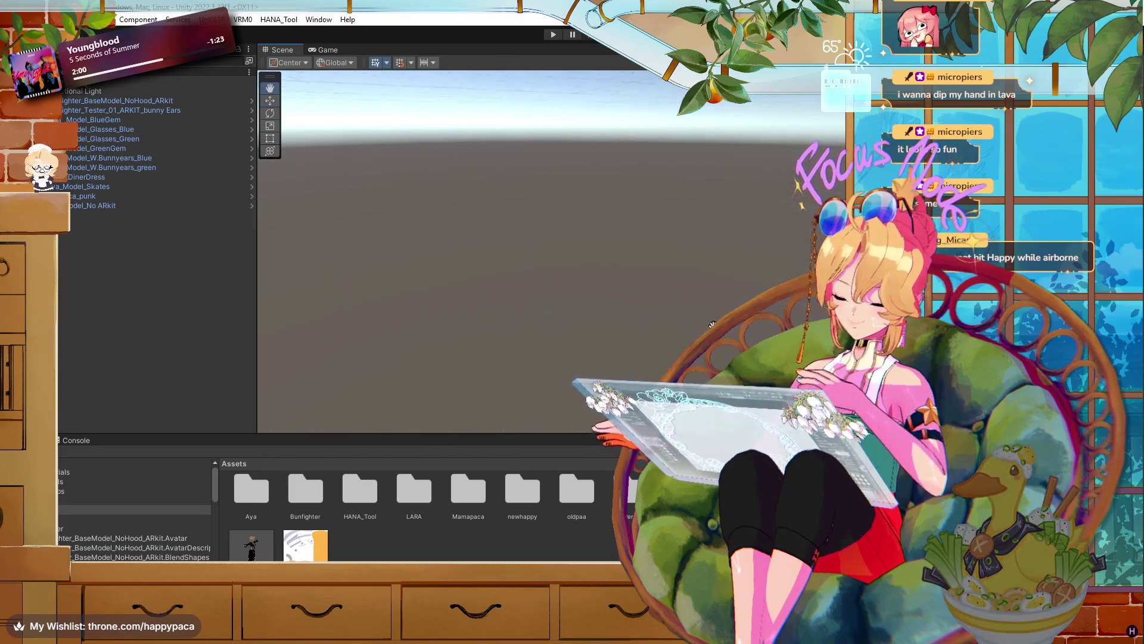
- Swing and fly the Scene camera back toward the two T-posed avatars
key(q)
drag(728, 328, 671, 295)
scroll(670, 295, down, 3)
scroll(673, 295, up, 5)
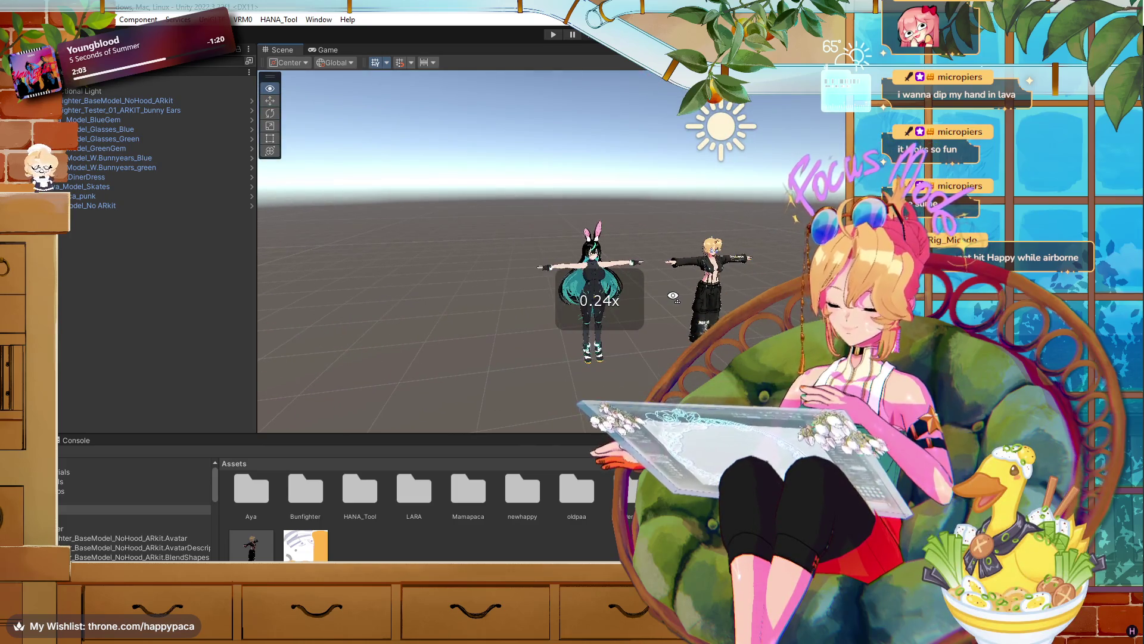
key(w)
scroll(674, 298, down, 2)
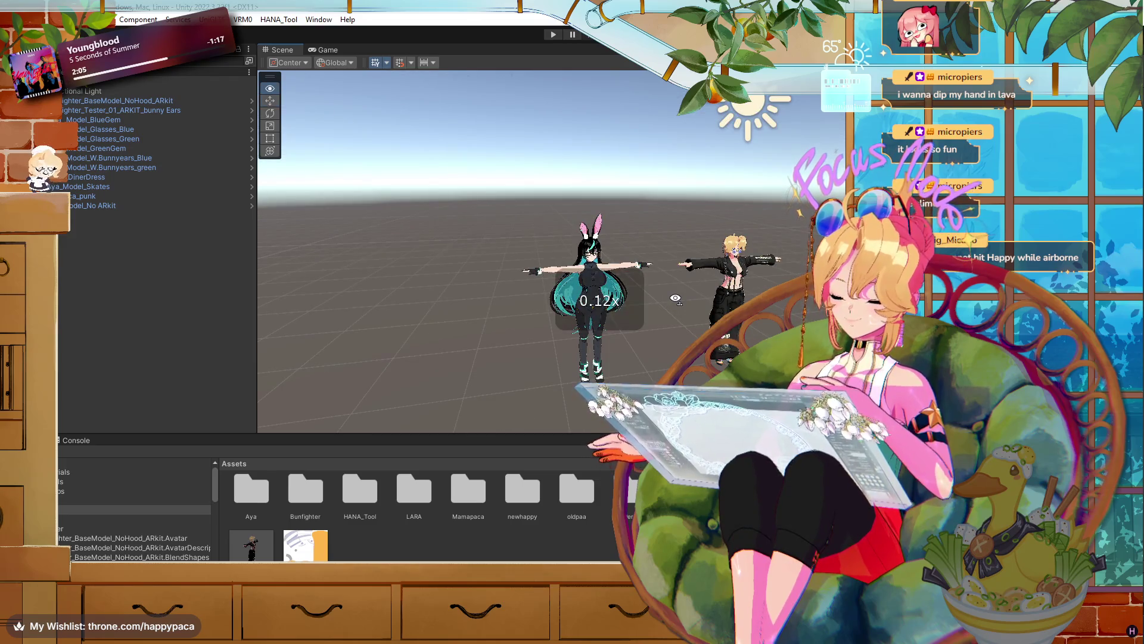
mouse_move(674, 299)
mouse_down()
mouse_move(660, 301)
mouse_move(675, 300)
mouse_up()
scroll(675, 300, down, 2)
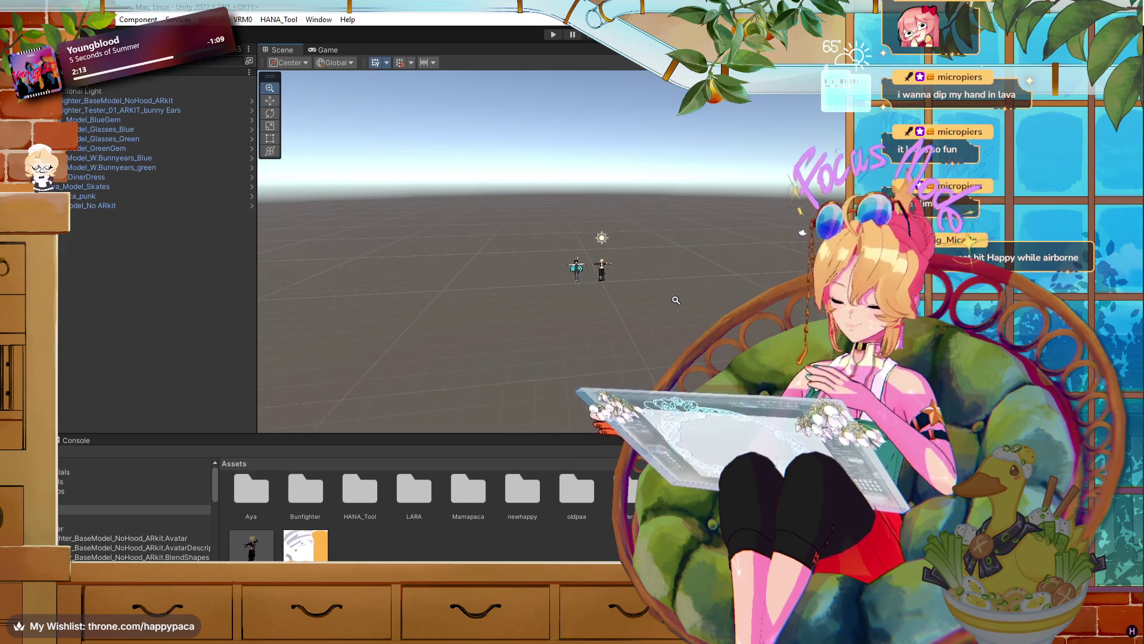
scroll(675, 300, down, 4)
scroll(691, 300, up, 4)
scroll(705, 301, up, 2)
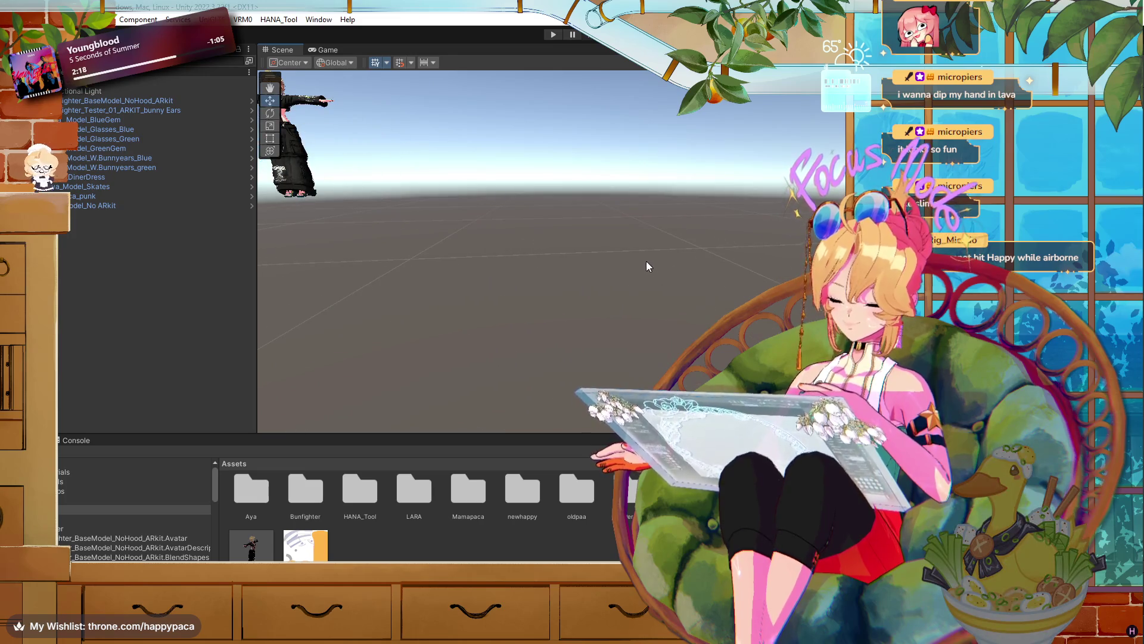
- Zoom and orbit the Scene camera around the two avatars
key(q)
scroll(639, 260, down, 5)
key(w)
scroll(635, 263, down, 3)
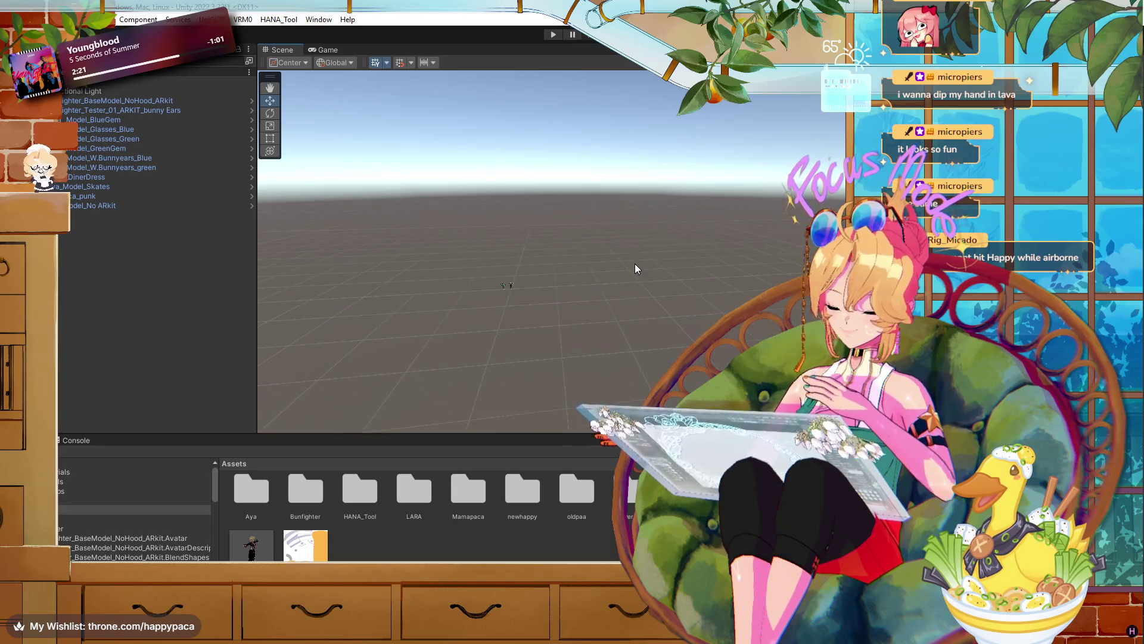
scroll(634, 263, down, 2)
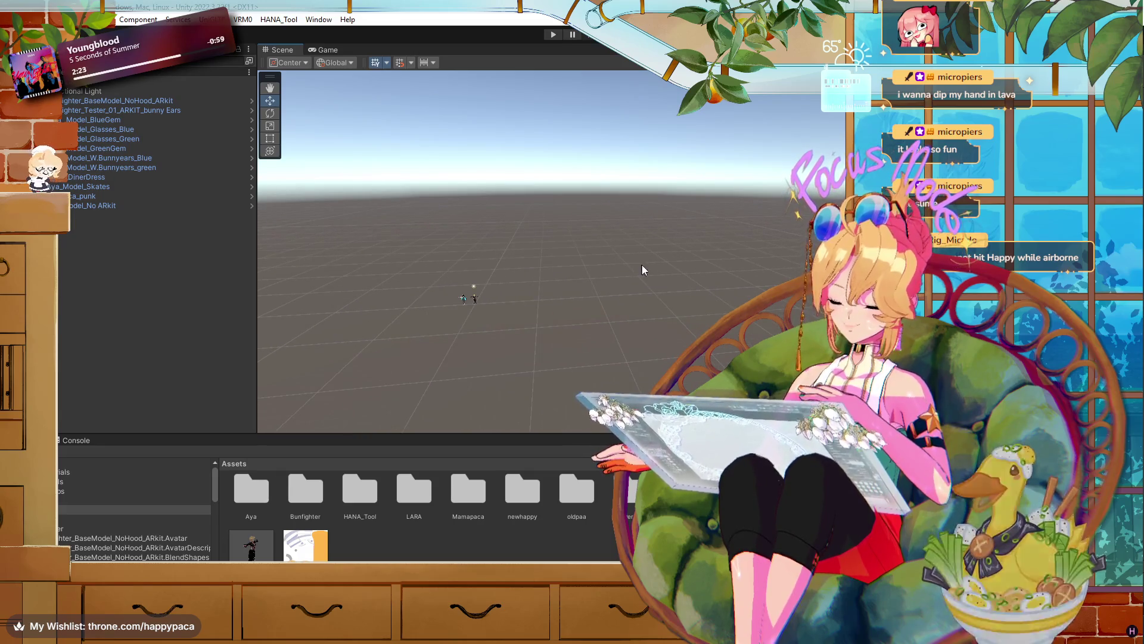
scroll(603, 261, up, 6)
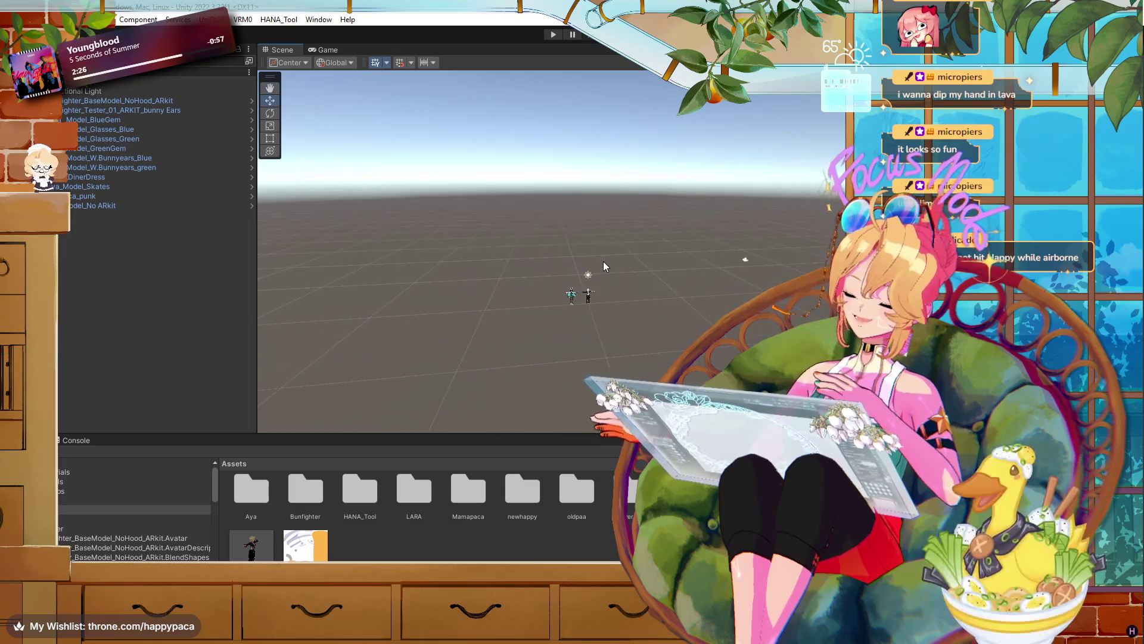
key(q)
scroll(618, 249, up, 3)
key(w)
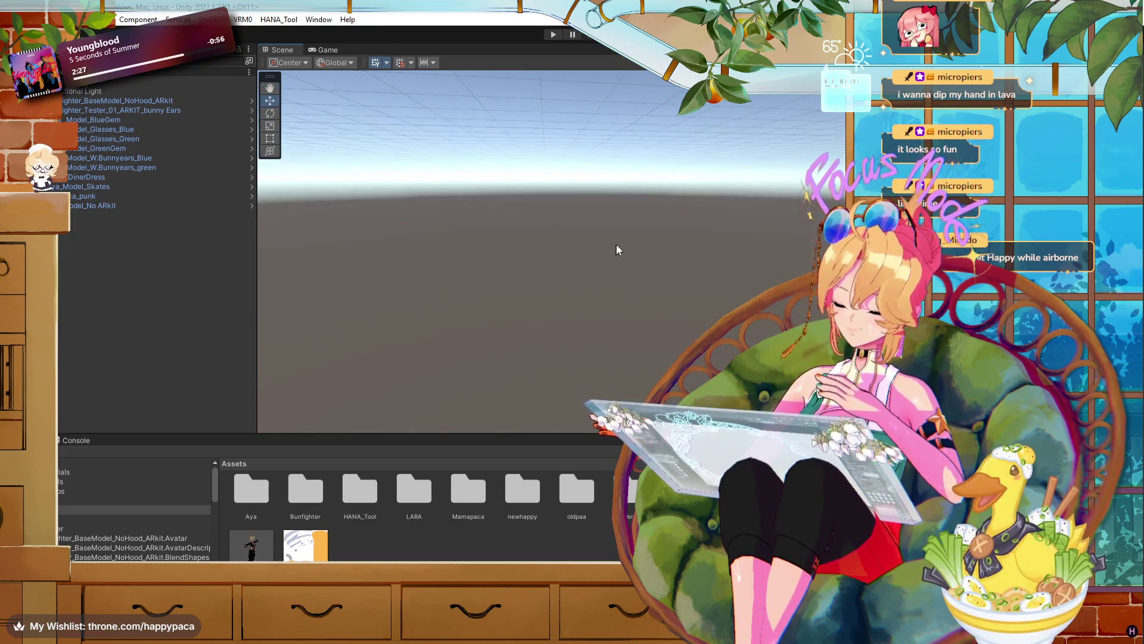
mouse_move(653, 221)
mouse_down()
mouse_move(662, 236)
mouse_move(492, 263)
mouse_up()
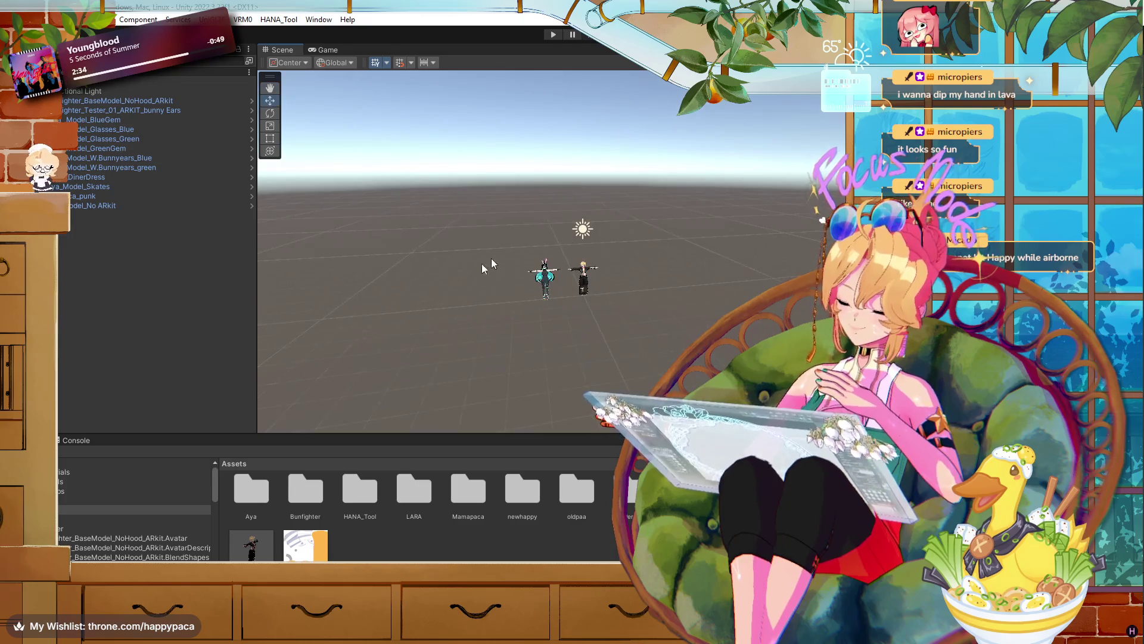
- Frame the avatars with F and zoom until the bunny-eared avatar fills the view
key(f)
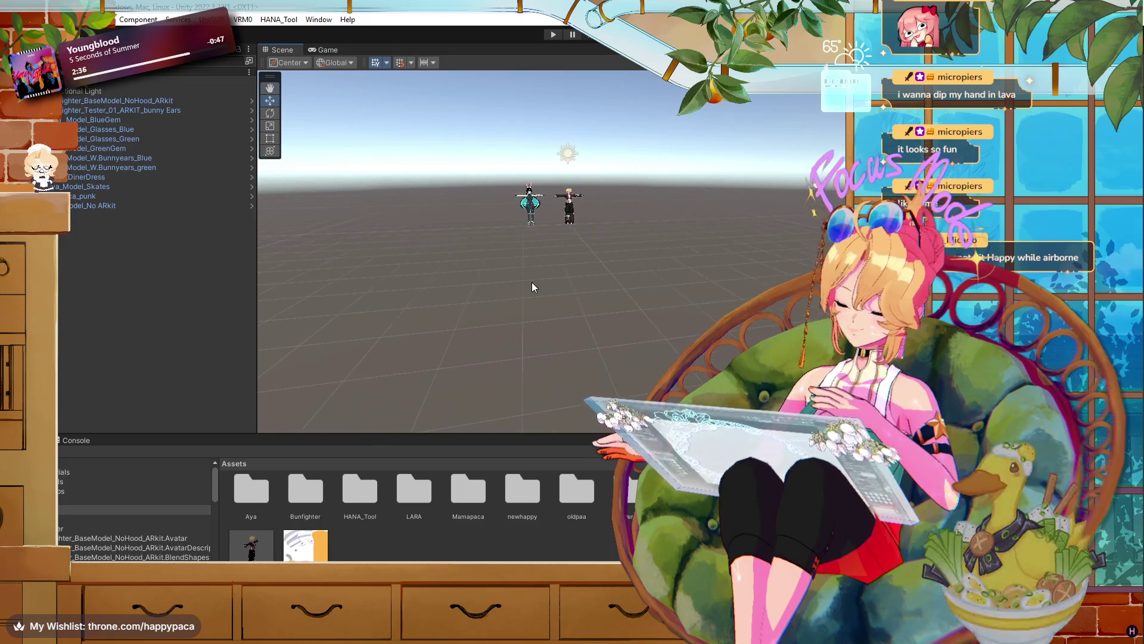
key(f)
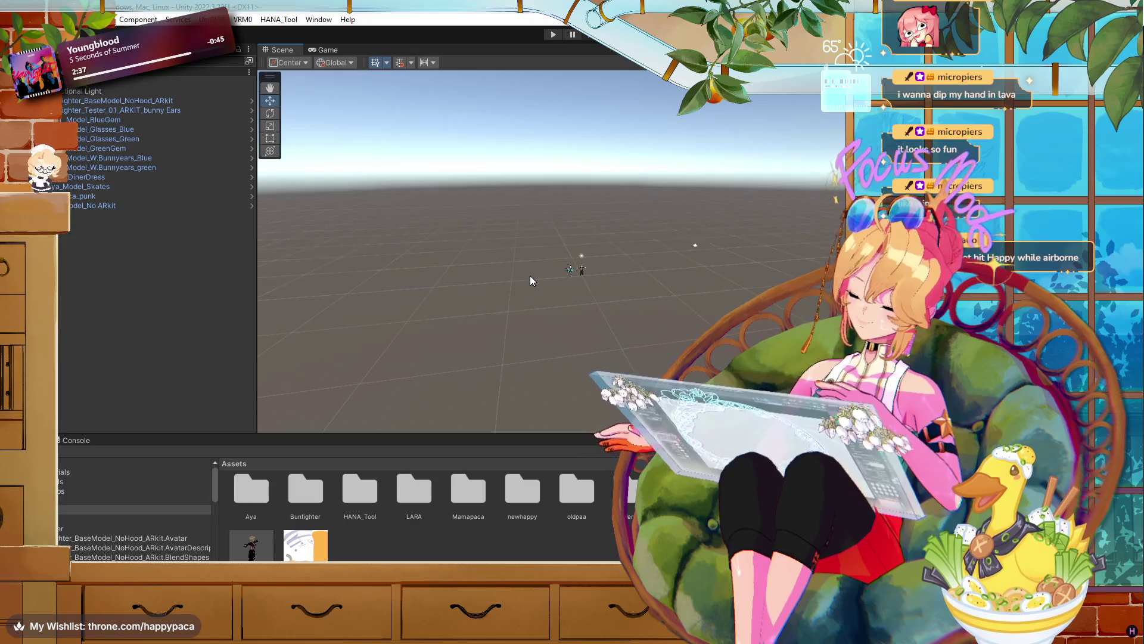
drag(543, 273, 556, 274)
key(f)
scroll(557, 275, down, 5)
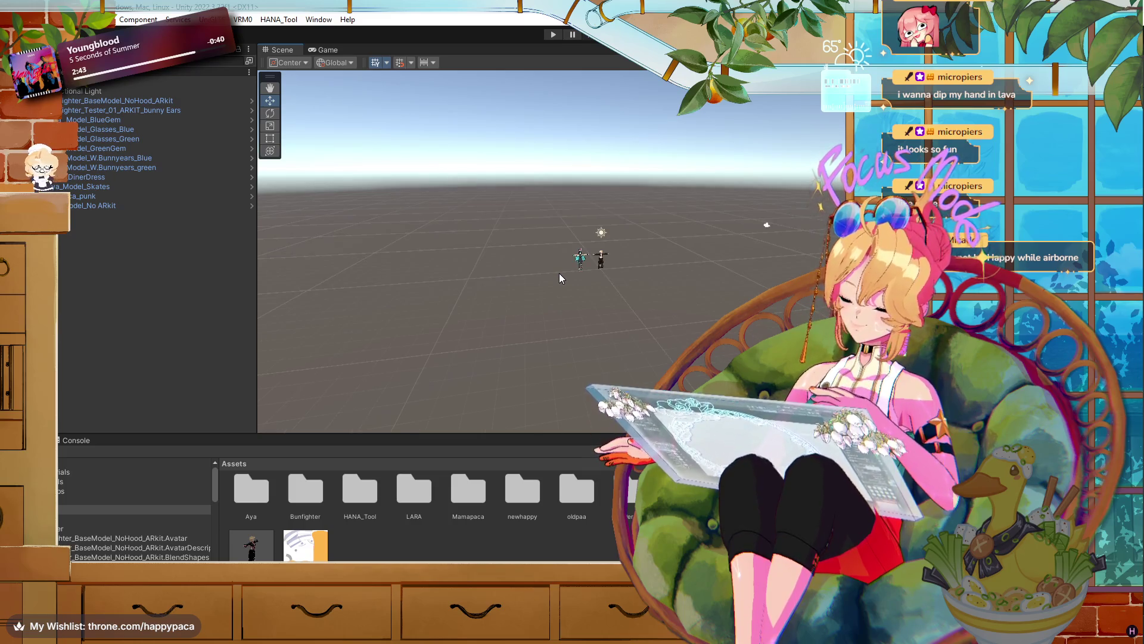
scroll(559, 273, down, 2)
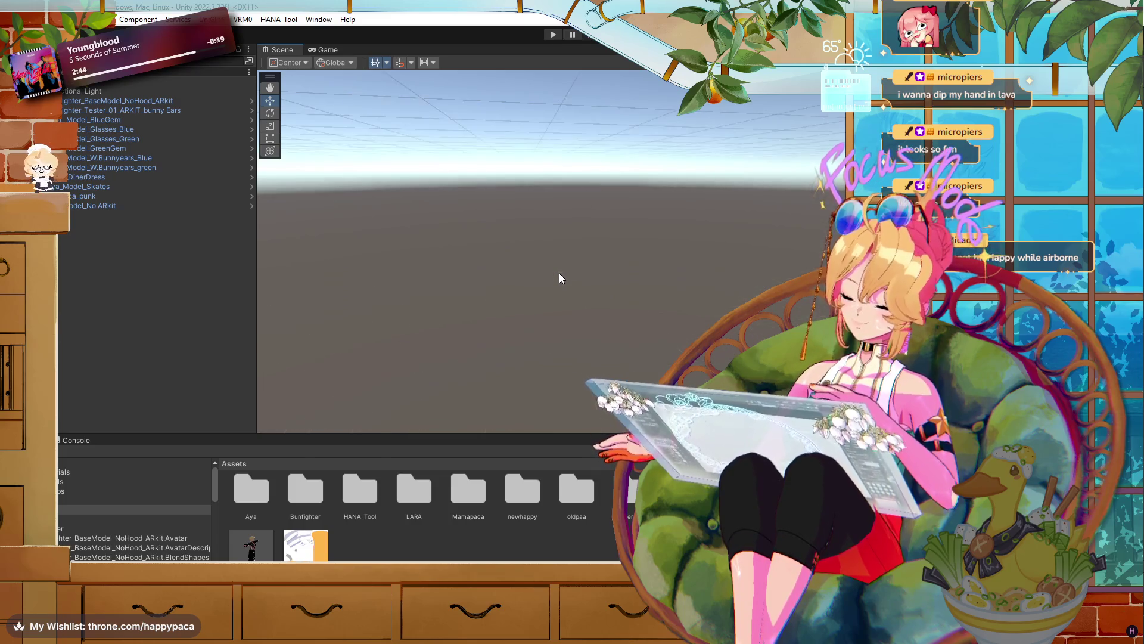
scroll(559, 273, up, 5)
scroll(559, 273, down, 5)
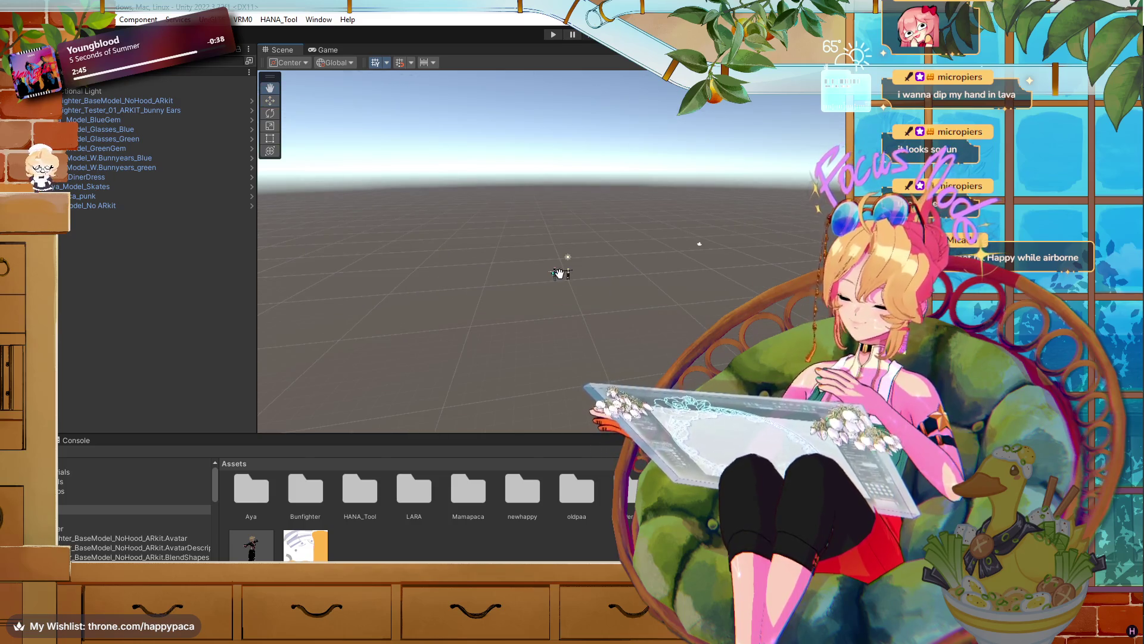
scroll(559, 274, up, 4)
scroll(560, 273, down, 5)
scroll(558, 264, up, 6)
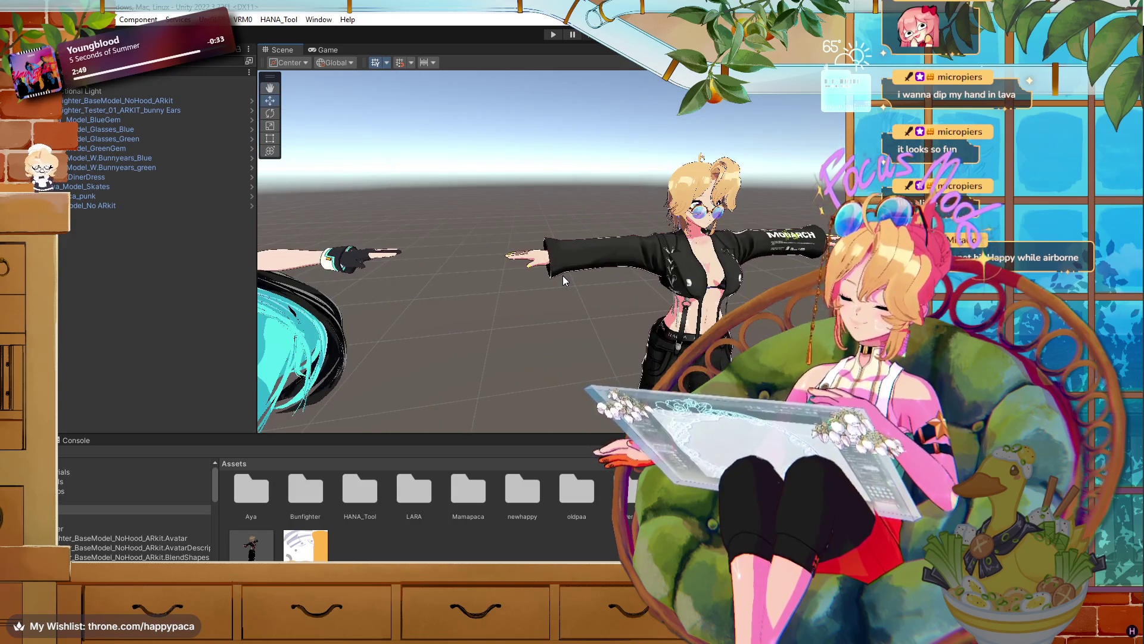
scroll(567, 275, up, 3)
scroll(569, 276, up, 3)
scroll(572, 277, down, 4)
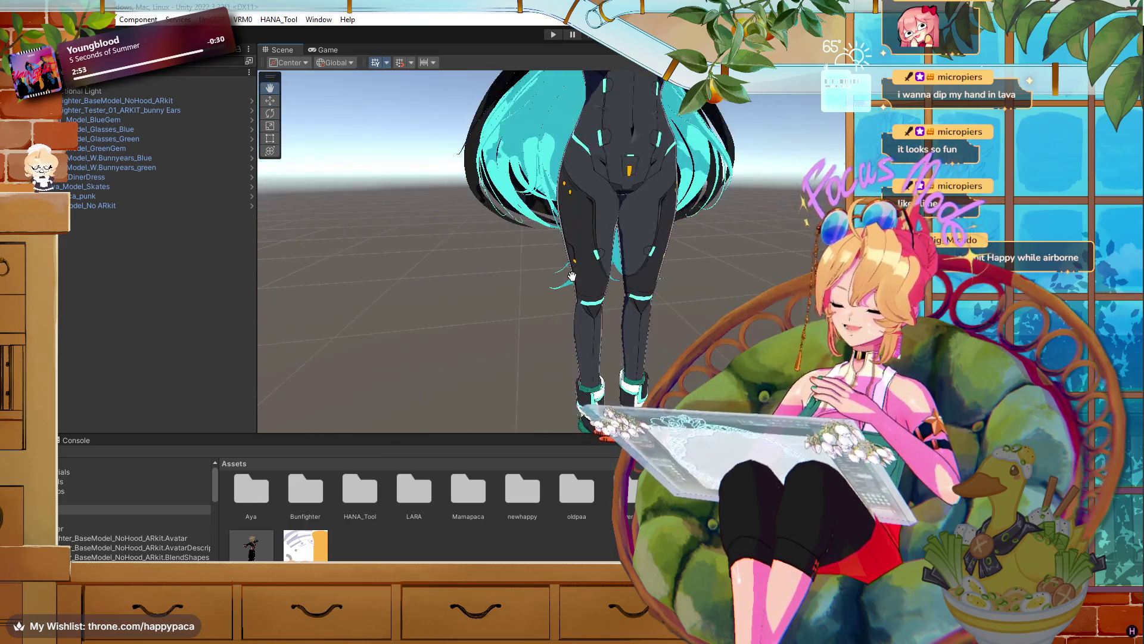
scroll(573, 277, down, 2)
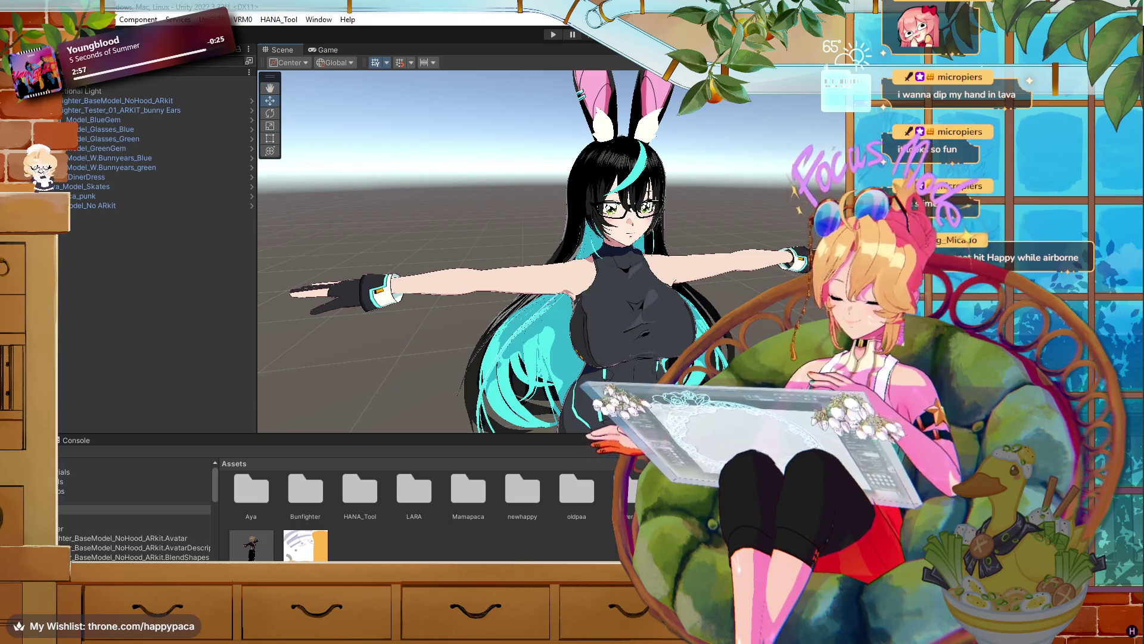
- Import Aya_Model_ARKITFIXED.vrm via VRM0 > Import from VRM 0.x, saving the prefab into Assets/Aya
mouse_move(518, 554)
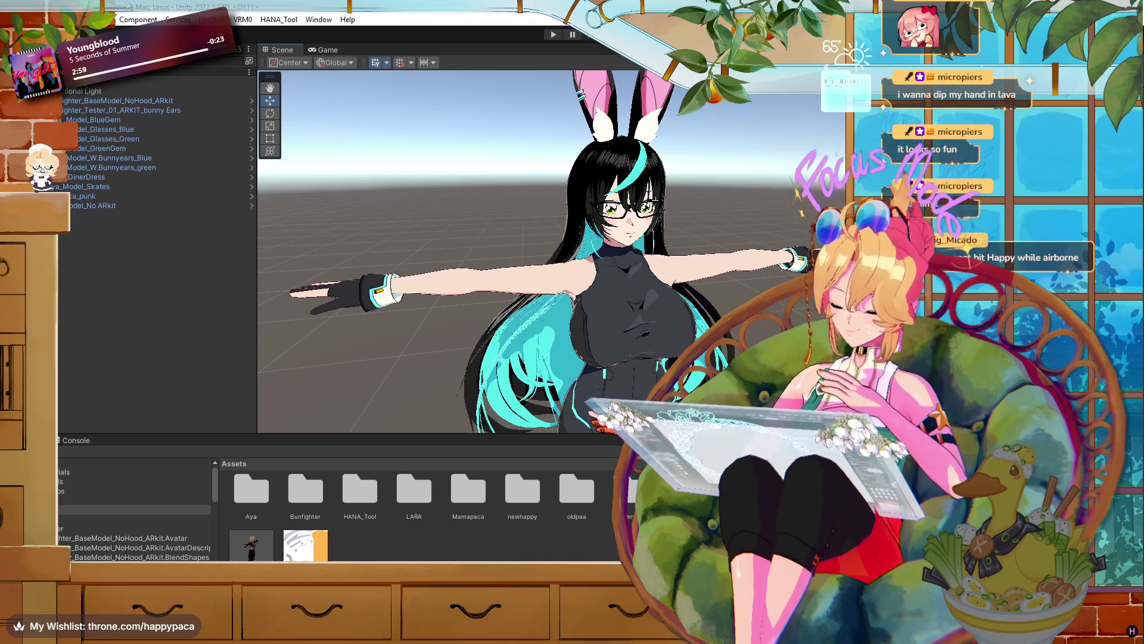
click(236, 20)
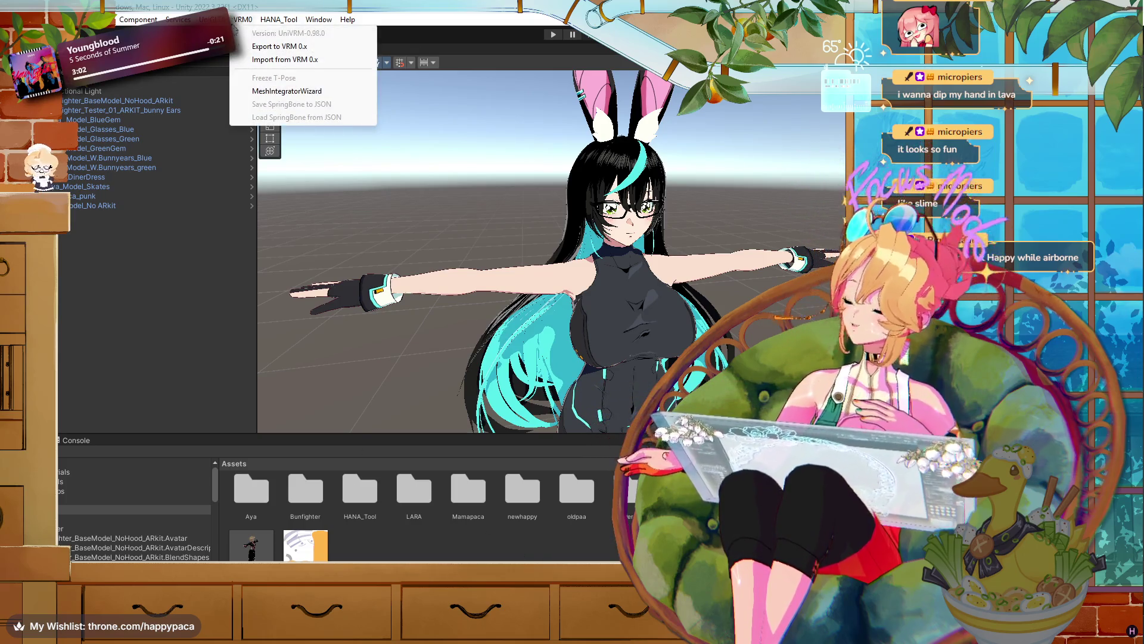
click(294, 59)
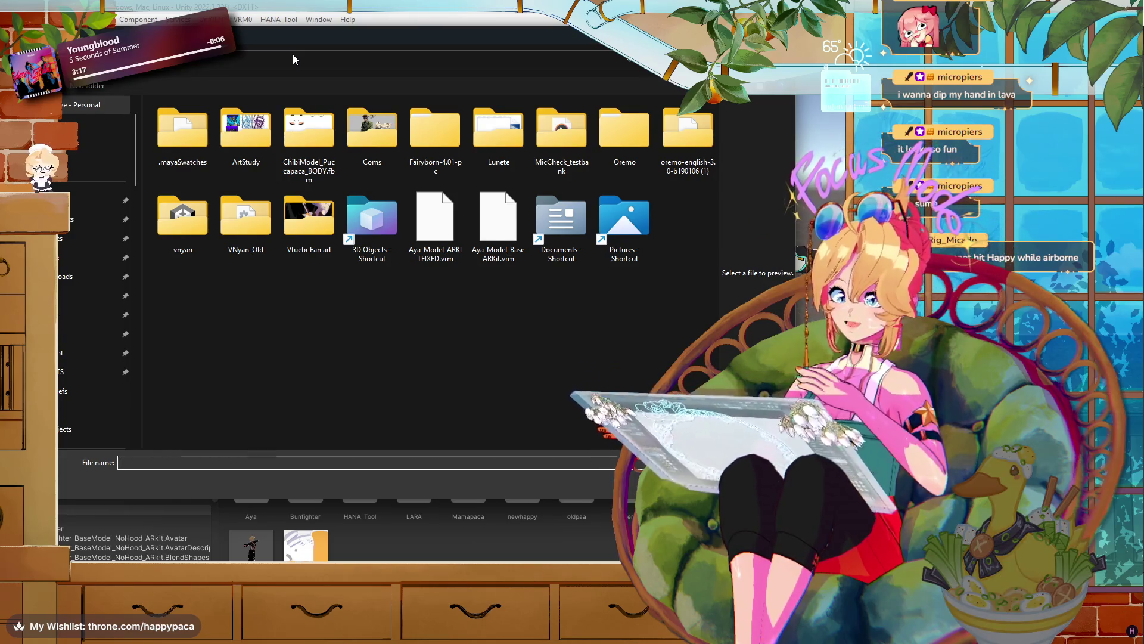
click(488, 208)
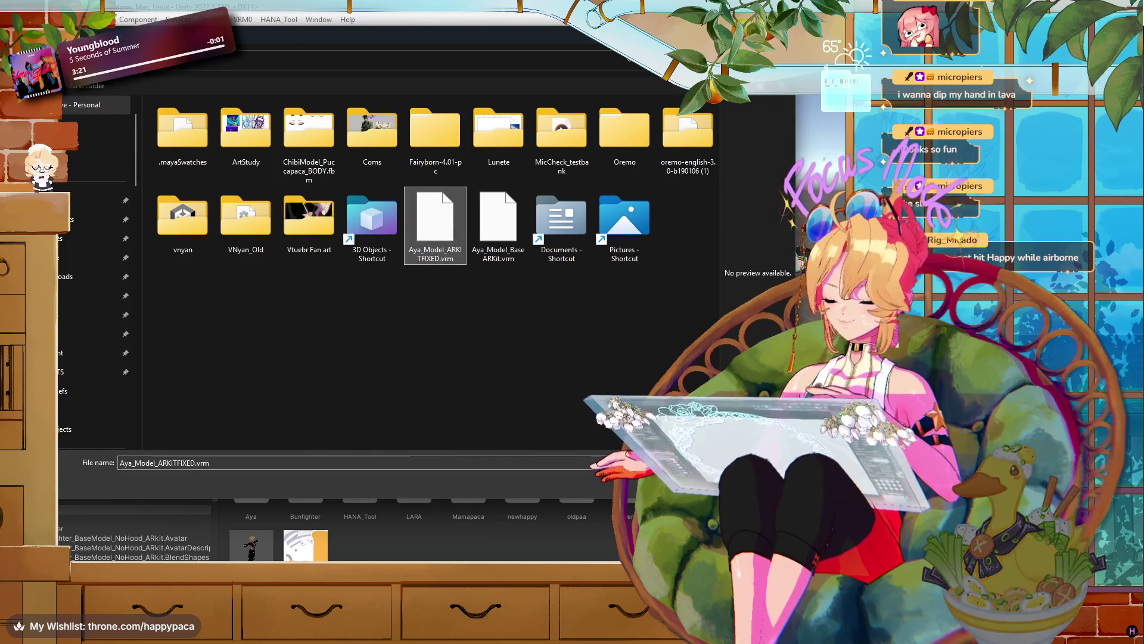
double_click(488, 207)
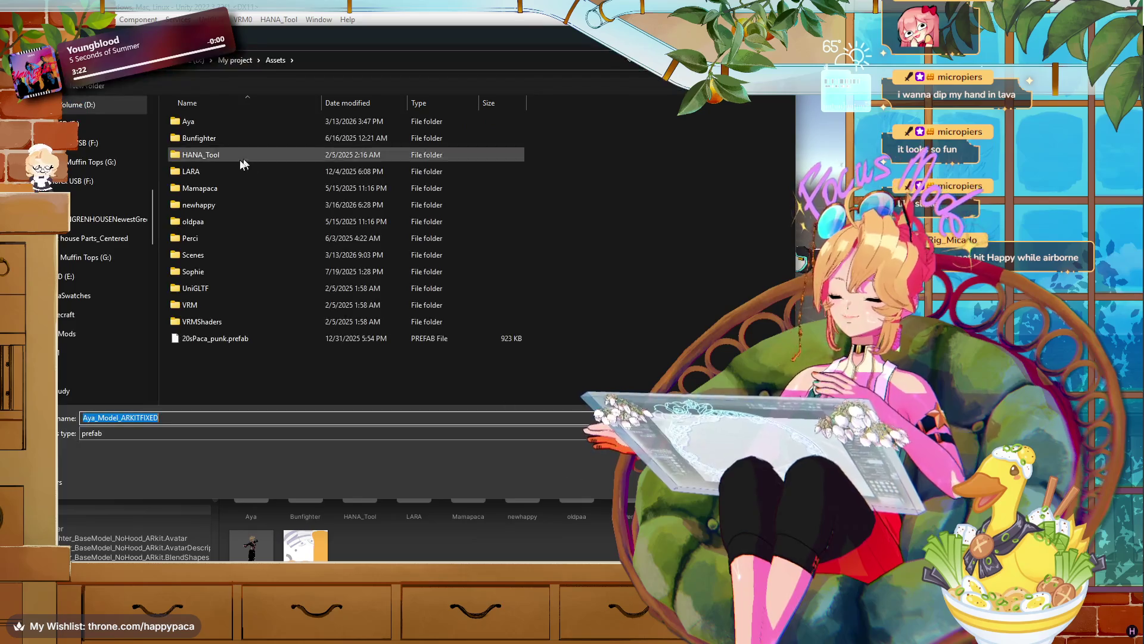
double_click(203, 122)
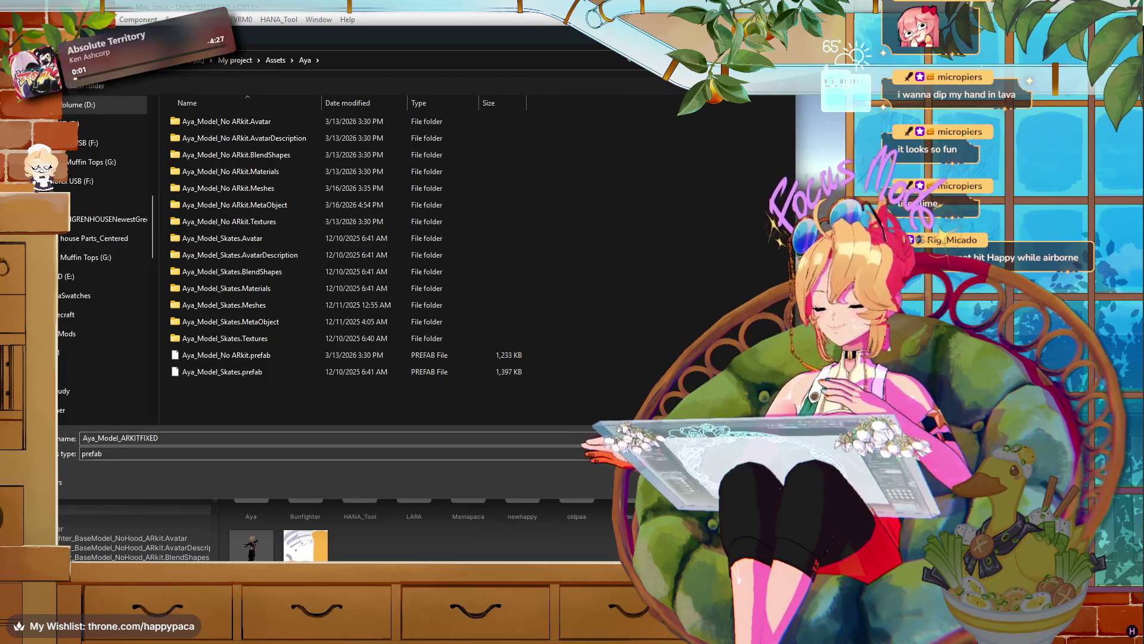
- Confirm the Aya_Model_ARKITFIXED prefab save, then deselect the avatar and zoom the Scene view out
key(Return)
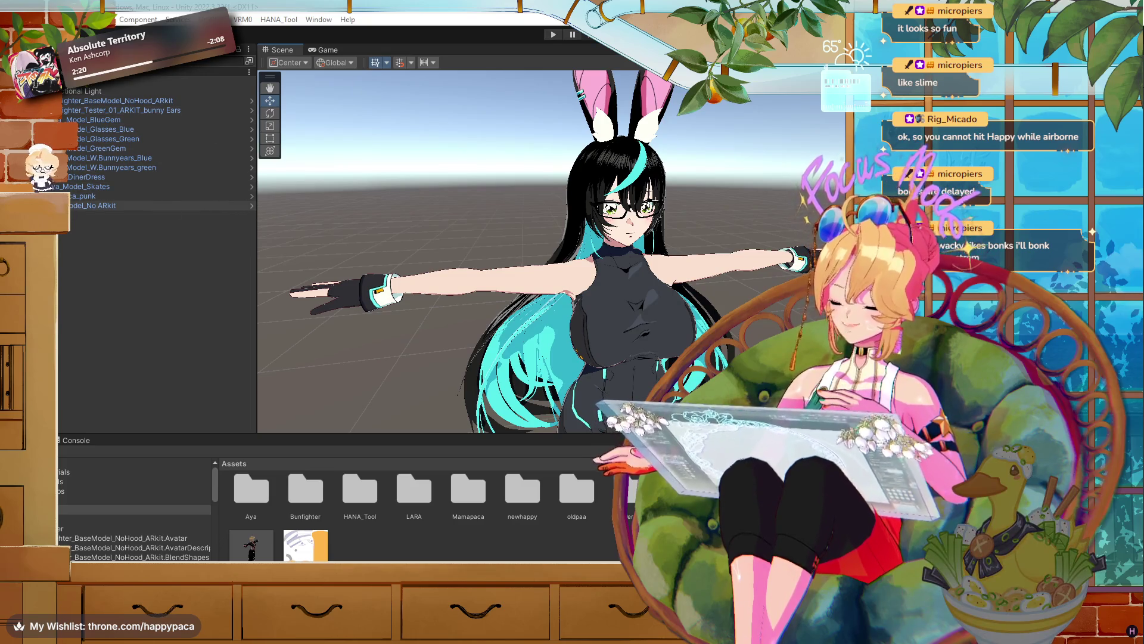
click(12, 205)
scroll(635, 334, down, 5)
scroll(627, 305, up, 10)
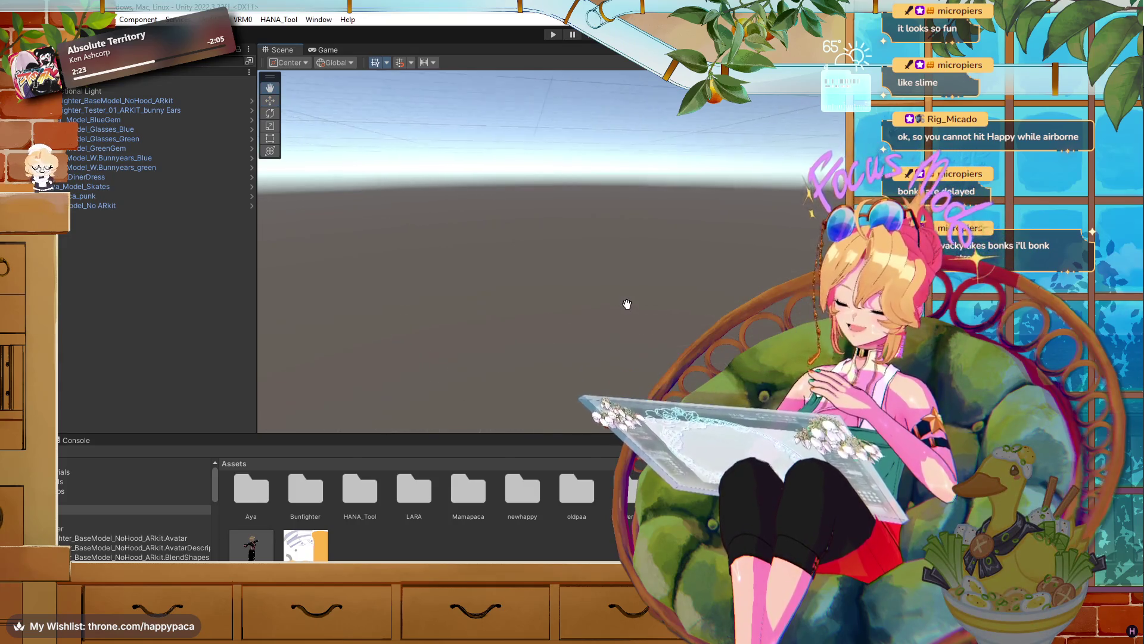
scroll(621, 310, down, 5)
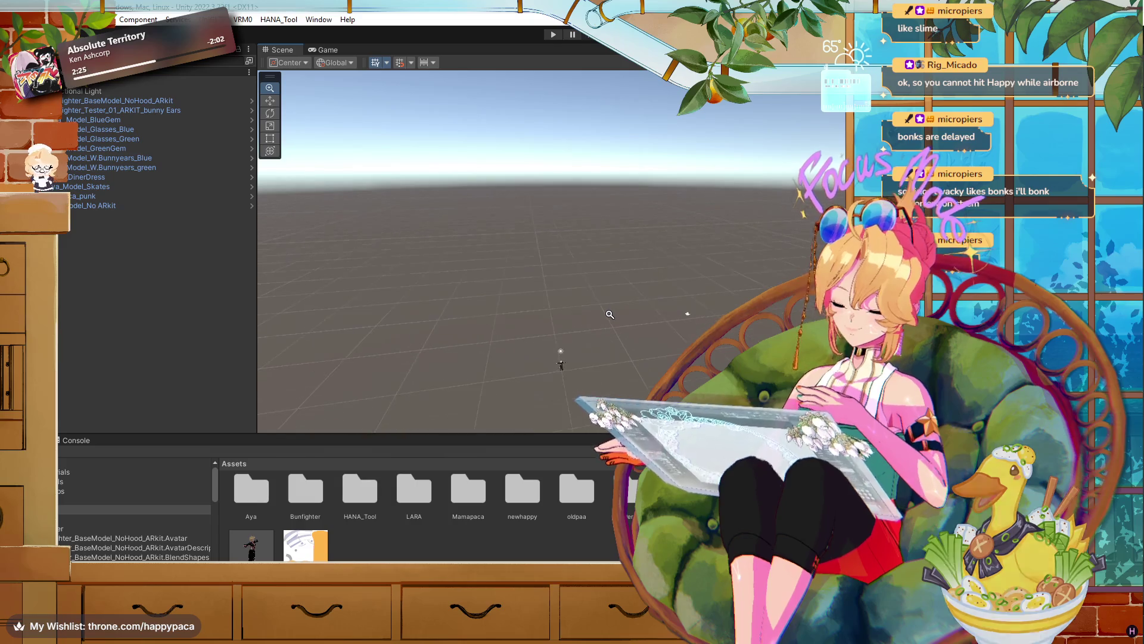
- Pan and zoom the Scene camera down to the floor grid beside the avatars
mouse_move(610, 315)
mouse_down()
mouse_move(611, 327)
mouse_move(661, 327)
mouse_move(662, 338)
mouse_up()
scroll(680, 335, down, 3)
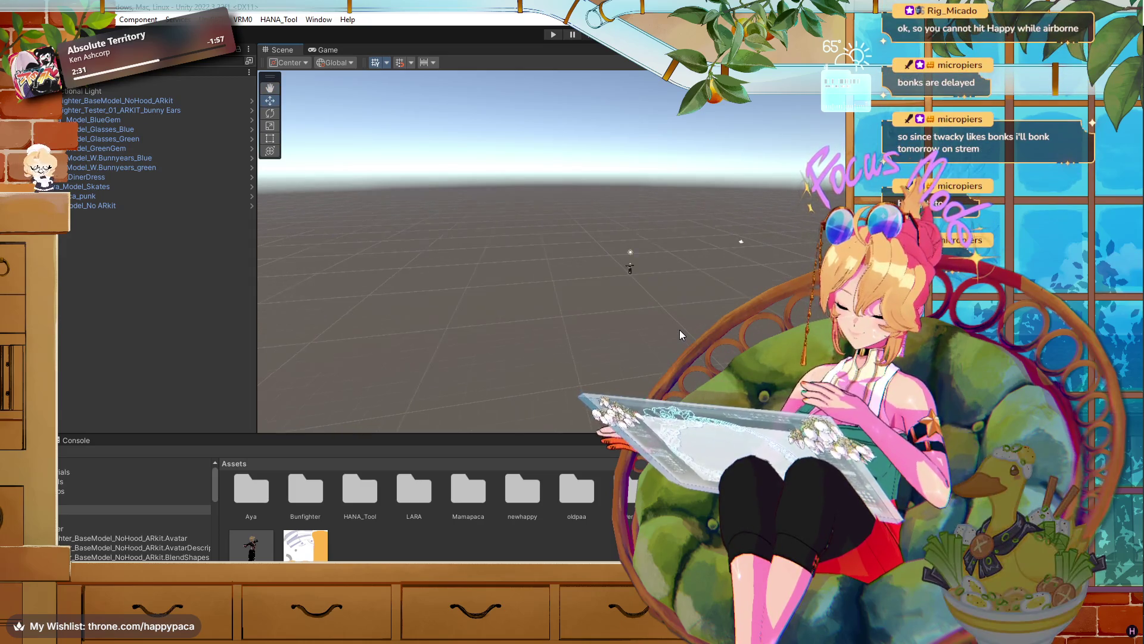
scroll(681, 330, down, 5)
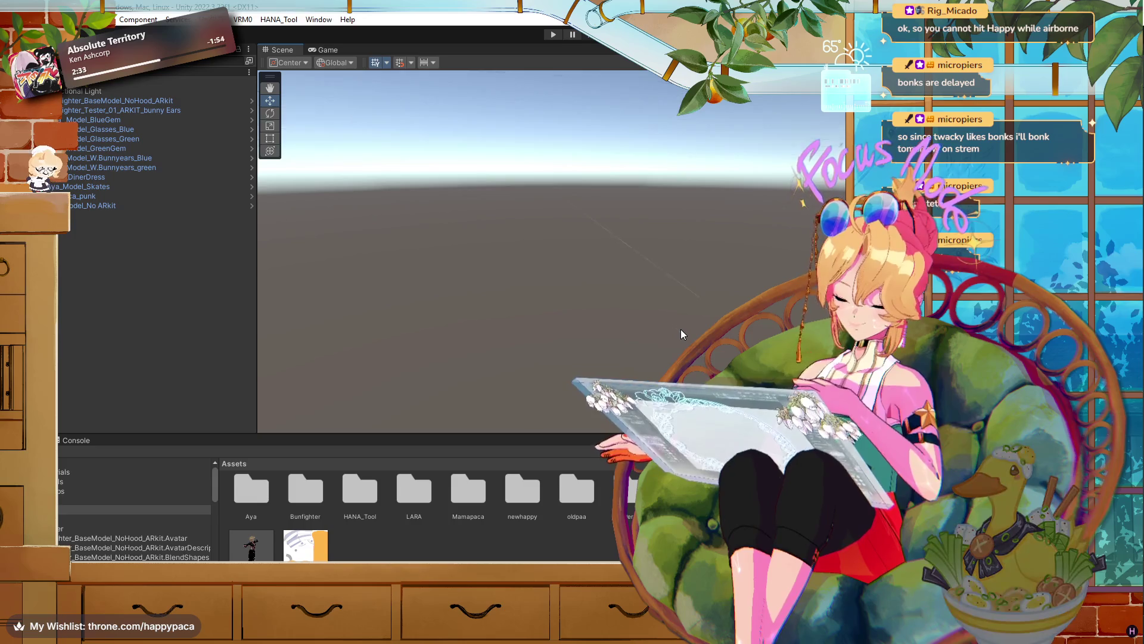
scroll(680, 329, down, 5)
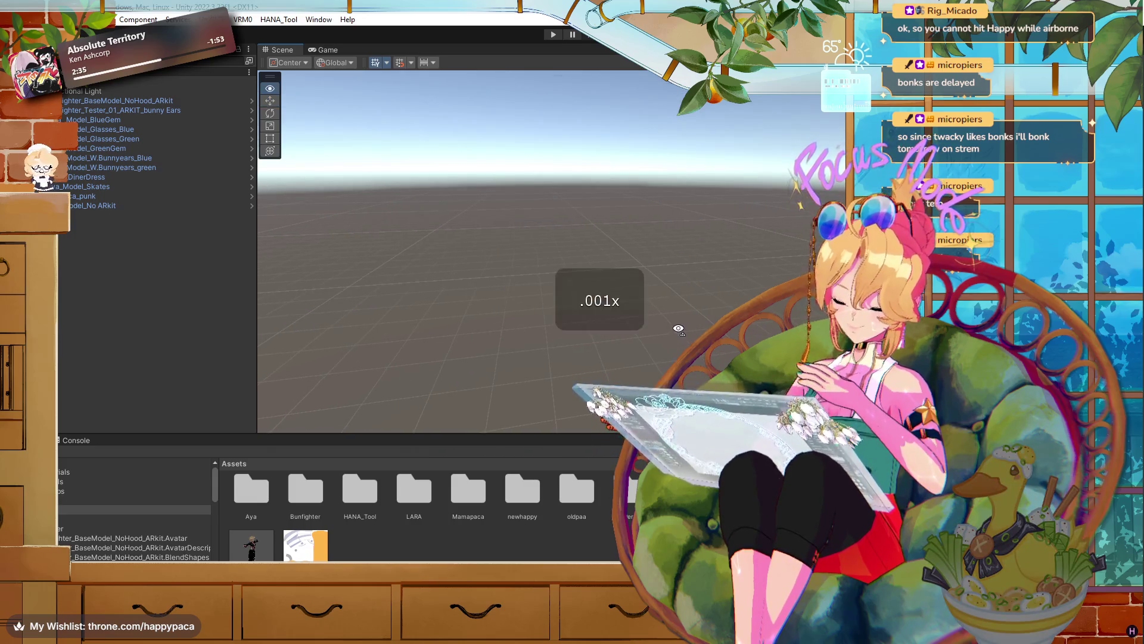
scroll(678, 329, up, 5)
scroll(678, 329, down, 5)
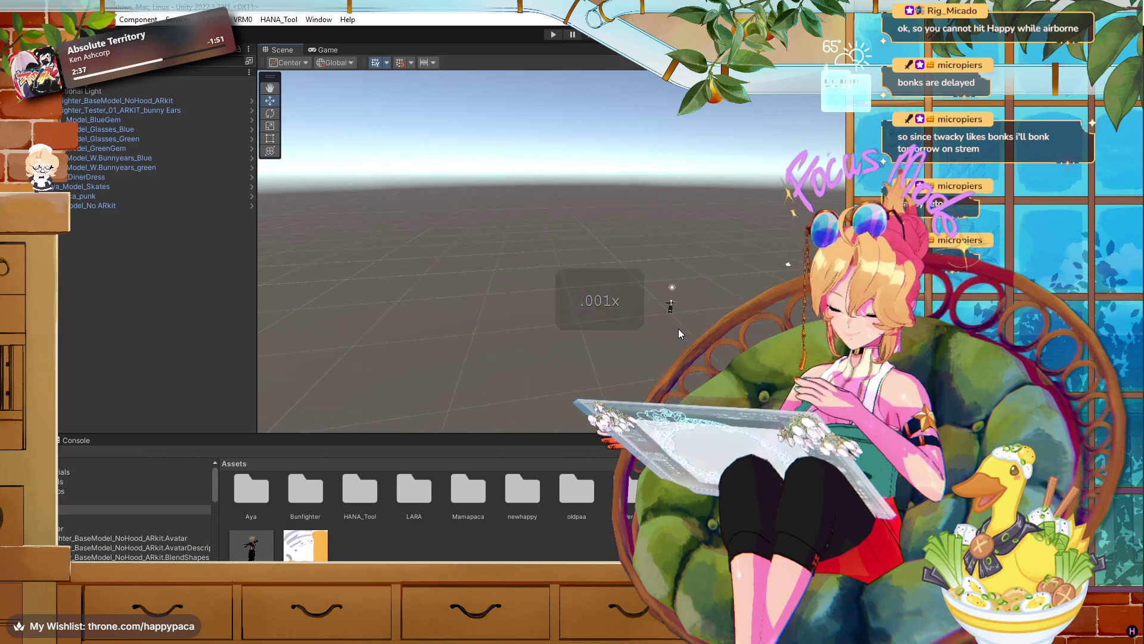
scroll(732, 352, up, 5)
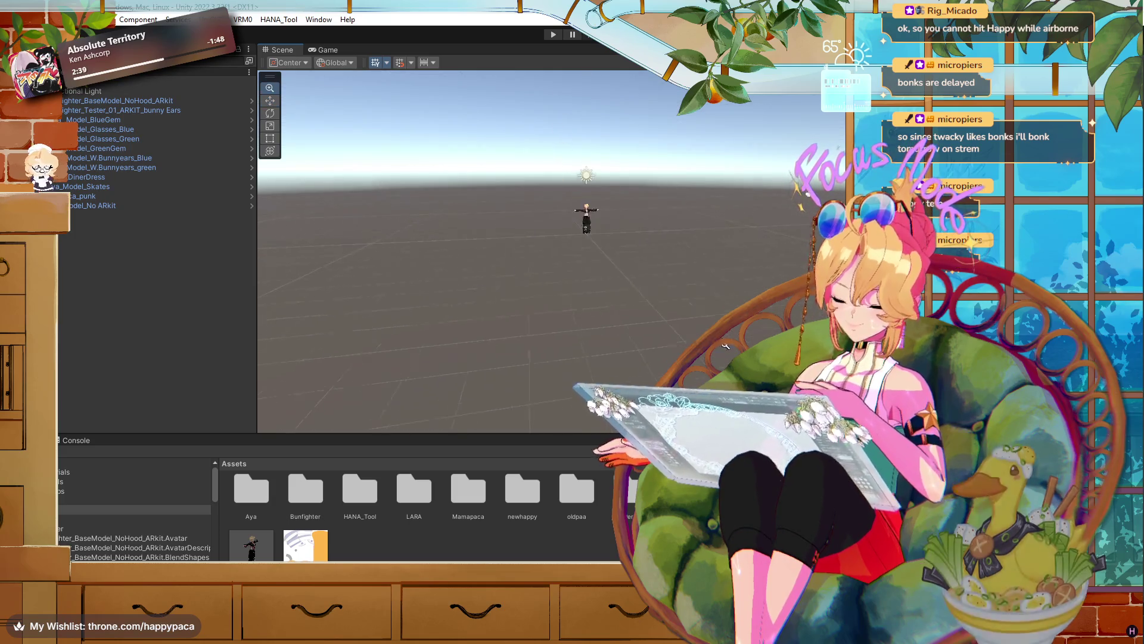
scroll(726, 345, up, 5)
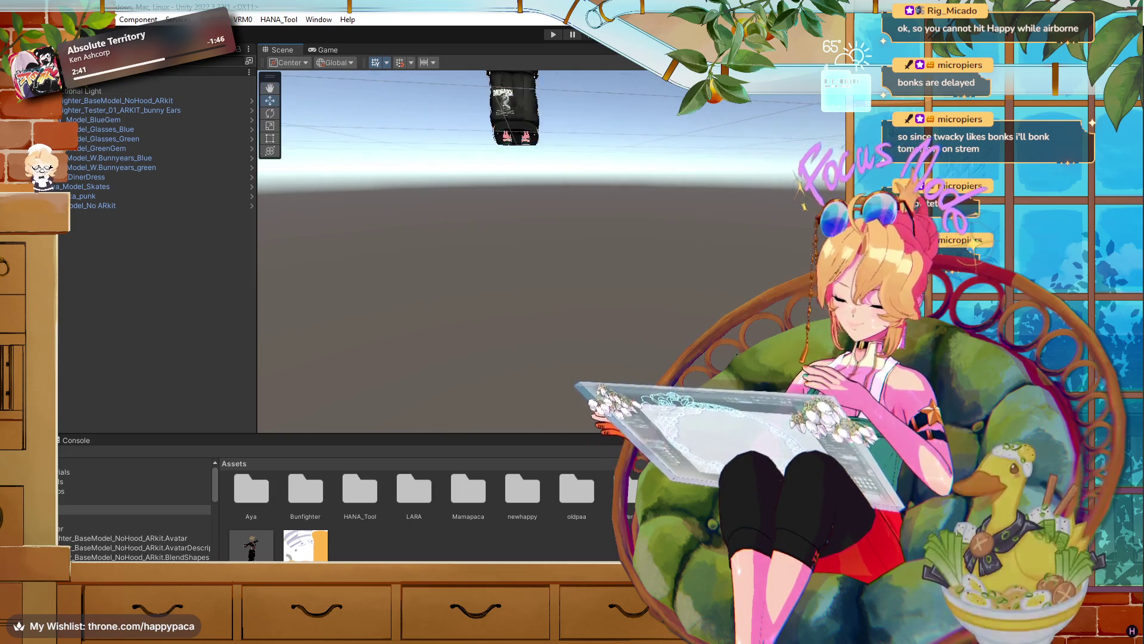
scroll(737, 355, down, 5)
scroll(737, 356, up, 5)
scroll(737, 356, down, 4)
scroll(736, 356, up, 4)
scroll(737, 355, up, 2)
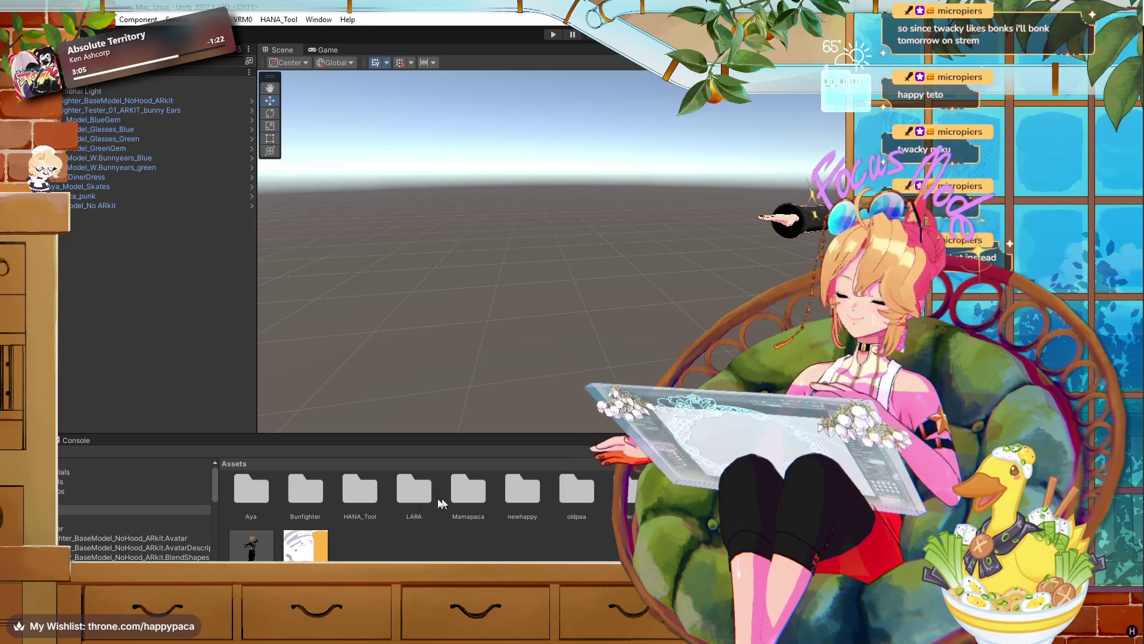
double_click(252, 496)
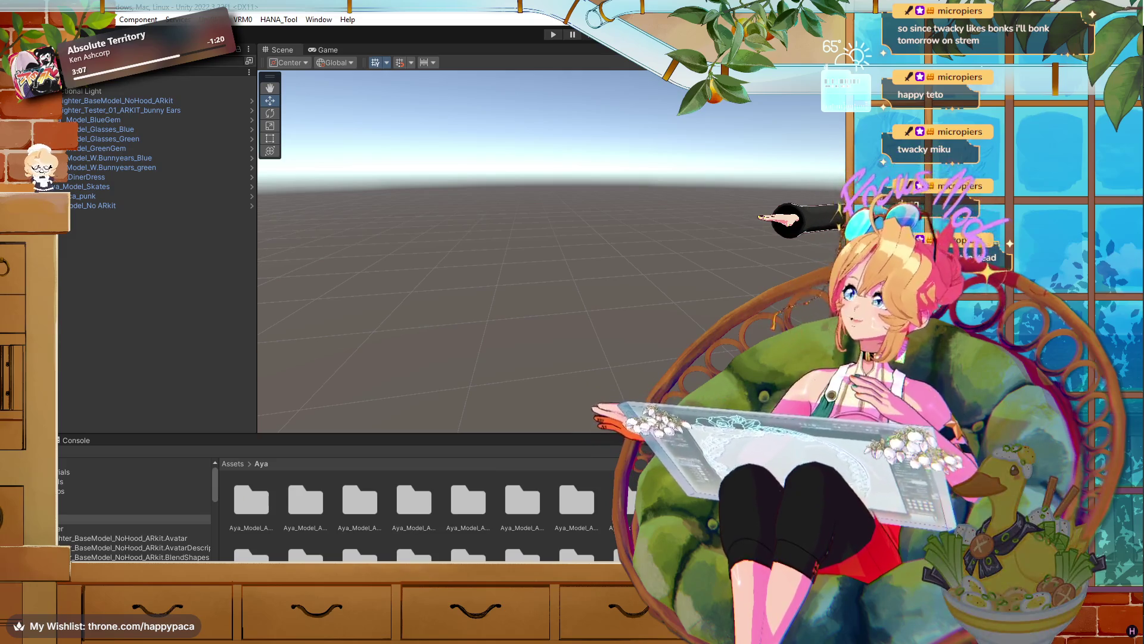
scroll(417, 509, down, 1)
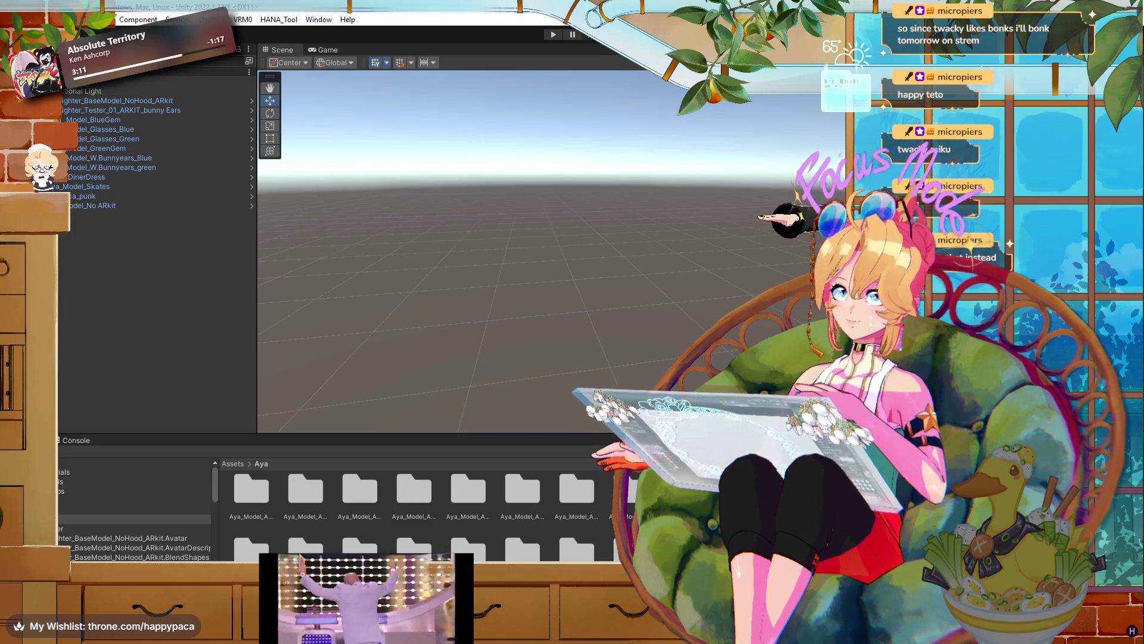
drag(186, 362, 186, 363)
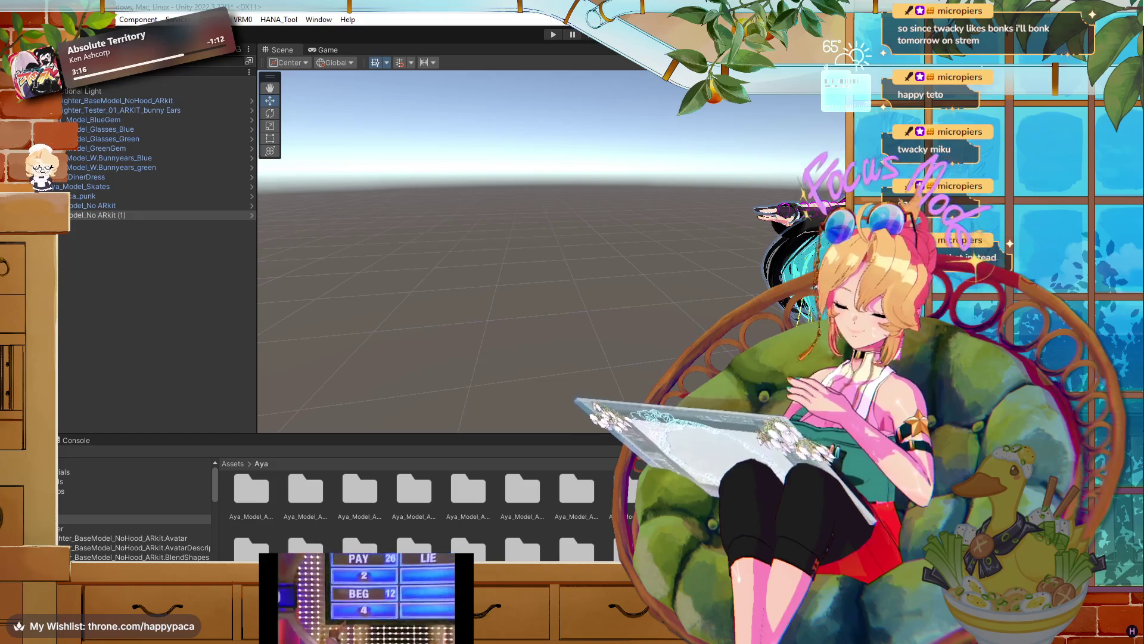
key(f)
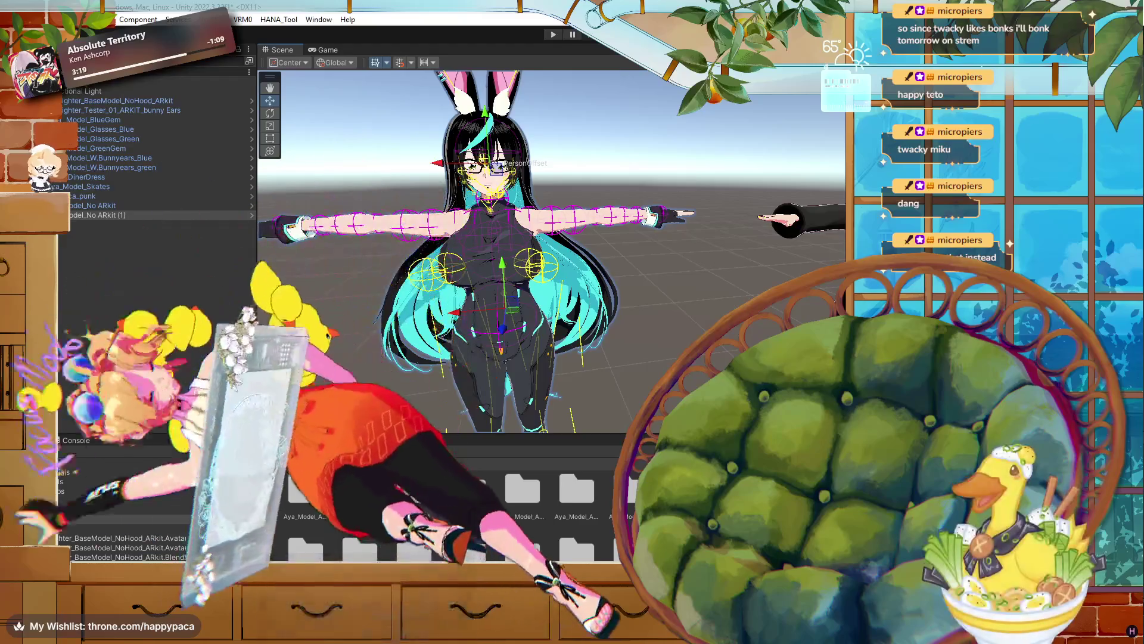
click(745, 198)
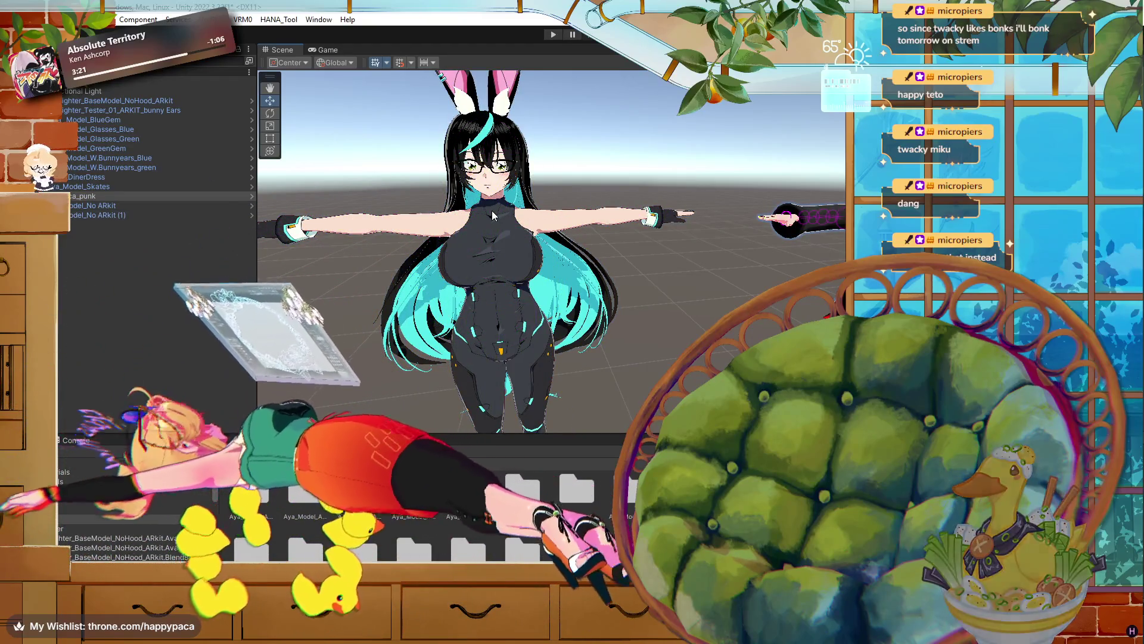
click(680, 213)
drag(680, 213, 522, 216)
key(f)
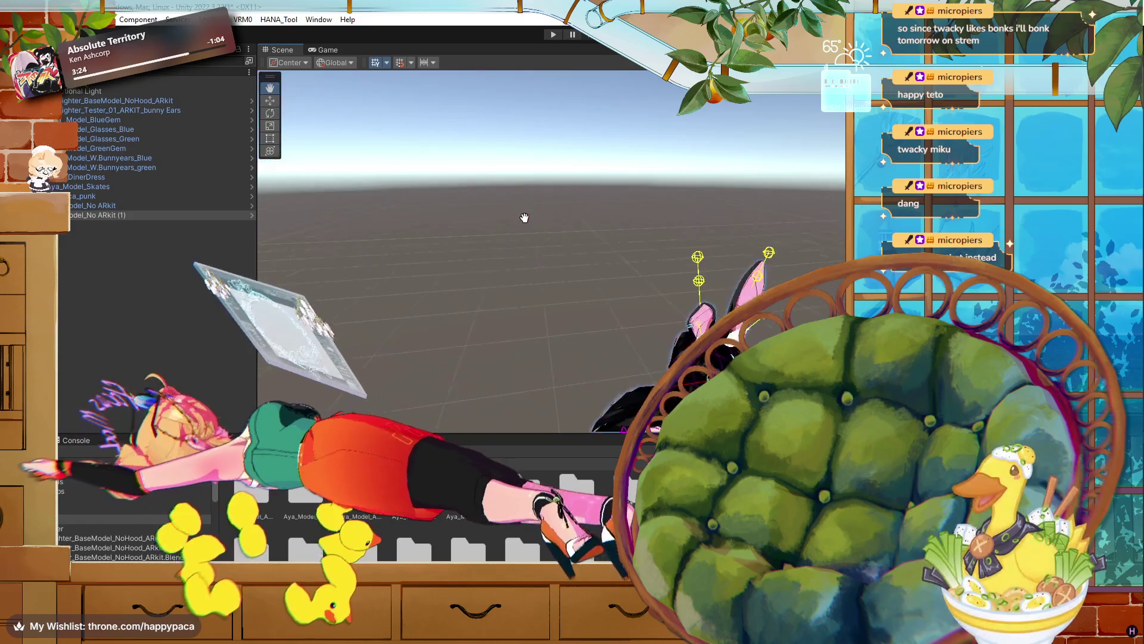
scroll(526, 222, down, 5)
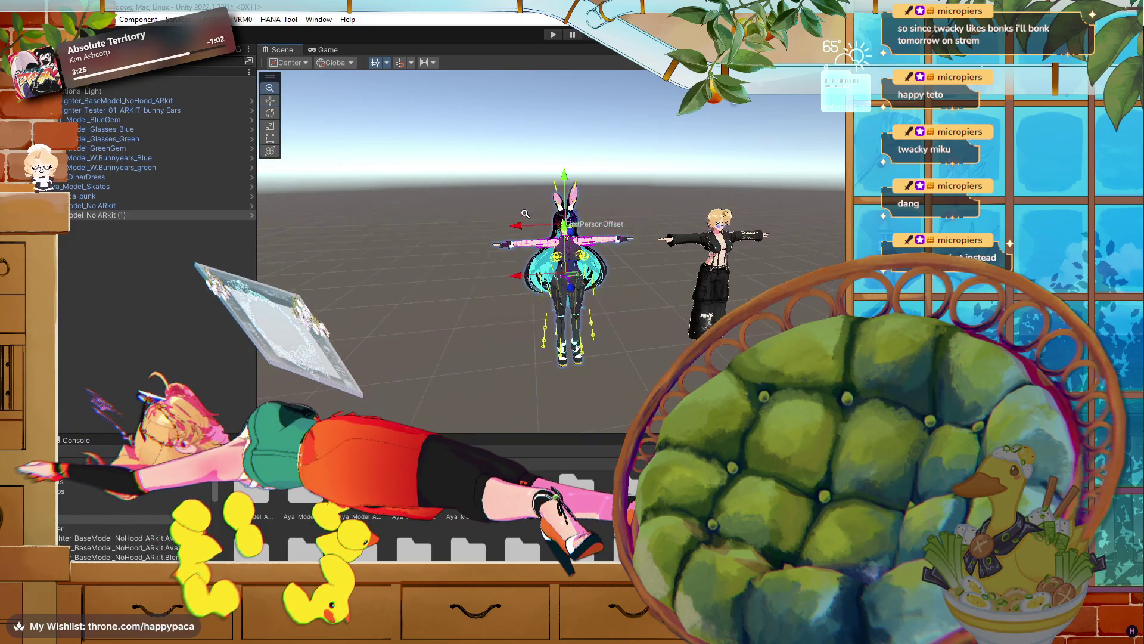
scroll(527, 215, up, 10)
scroll(528, 215, down, 10)
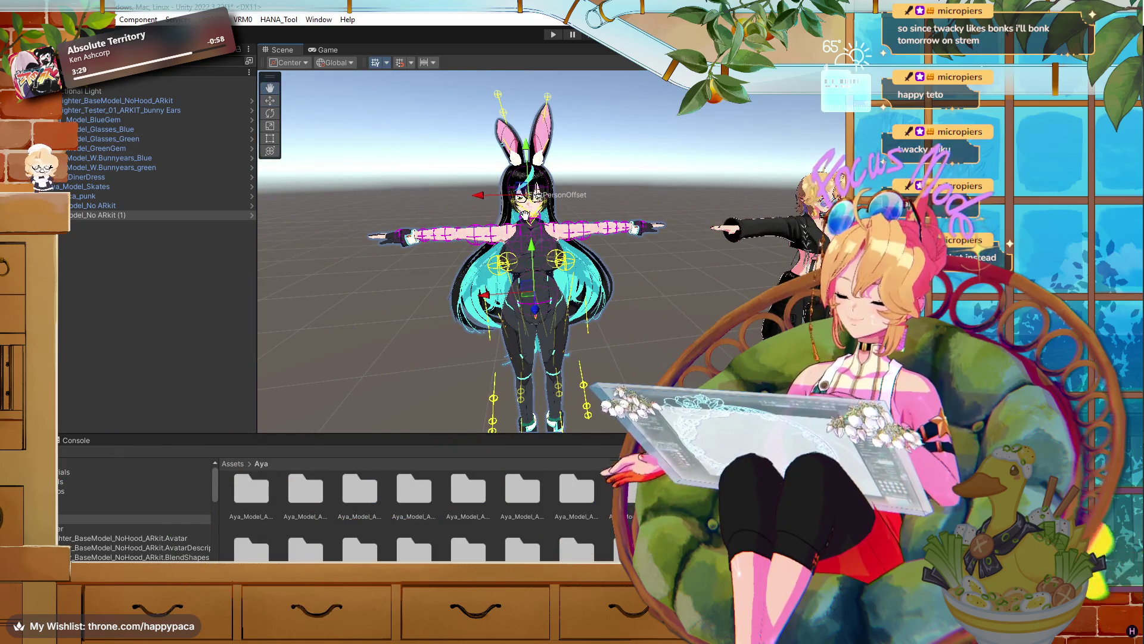
scroll(525, 217, up, 5)
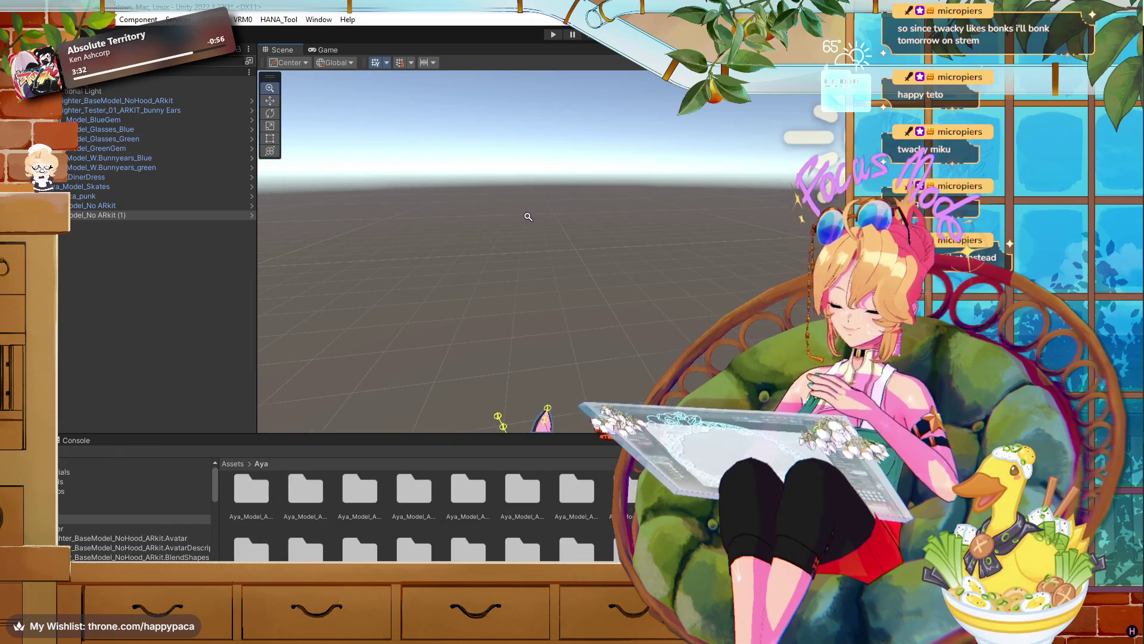
scroll(528, 216, up, 2)
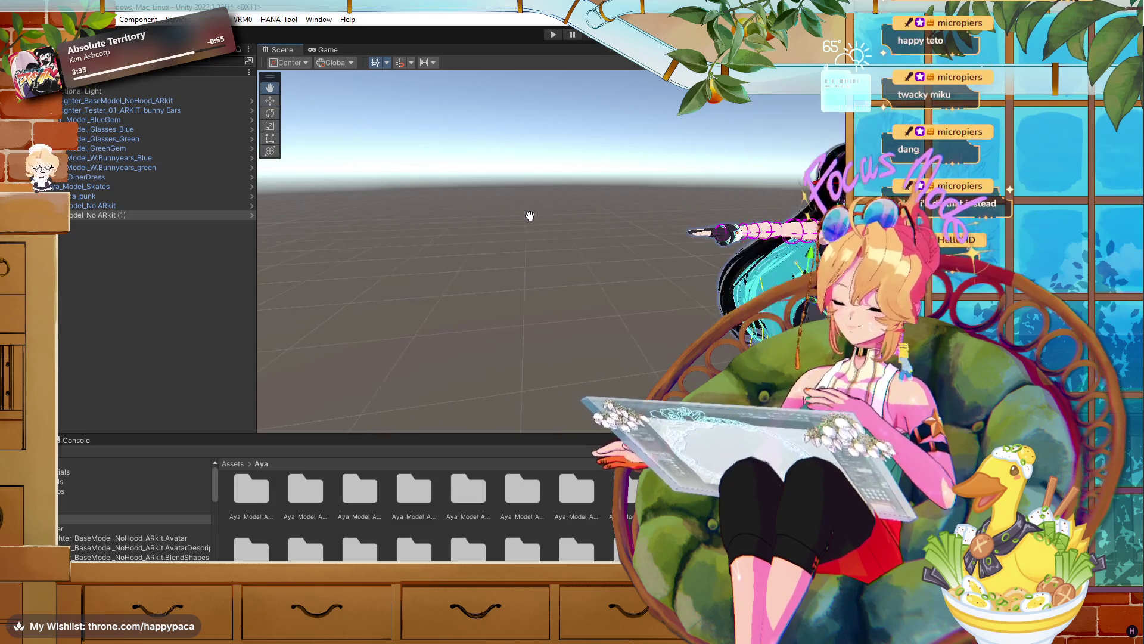
key(f)
scroll(528, 217, up, 2)
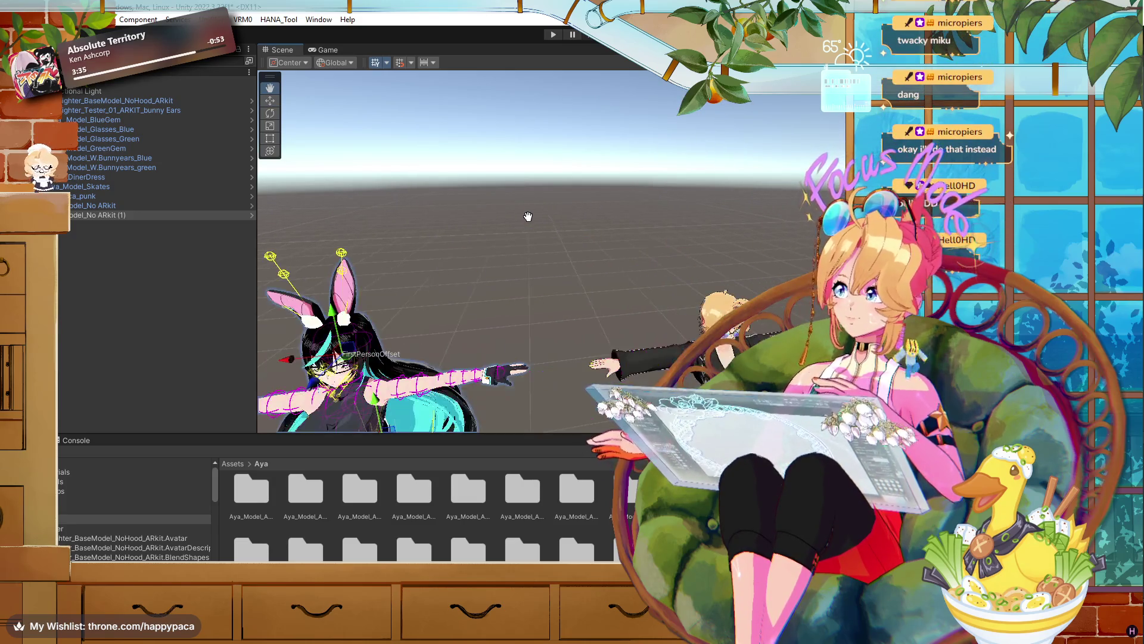
key(f)
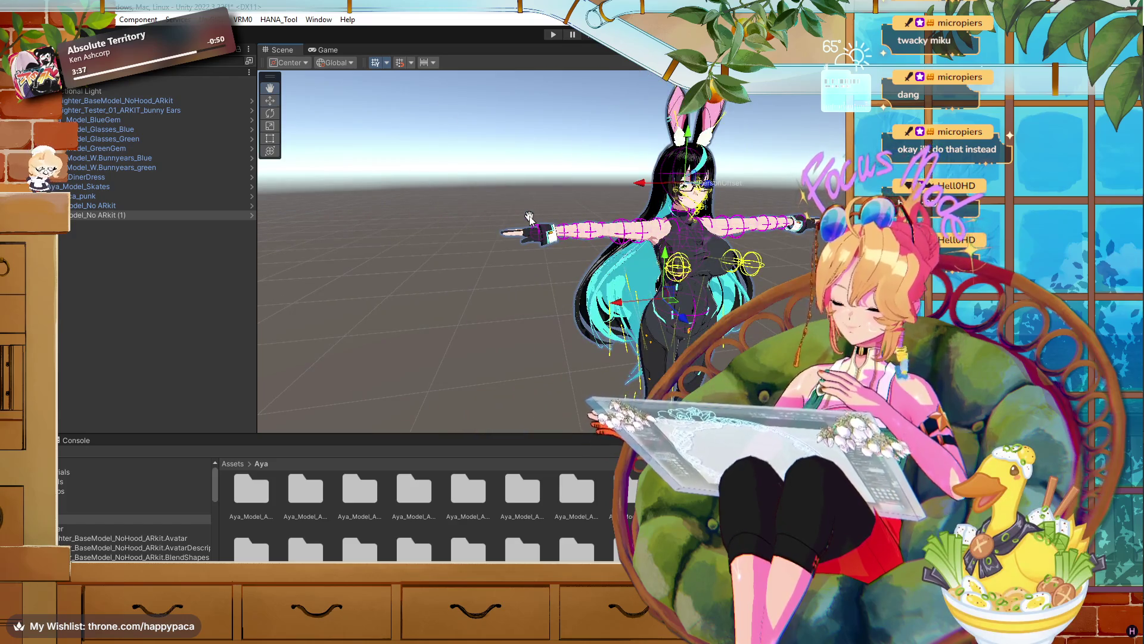
scroll(529, 217, up, 3)
scroll(529, 216, down, 3)
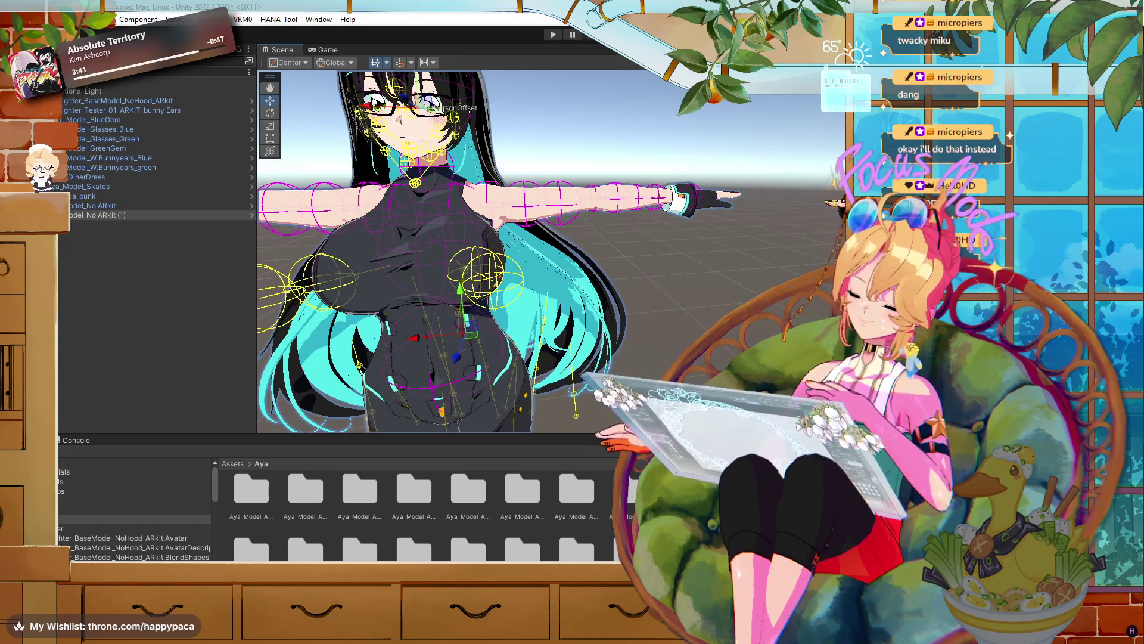
scroll(653, 188, up, 5)
click(623, 226)
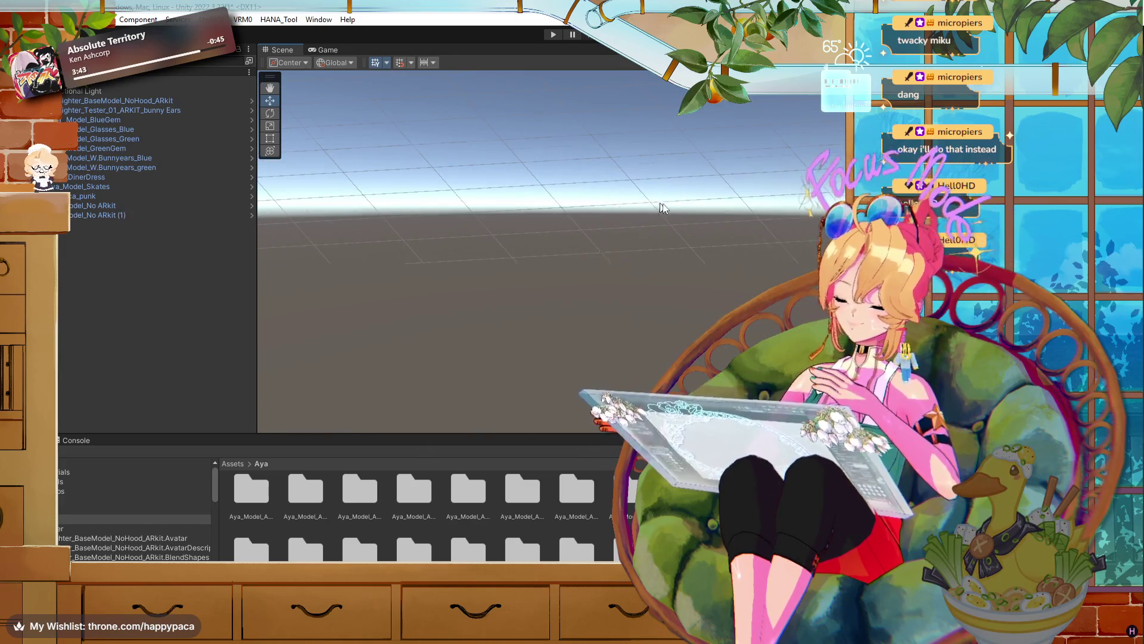
click(832, 125)
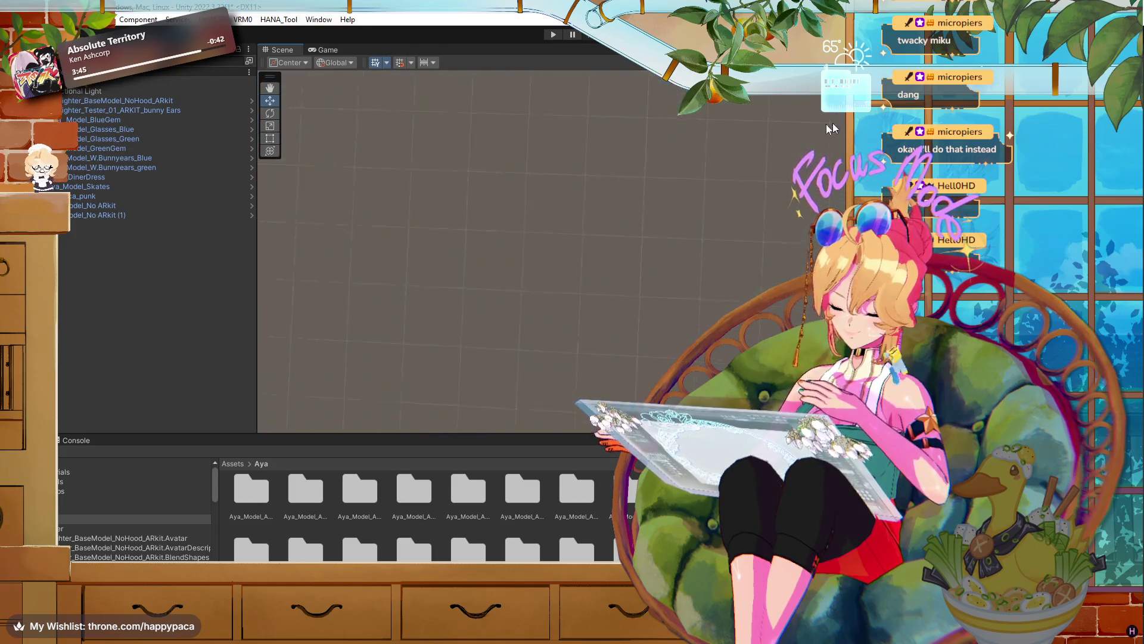
drag(600, 205, 588, 113)
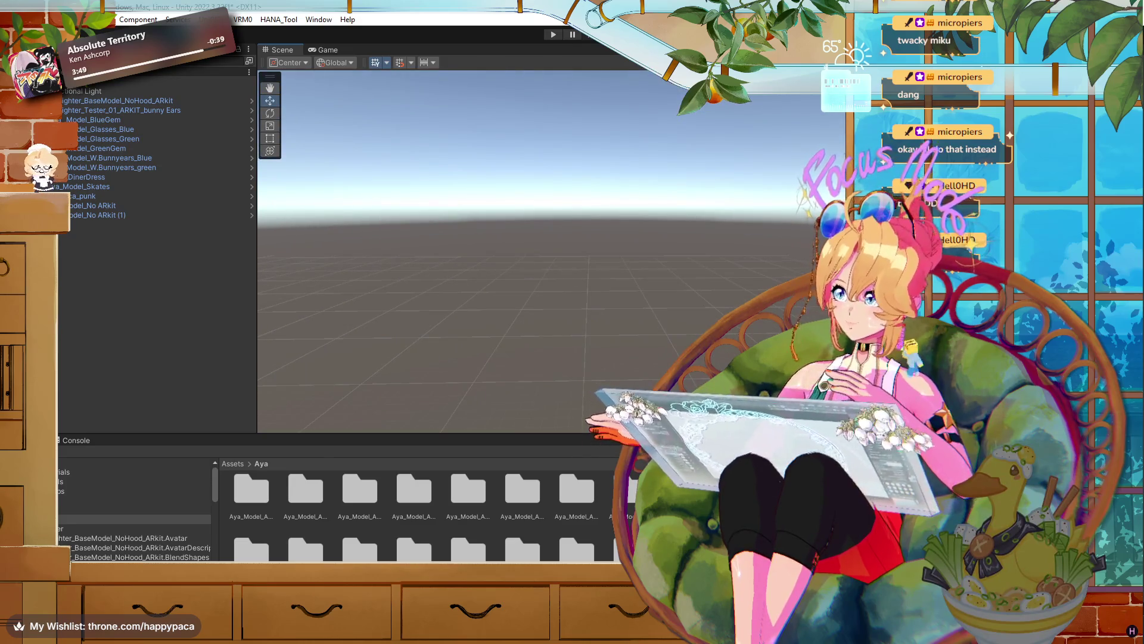
- Delete the old No ARkit bunny avatar from the scene
double_click(79, 215)
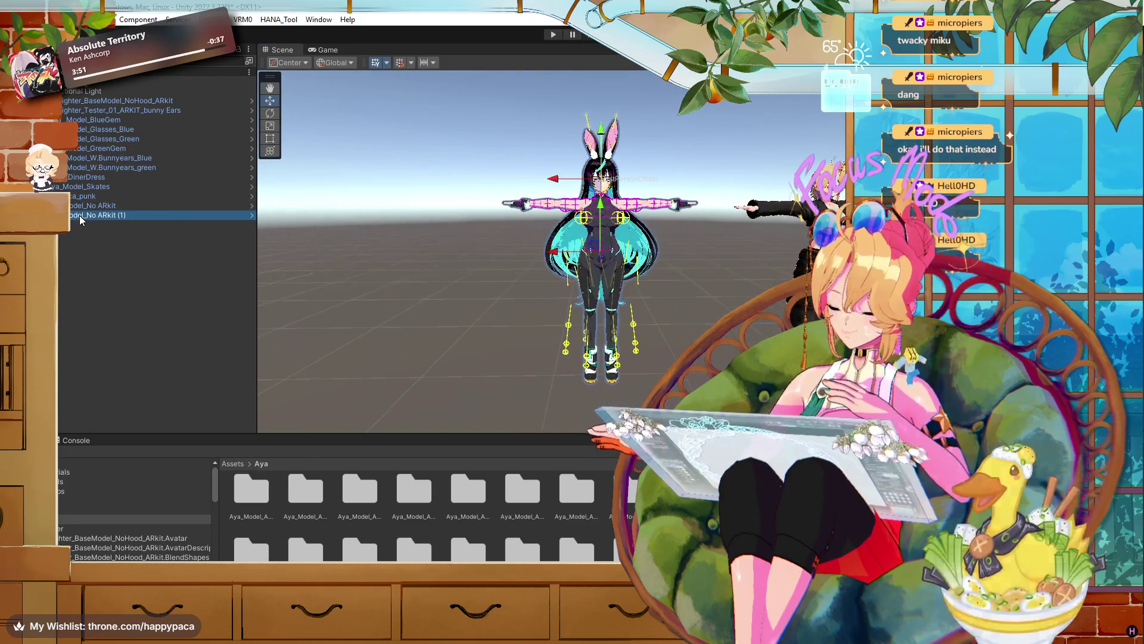
mouse_move(334, 244)
mouse_down()
mouse_move(352, 238)
mouse_move(379, 188)
mouse_up()
click(72, 215)
key(Delete)
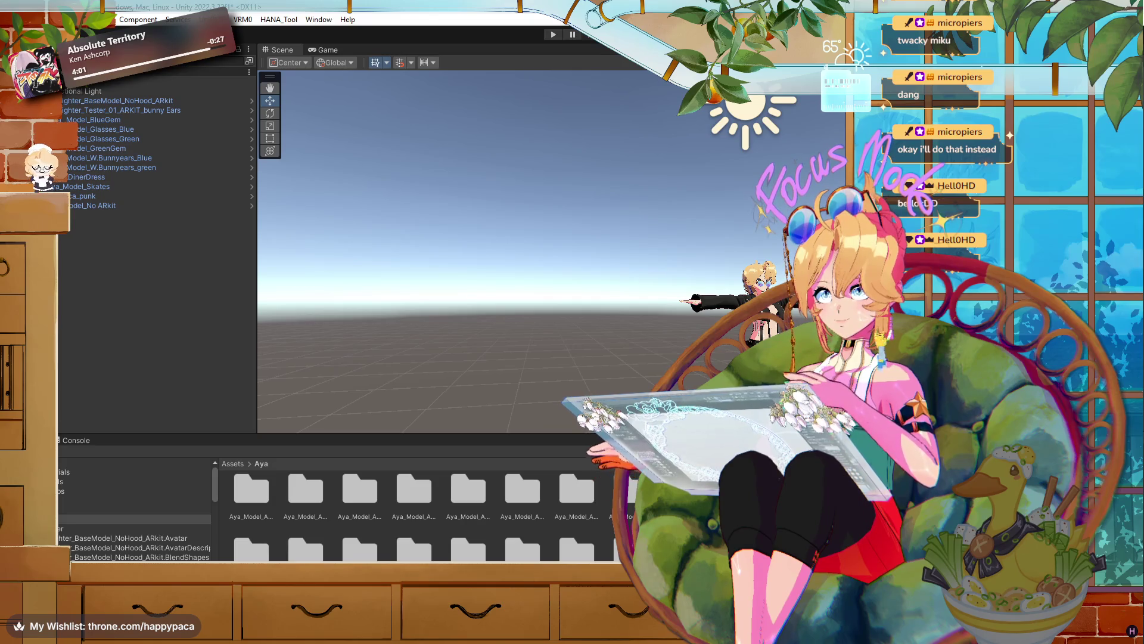
- Add the Aya_Model_ARKITFIXED prefab to the Hierarchy, shift it along X, and zoom to her face
drag(131, 566, 75, 275)
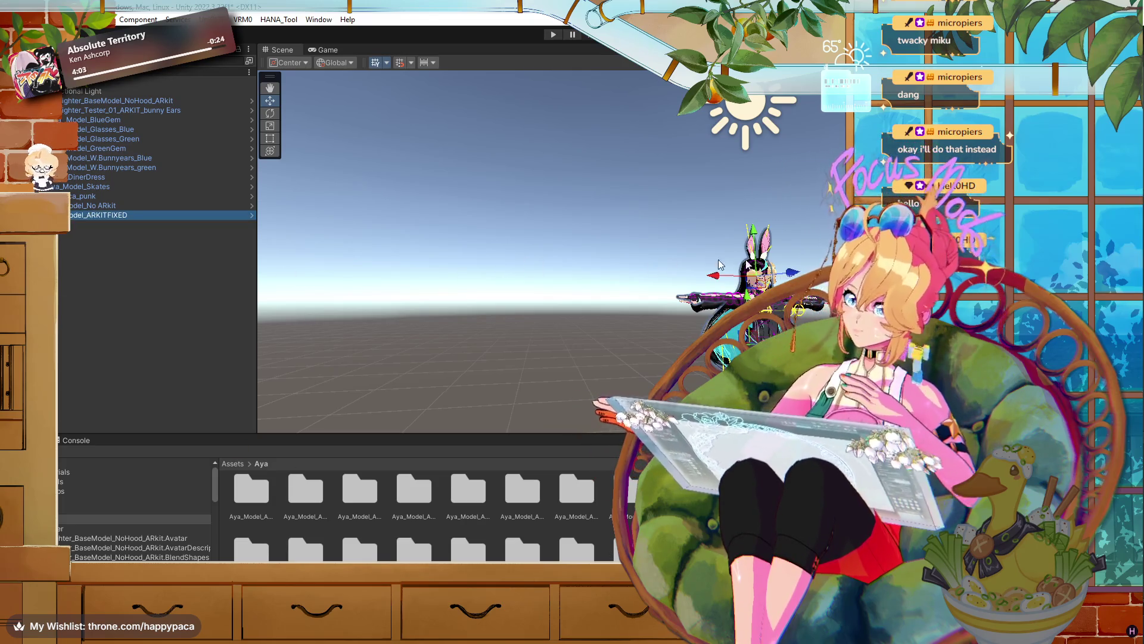
mouse_move(714, 275)
mouse_down()
mouse_move(640, 281)
mouse_move(609, 298)
mouse_up()
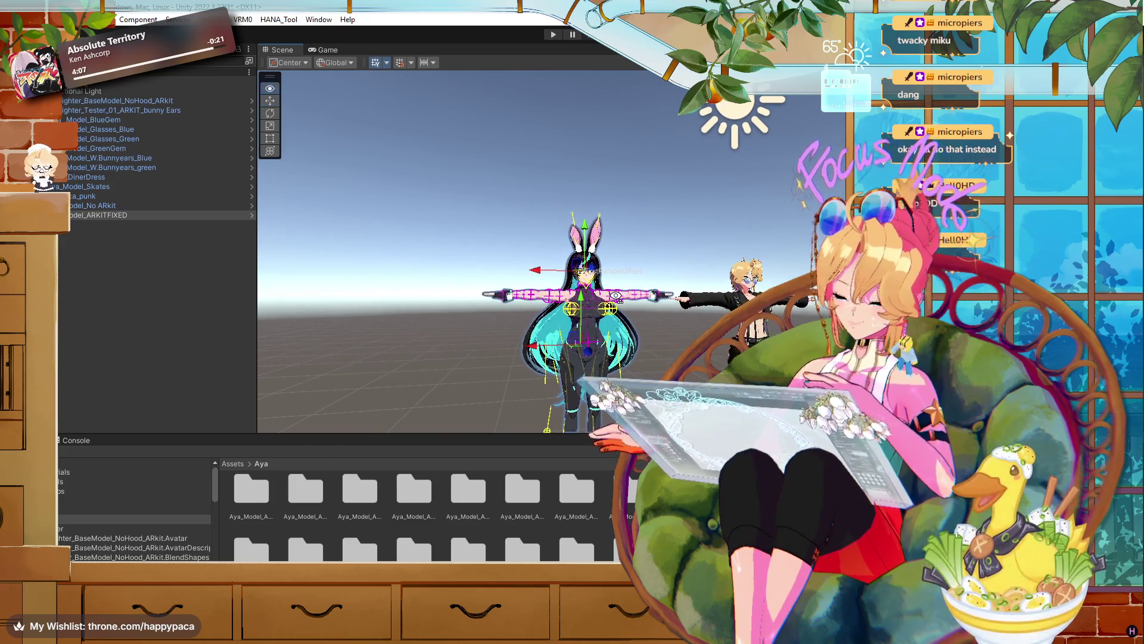
scroll(611, 295, up, 2)
scroll(613, 292, up, 10)
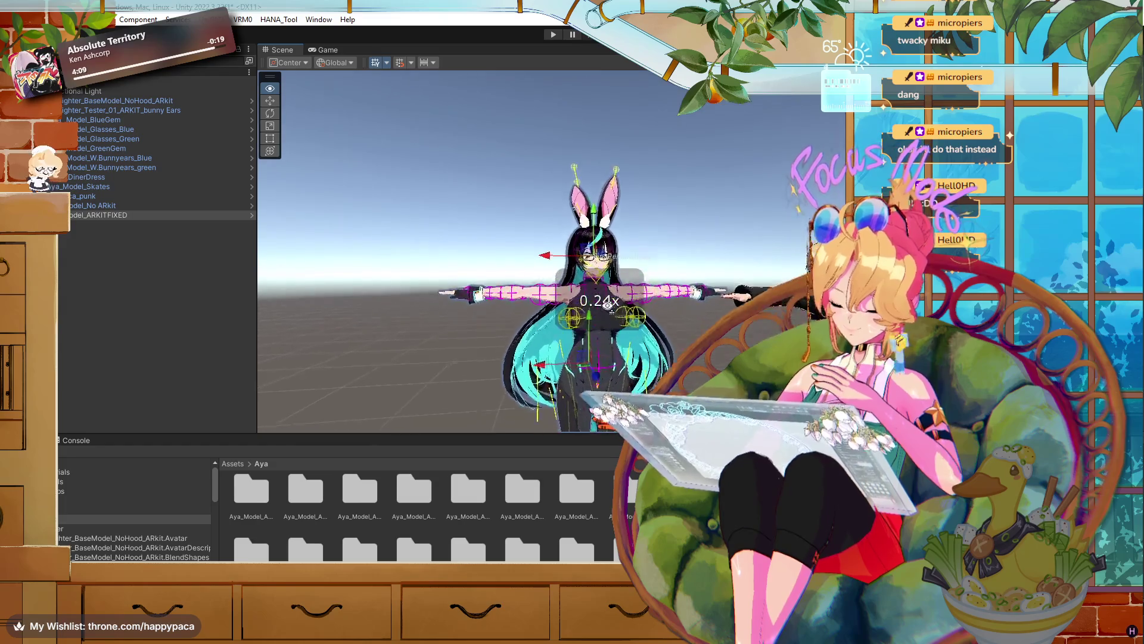
scroll(598, 326, up, 5)
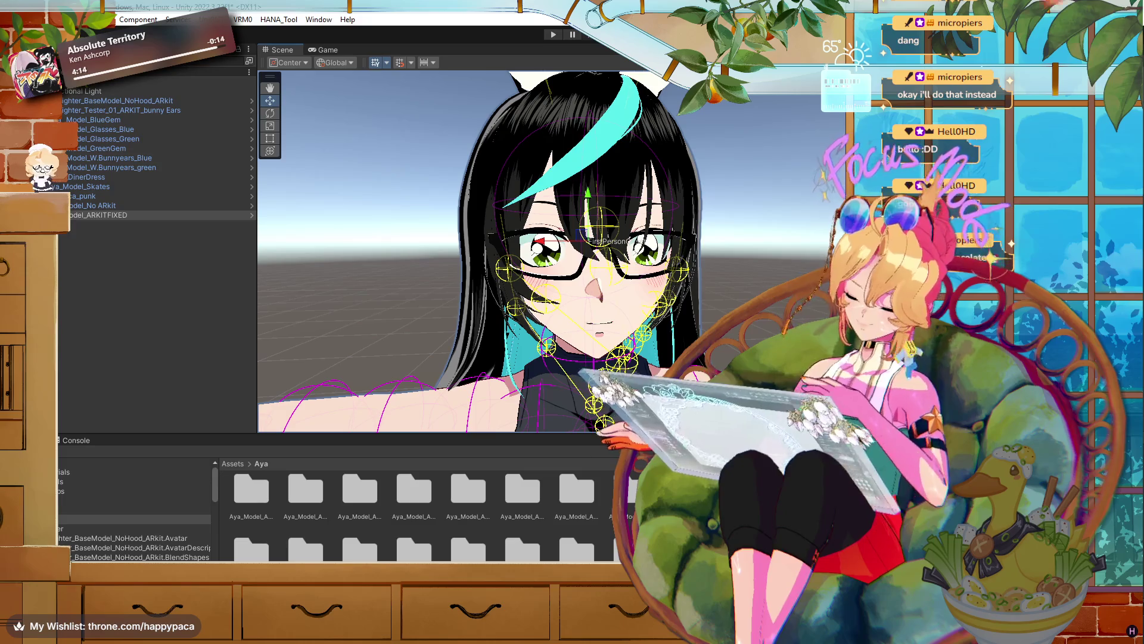
click(634, 314)
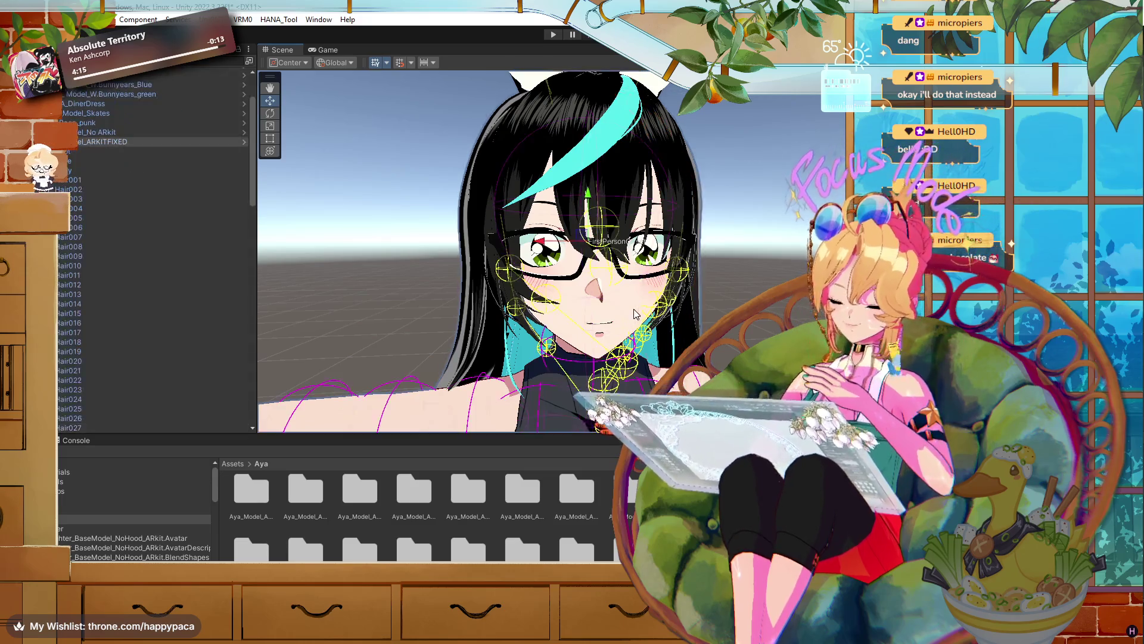
- Select the face mesh and orbit around the head to view the tongue-out expression
click(619, 294)
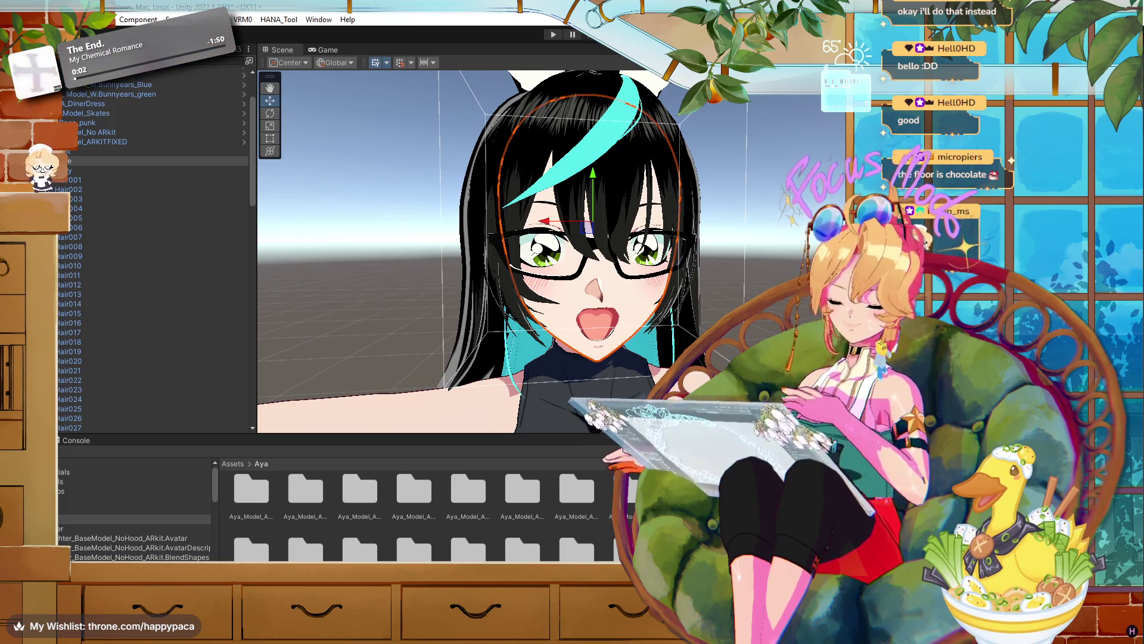
drag(733, 333, 722, 301)
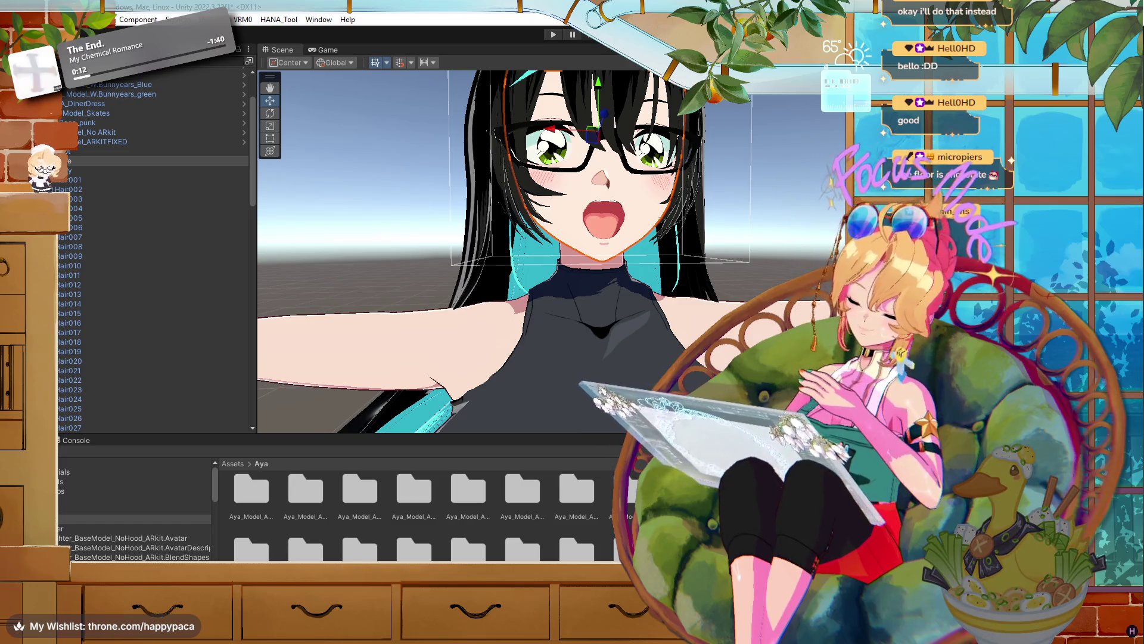
mouse_move(737, 282)
mouse_down()
mouse_move(733, 268)
mouse_move(779, 227)
mouse_move(773, 155)
mouse_move(826, 134)
mouse_up()
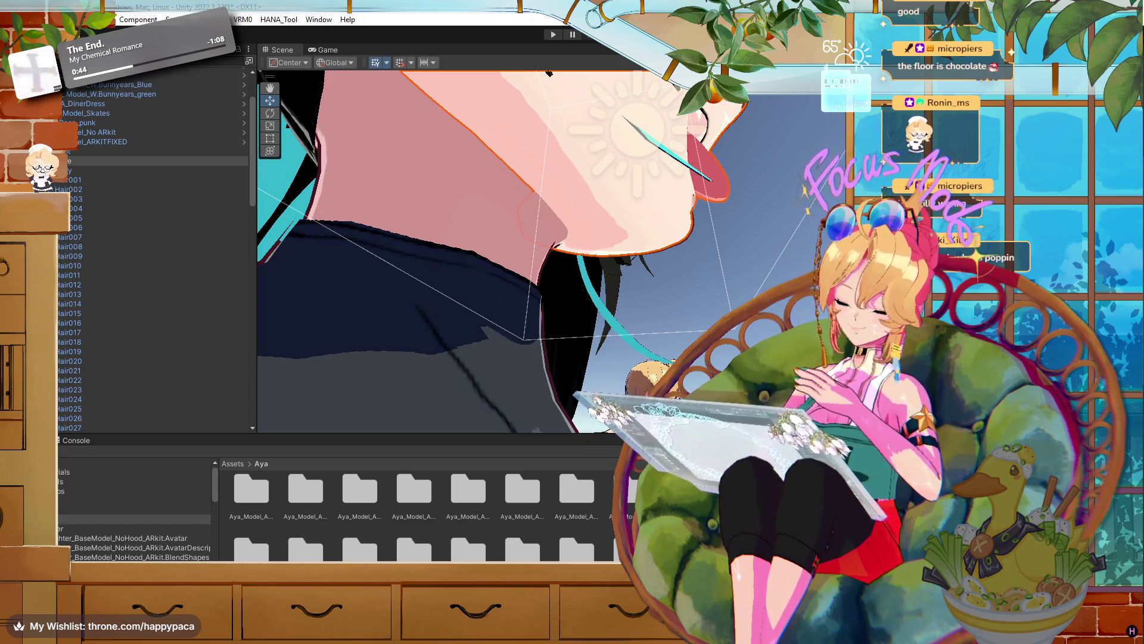
drag(476, 251, 435, 209)
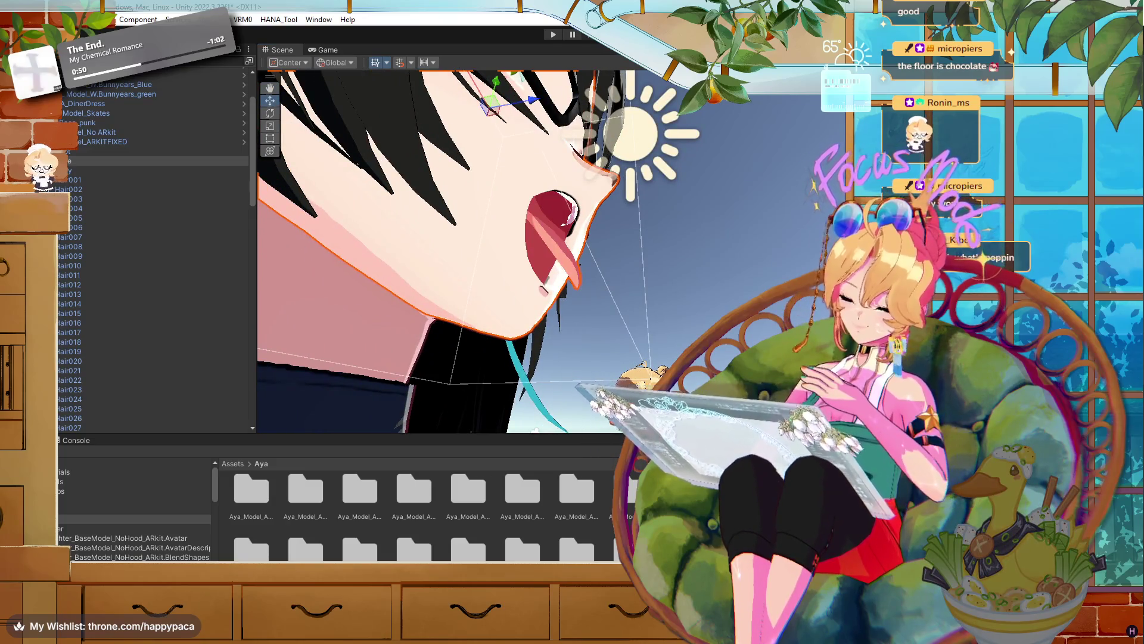
mouse_move(436, 209)
mouse_down()
mouse_move(421, 178)
mouse_move(405, 178)
mouse_up()
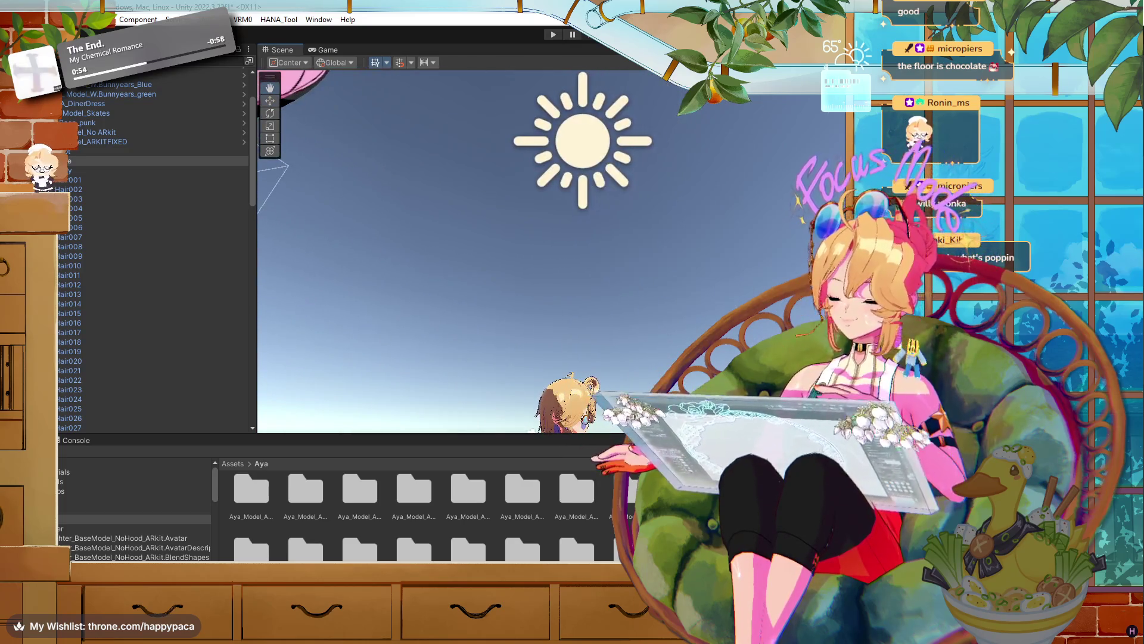
mouse_move(681, 331)
mouse_down()
mouse_move(450, 496)
mouse_move(747, 300)
mouse_move(392, 380)
mouse_move(345, 409)
mouse_move(252, 398)
mouse_move(498, 442)
mouse_move(423, 453)
mouse_up()
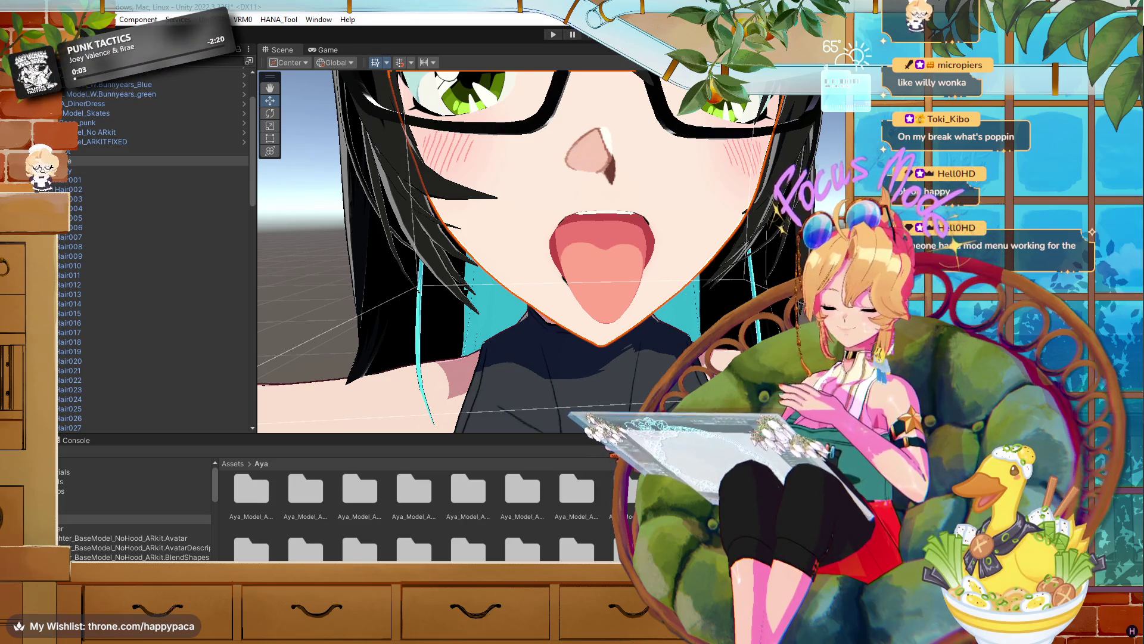
- Orbit back in front of the face and zoom in and out to watch her expressions change
mouse_move(525, 250)
mouse_down()
mouse_move(513, 238)
mouse_move(544, 201)
mouse_up()
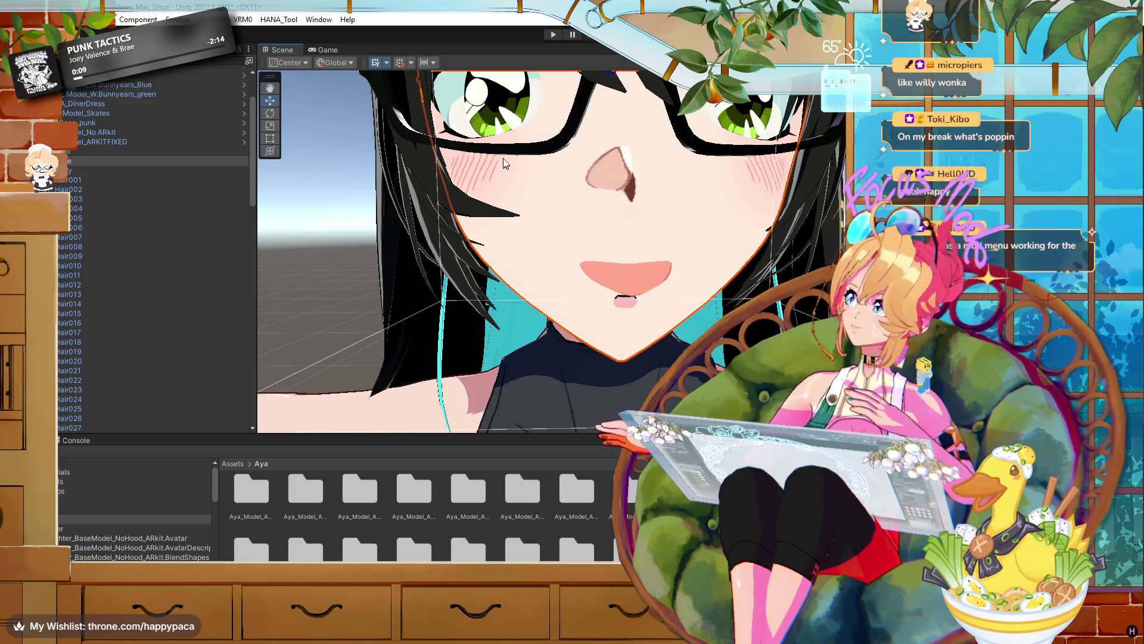
scroll(503, 230, down, 5)
mouse_move(503, 230)
mouse_down()
mouse_move(690, 248)
mouse_move(693, 277)
mouse_move(592, 173)
mouse_move(626, 288)
mouse_move(524, 224)
mouse_move(592, 406)
mouse_move(581, 381)
mouse_move(339, 278)
mouse_move(603, 279)
mouse_up()
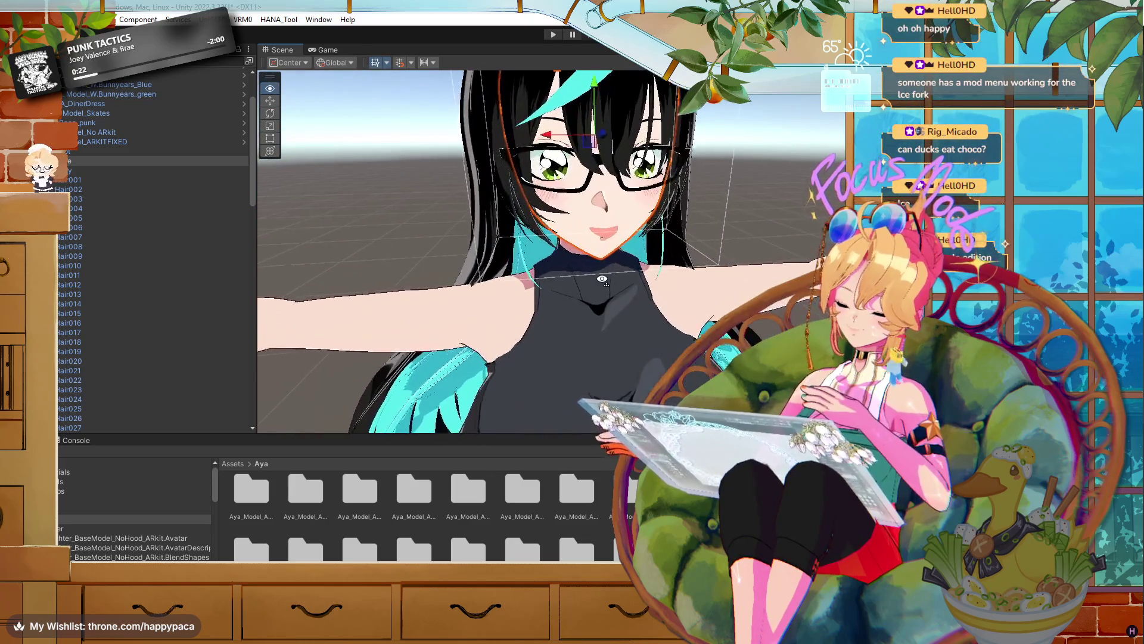
scroll(603, 279, up, 5)
scroll(610, 234, down, 4)
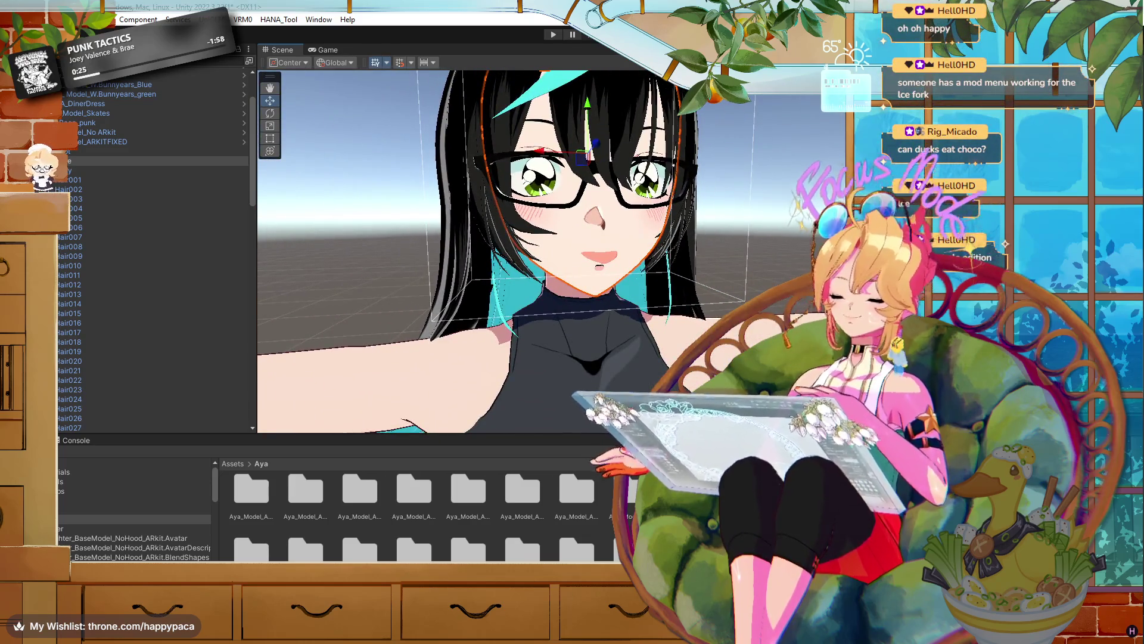
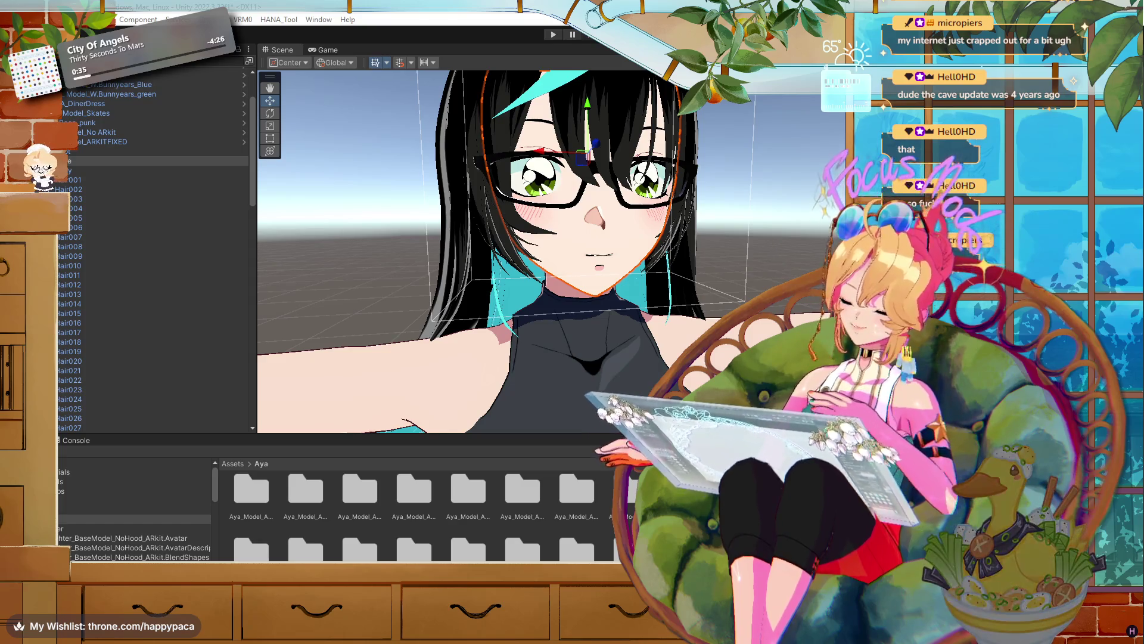
- Collapse the hair objects and select Aya_Model_ARKITFIXED so its bones show in the Scene view
mouse_move(750, 228)
mouse_down()
mouse_move(739, 230)
mouse_move(751, 231)
mouse_up()
scroll(752, 234, down, 3)
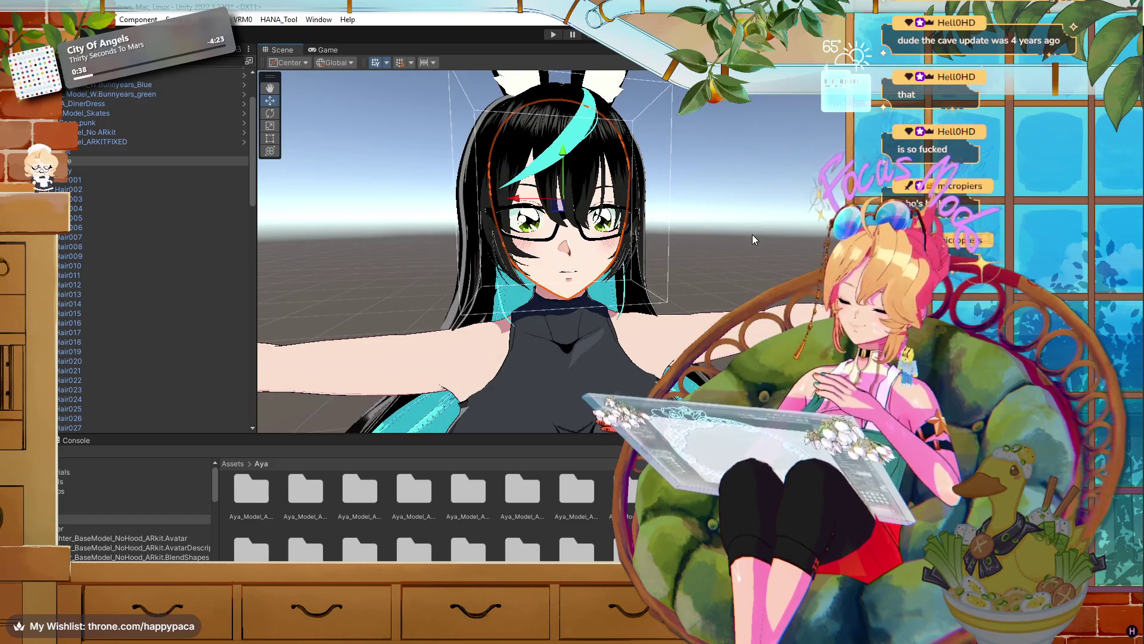
click(55, 142)
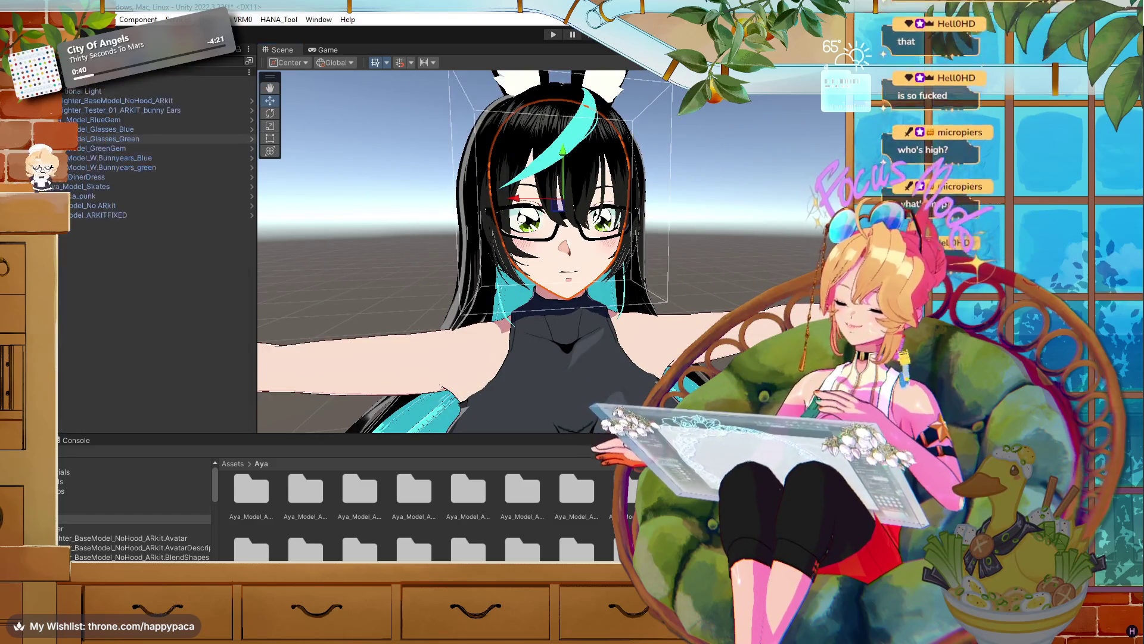
click(85, 215)
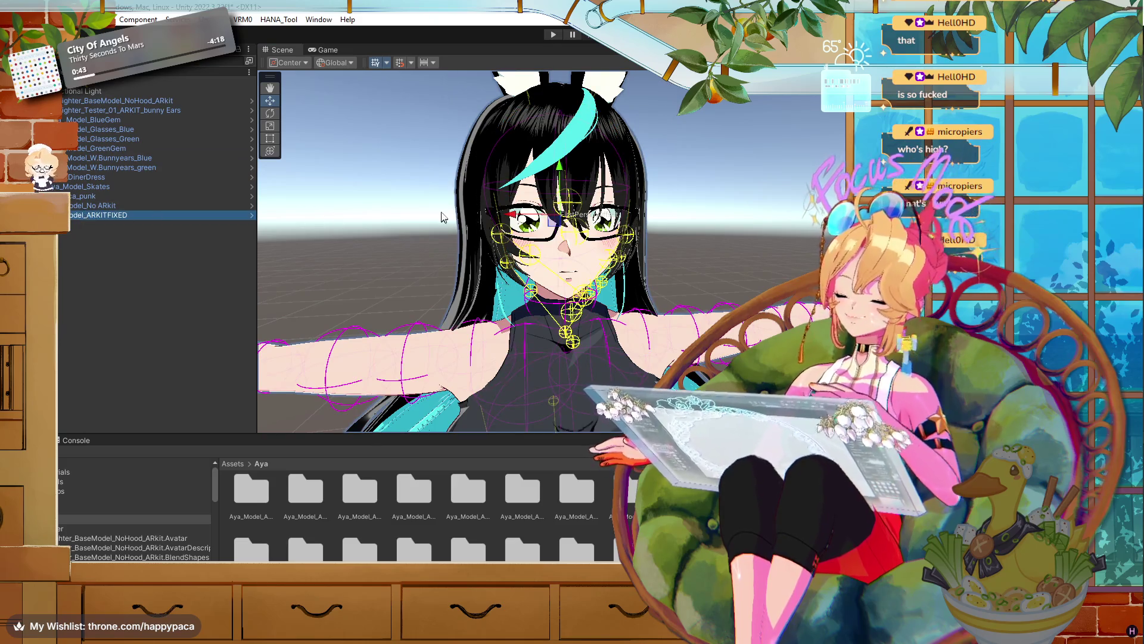
scroll(669, 293, down, 2)
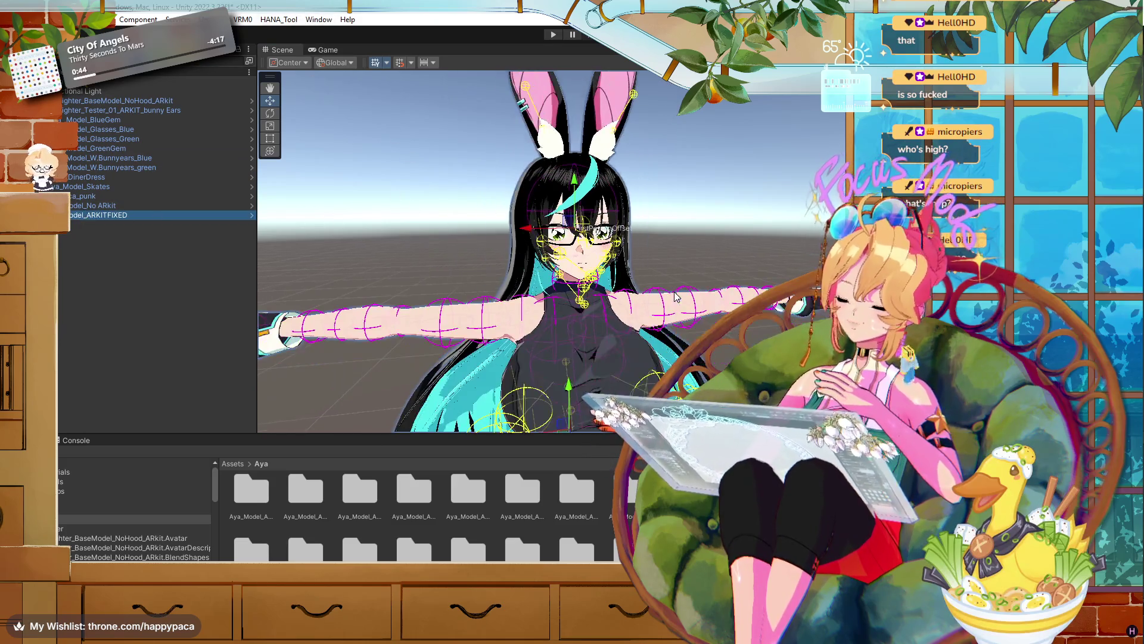
drag(669, 293, 672, 291)
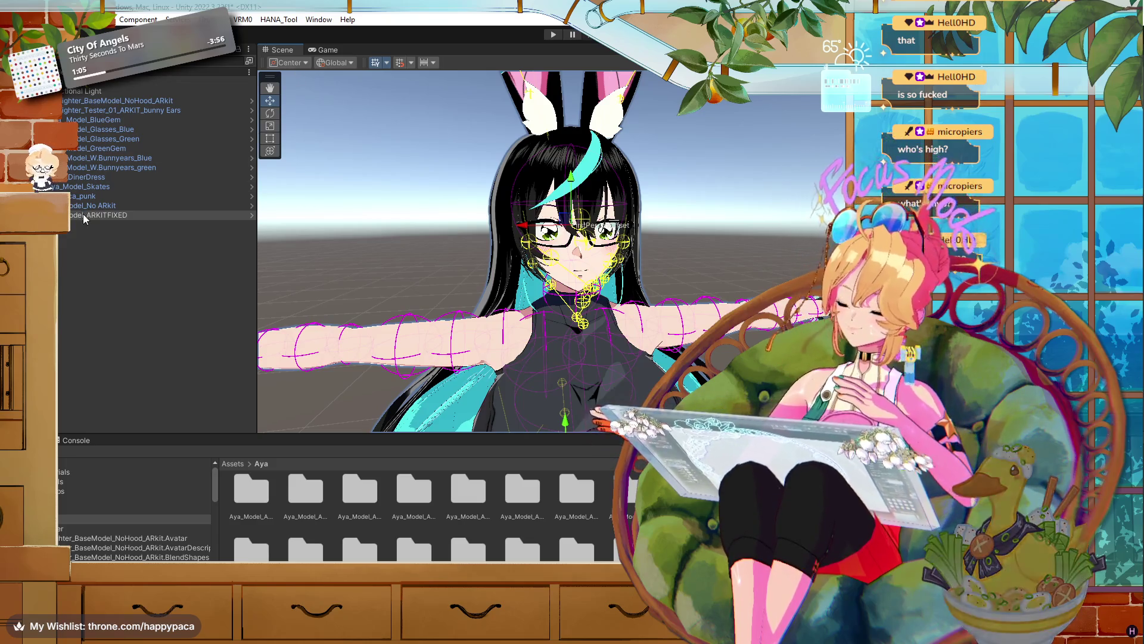
- In the VRM 0.x exporter, change the model version to 1.2
click(252, 20)
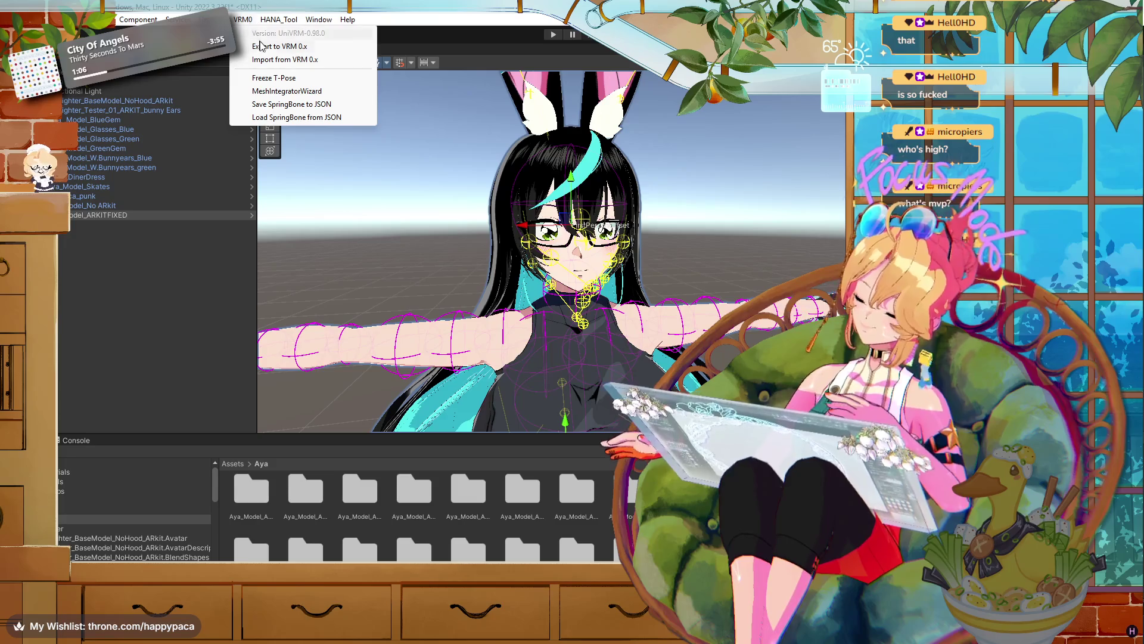
click(260, 46)
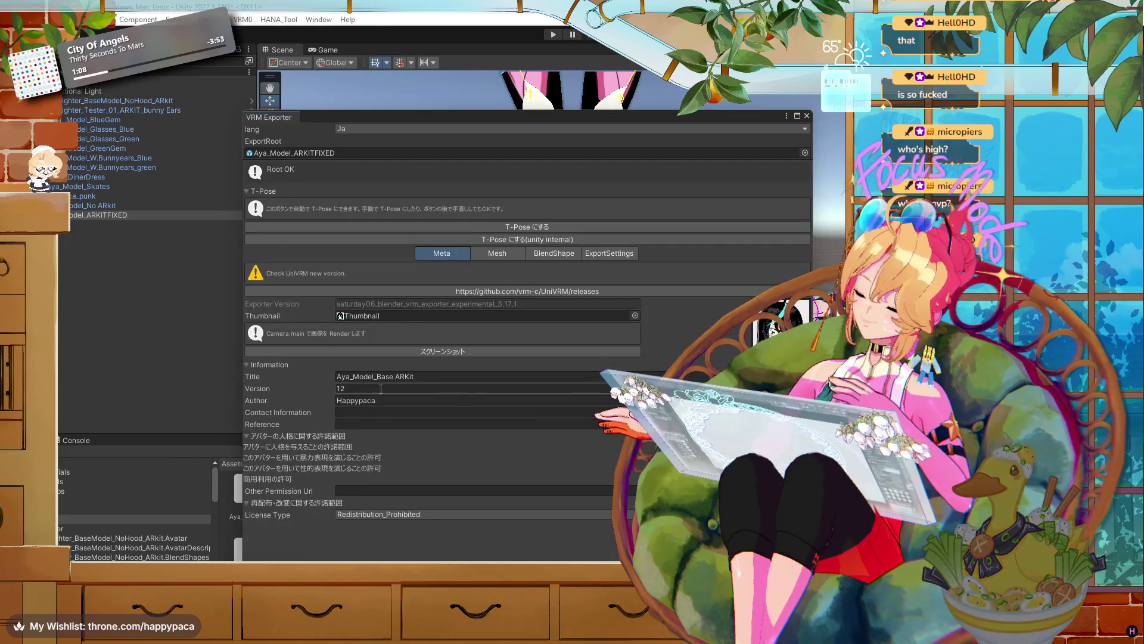
click(379, 385)
click(378, 385)
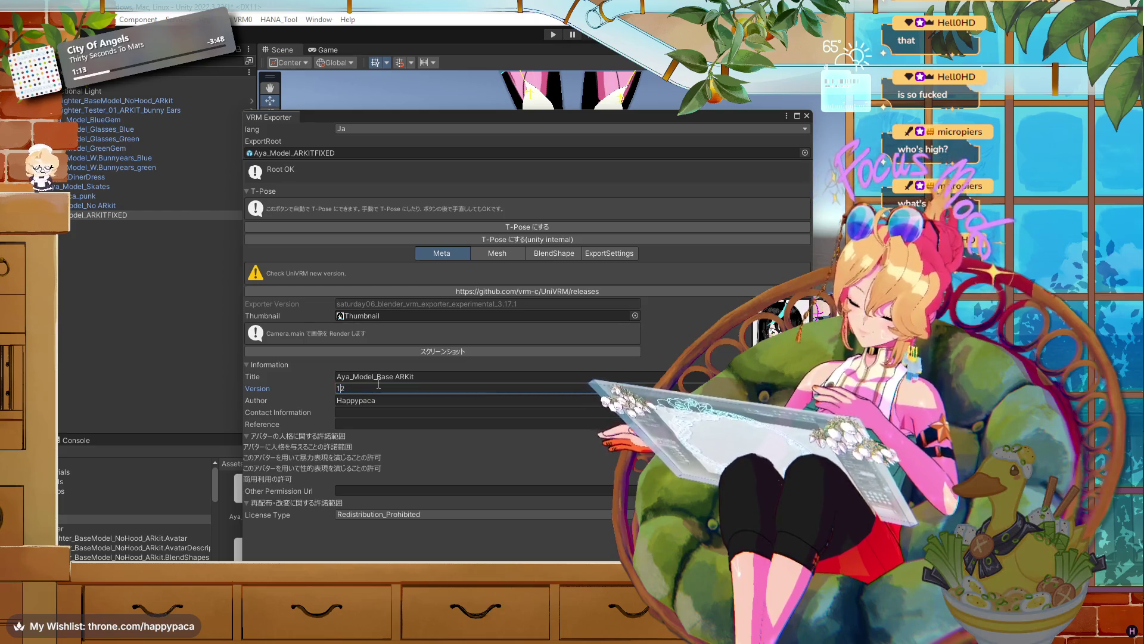
text(.)
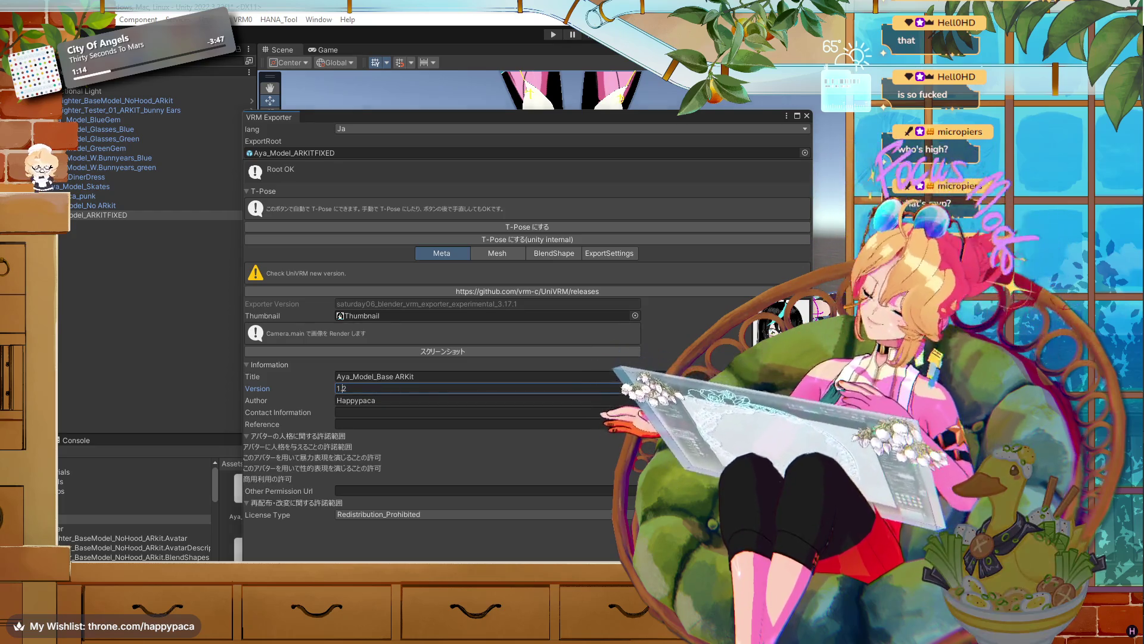
- Export the VRM to the Desktop as Aya_Model_ARKit_FIXED
click(775, 551)
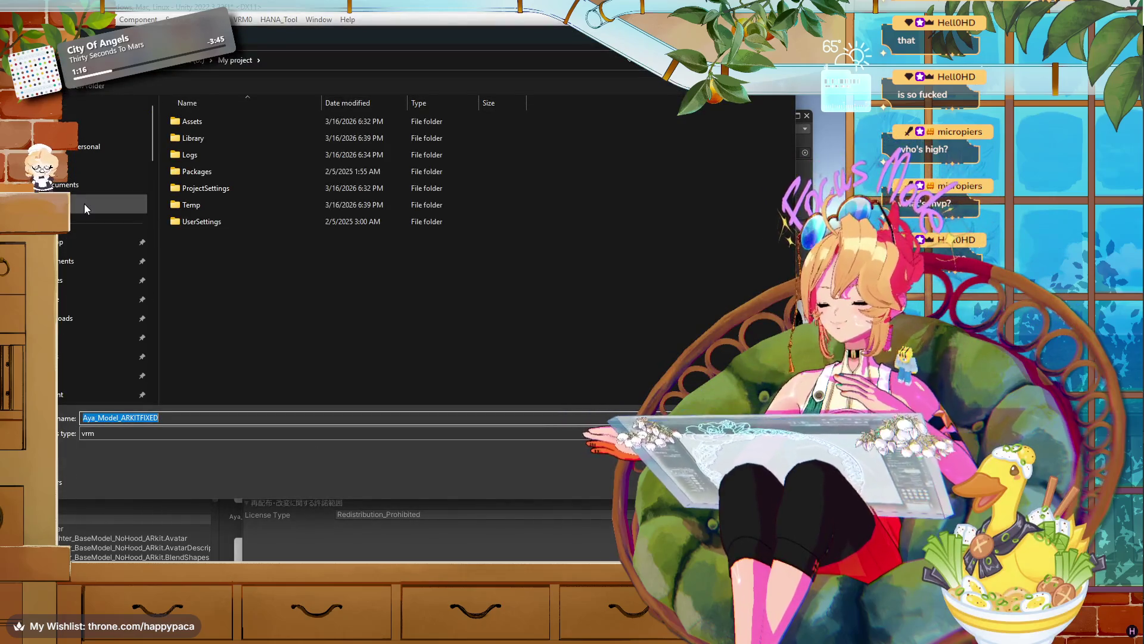
click(82, 234)
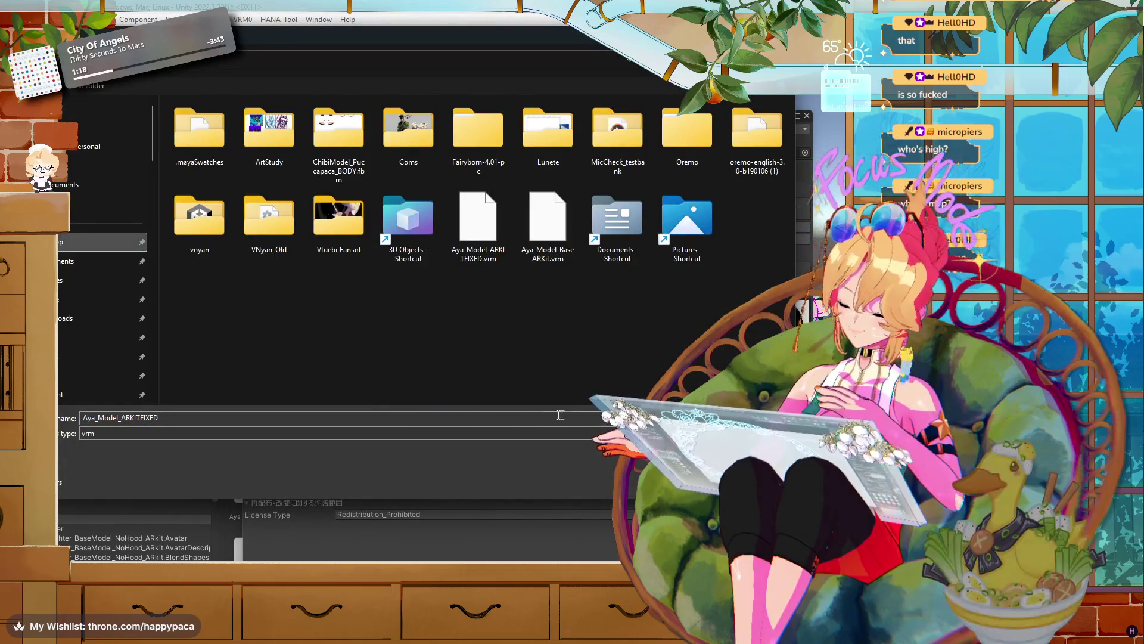
double_click(459, 419)
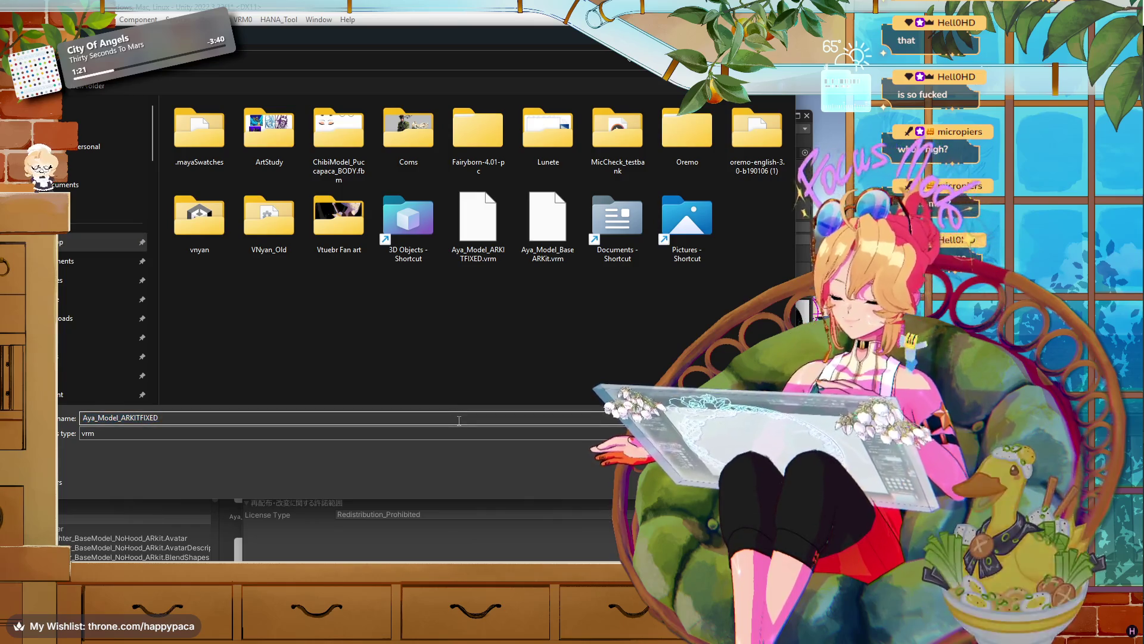
click(459, 419)
key(BackSpace)
key(BackSpace)
key(BackSpace)
key(BackSpace)
key(BackSpace)
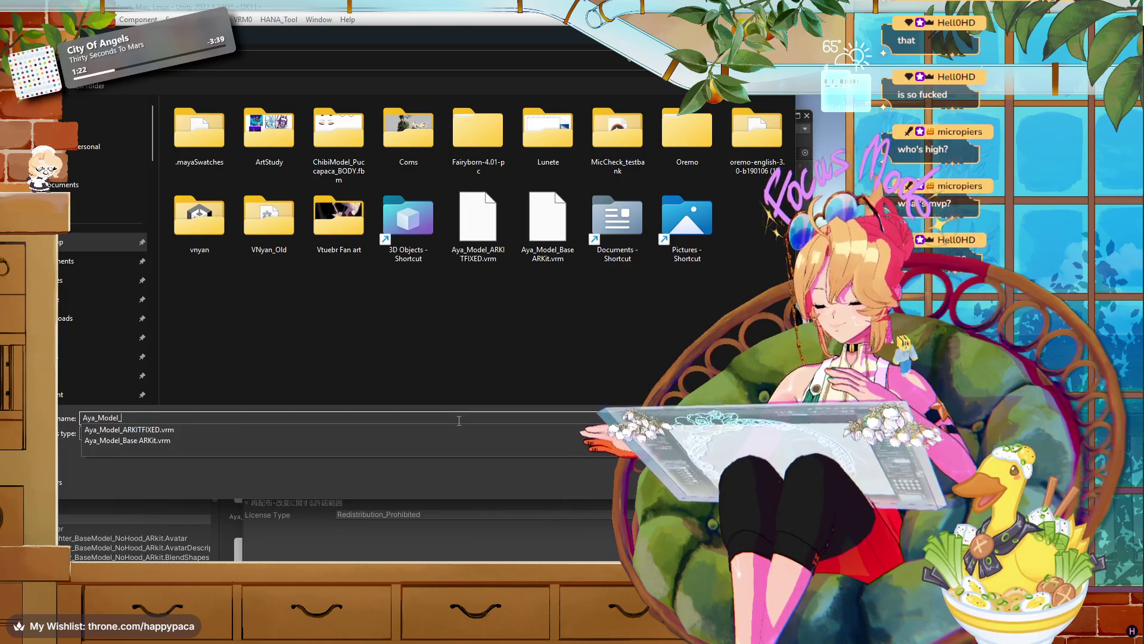
text(ARKI)
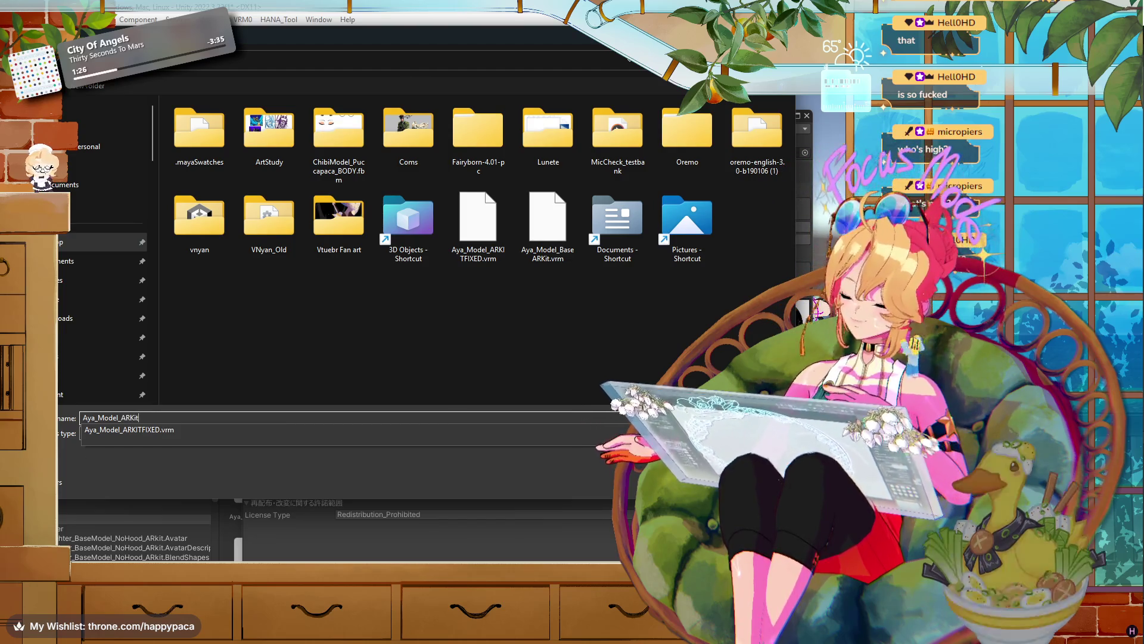
text(t_FIXED)
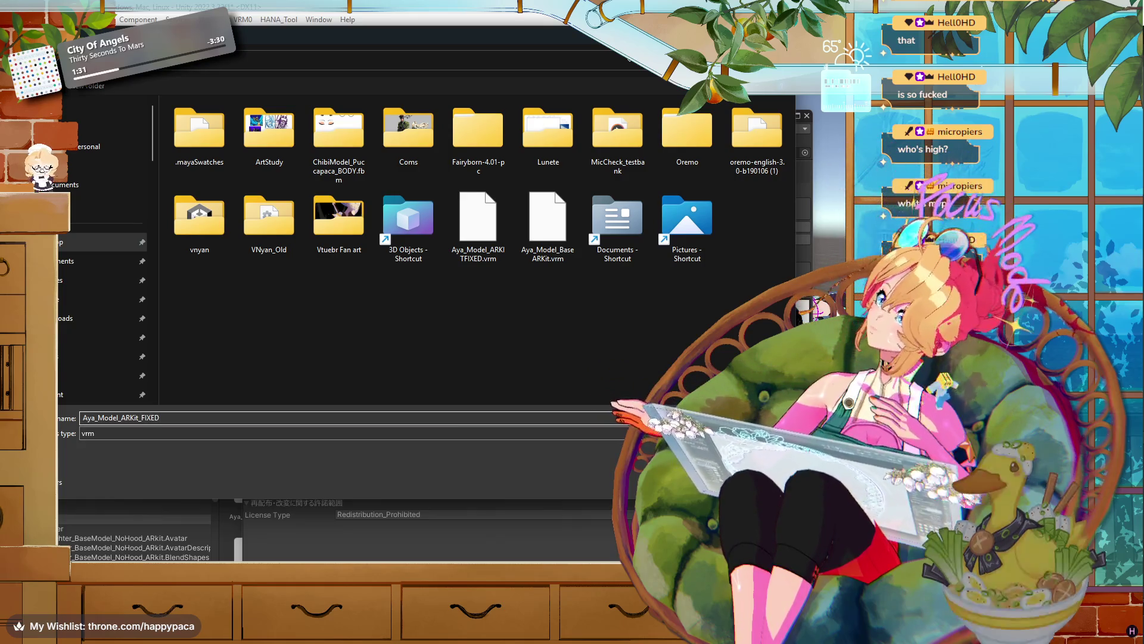
key(Return)
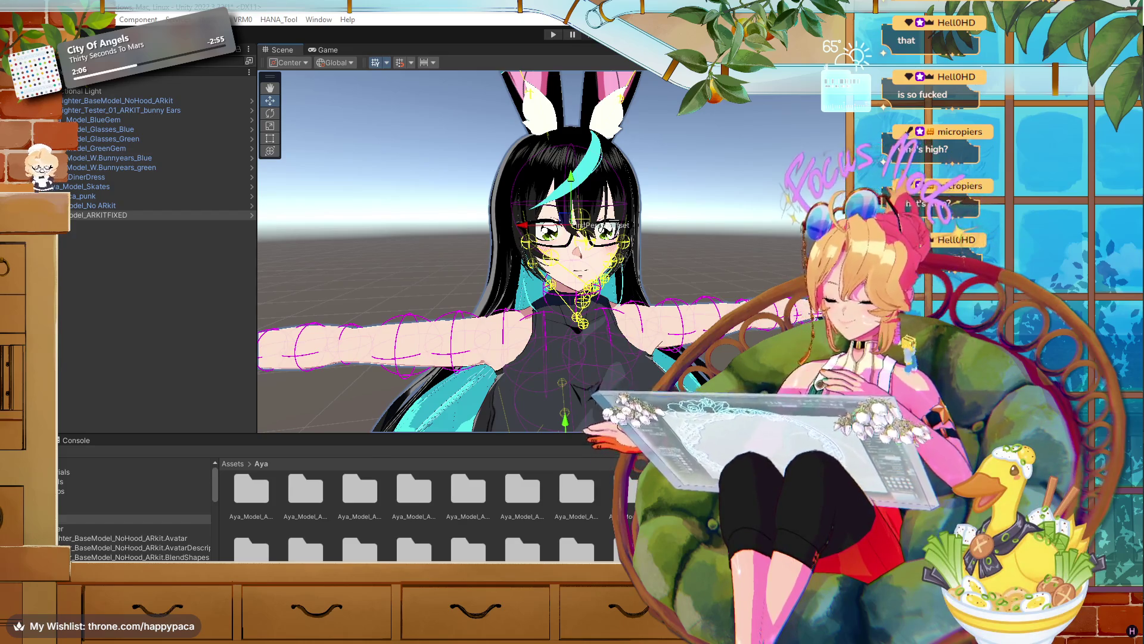
- On the Desktop, compare the new Aya_Model_ARKit_FIXED.vrm with the older ARKITFIXED export
key(super+e)
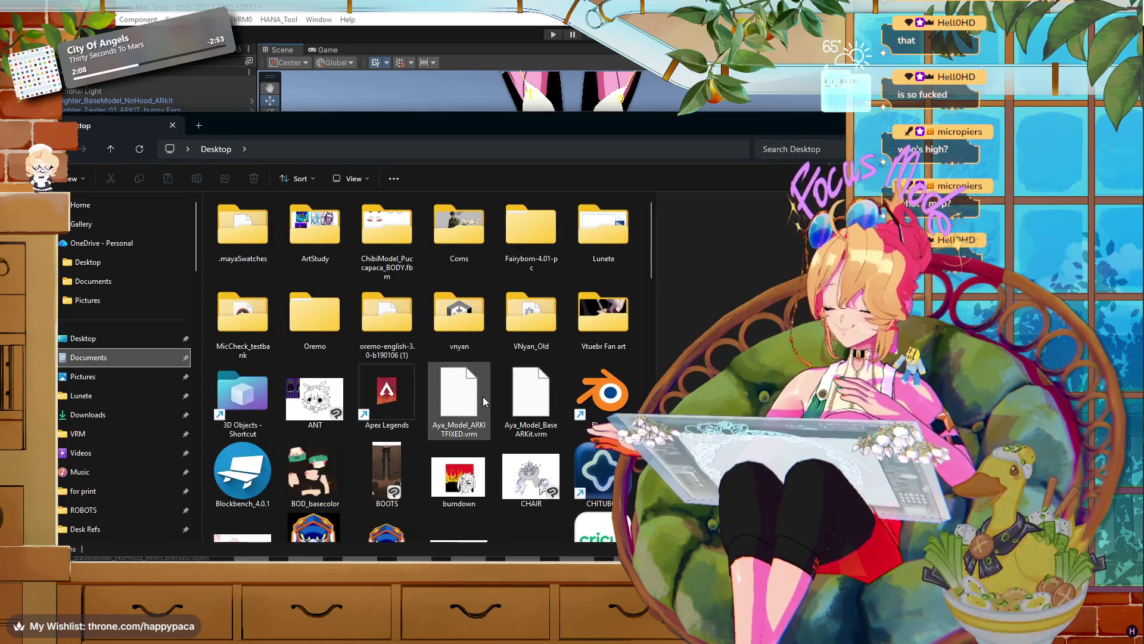
click(483, 396)
scroll(470, 398, down, 10)
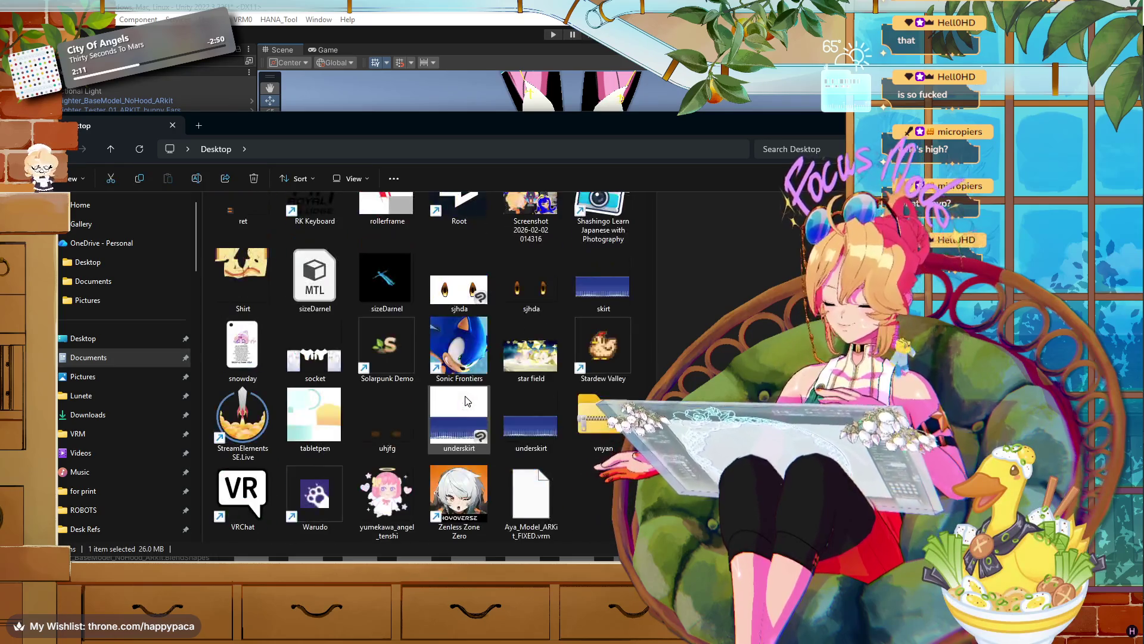
click(531, 497)
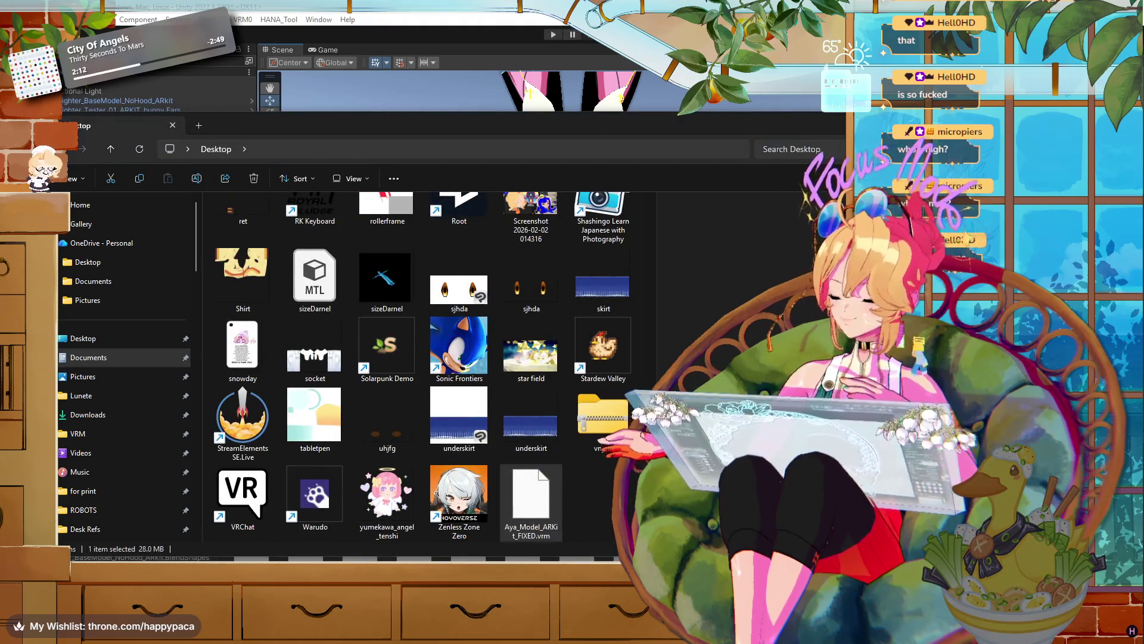
key(alt+Tab)
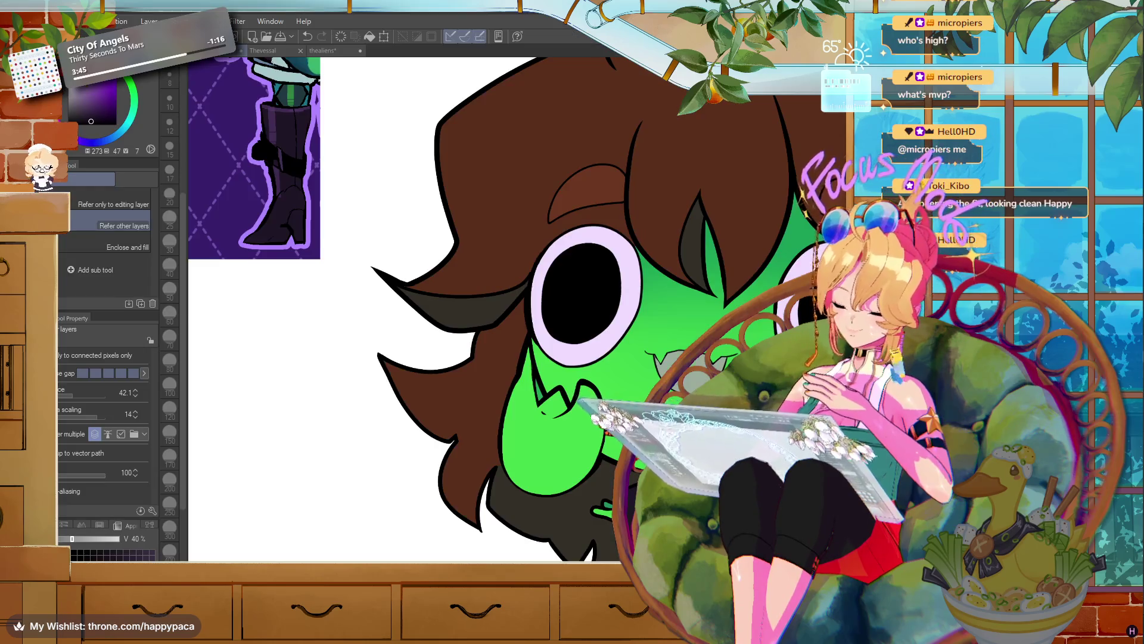
- Fill the star on the zipper pendant with dark purple
scroll(673, 387, up, 10)
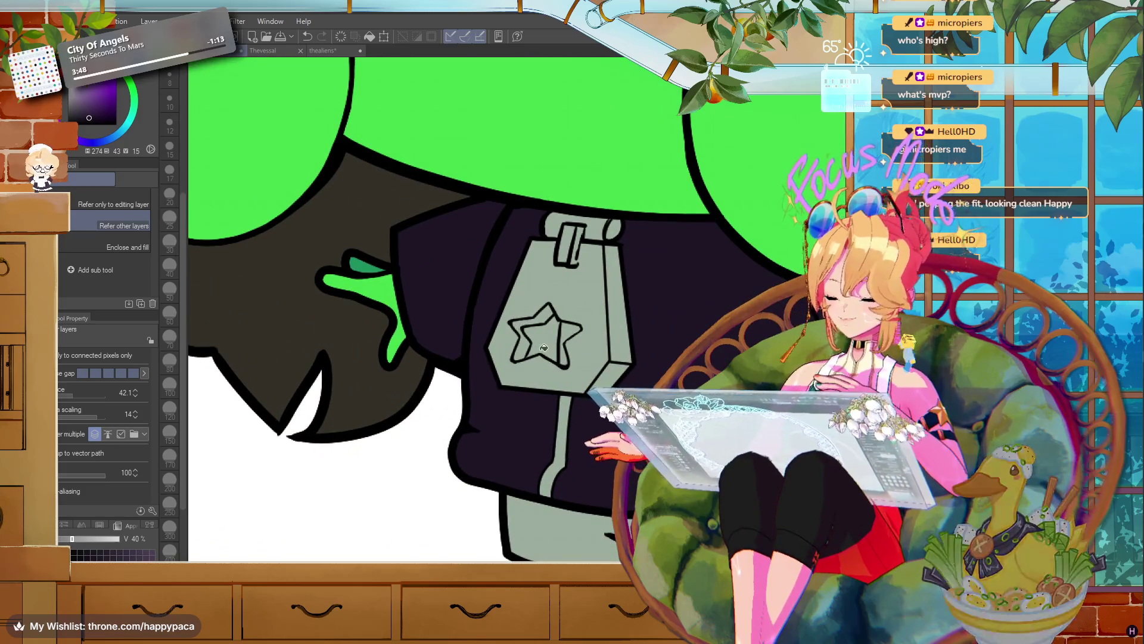
click(542, 344)
scroll(541, 344, down, 5)
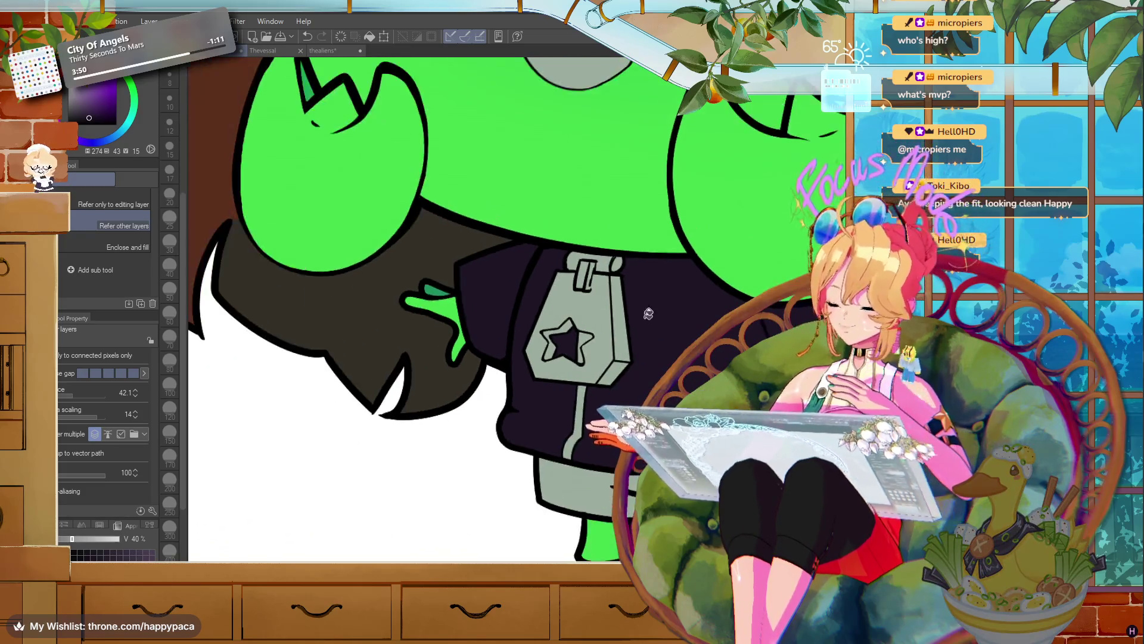
scroll(742, 260, up, 3)
- Erase along the clasp's right loop to thin its outline
scroll(698, 251, up, 5)
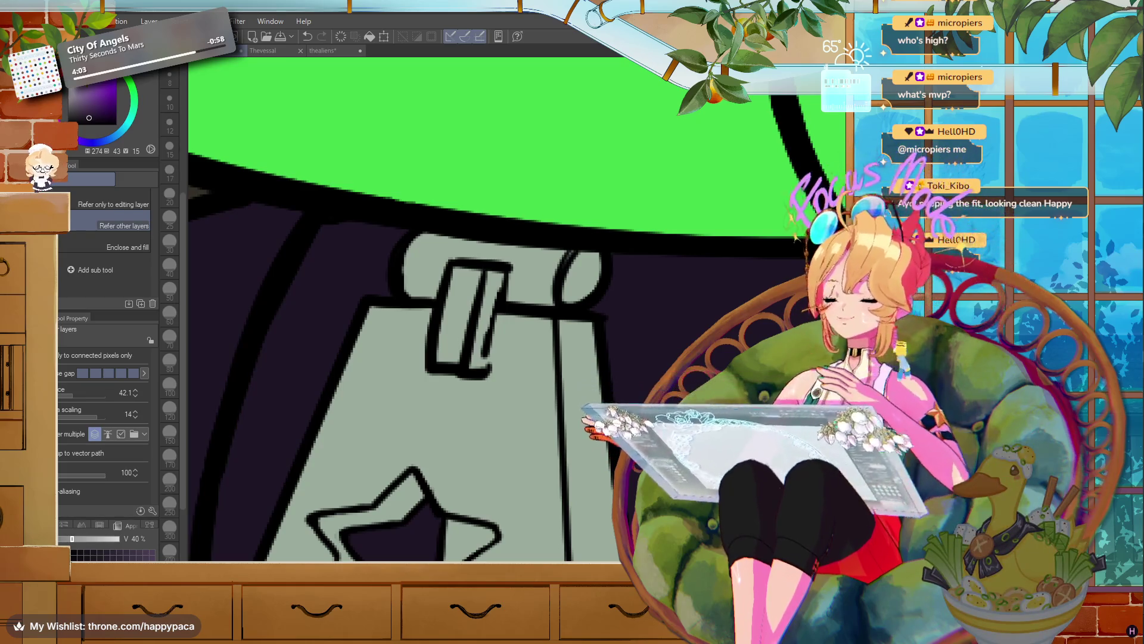
key(e)
drag(575, 254, 563, 292)
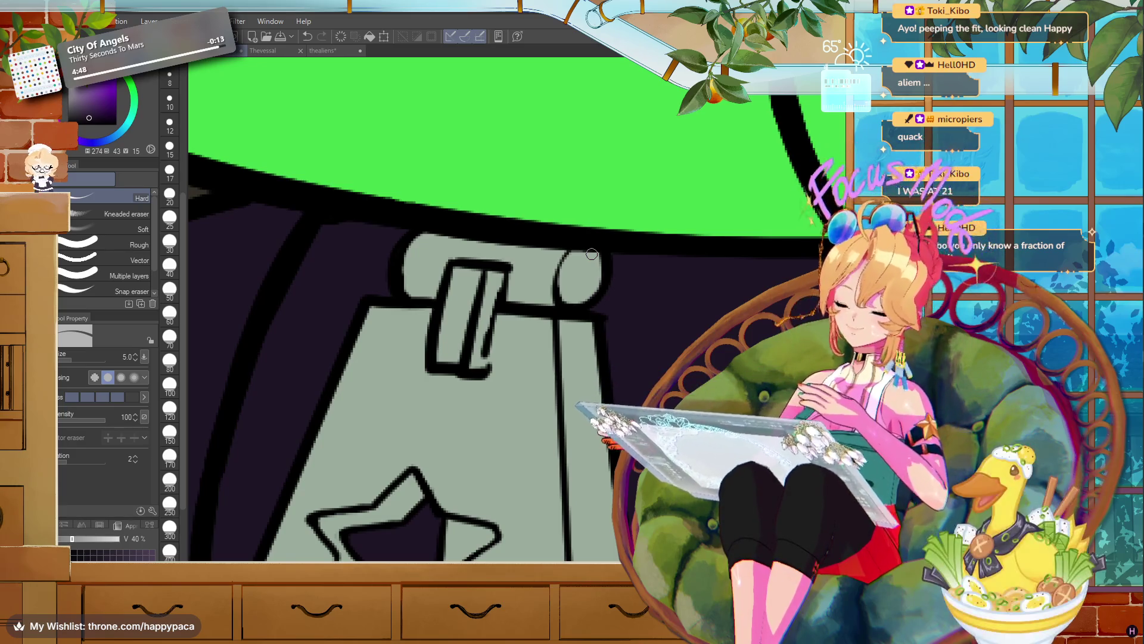
- Zoom the canvas until the full chibi alien and reference sheet fit on screen
scroll(644, 359, down, 10)
scroll(644, 359, down, 4)
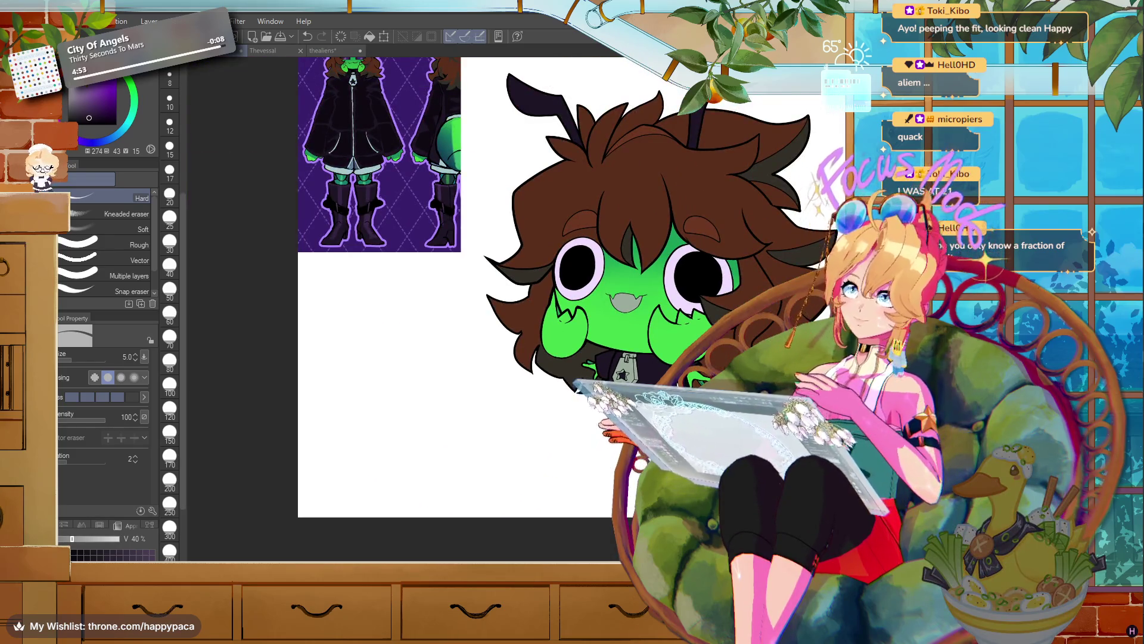
scroll(734, 331, up, 1)
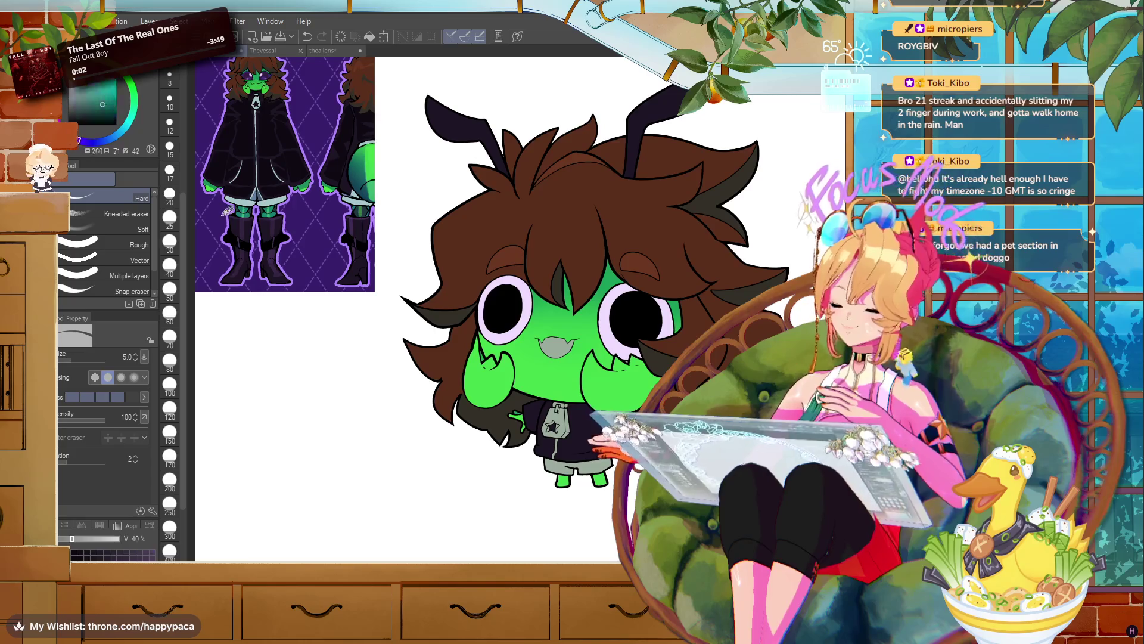
- Sample the light grey shorts colour from the reference sheet
alt+click(273, 201)
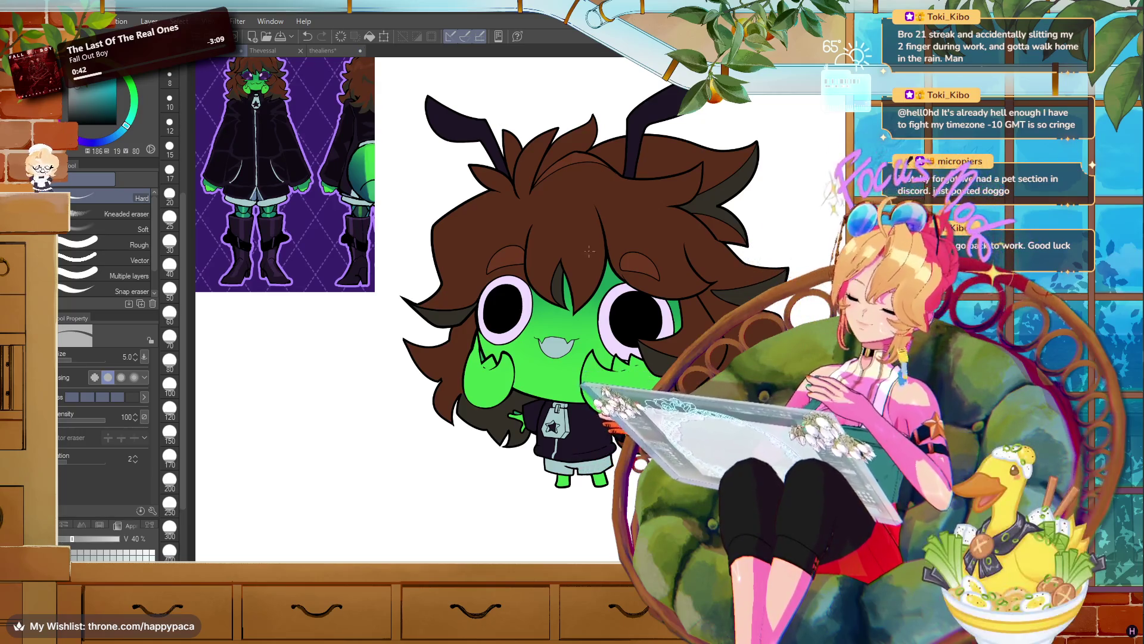
scroll(554, 452, up, 5)
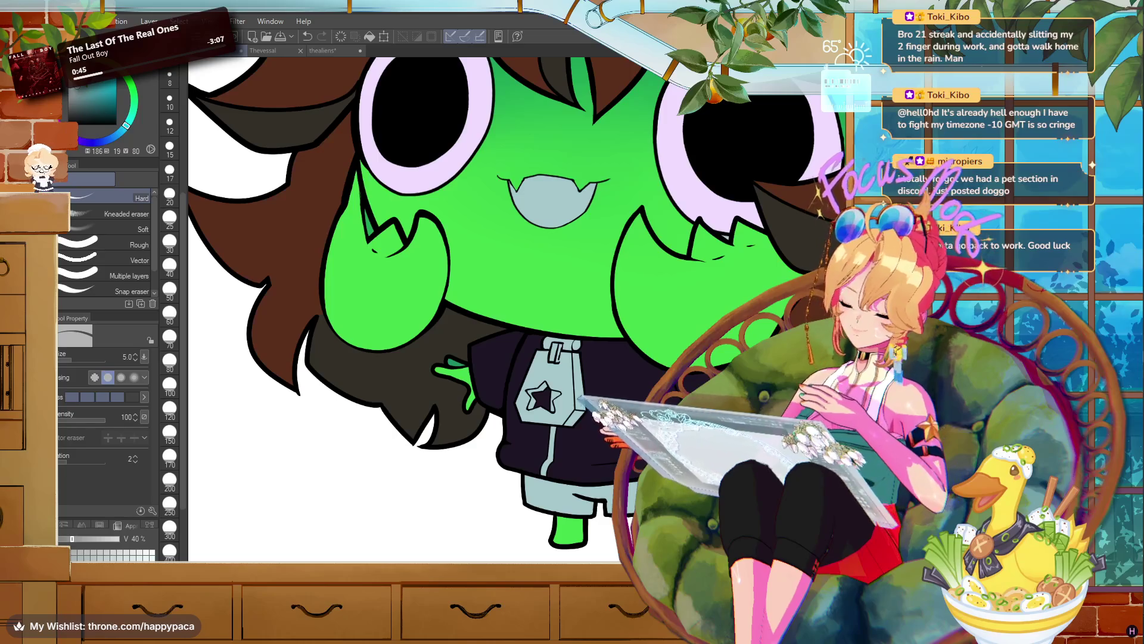
- Eyedrop the light zipper, dark jacket and blue-grey colours from the reference sheet
scroll(554, 357, down, 7)
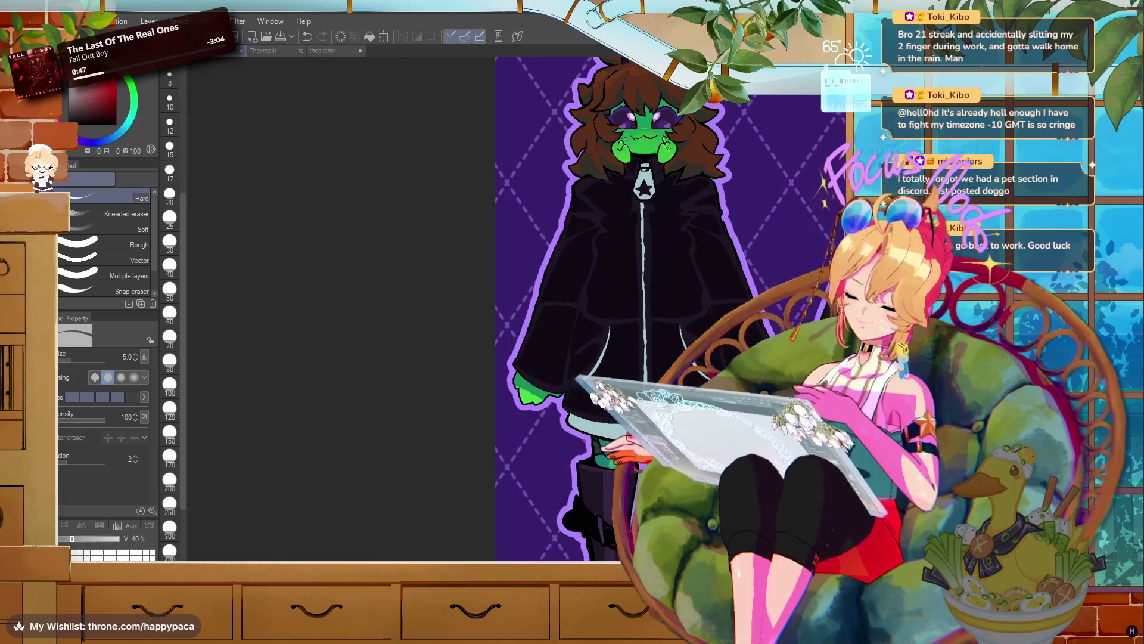
scroll(596, 298, down, 3)
scroll(596, 268, up, 6)
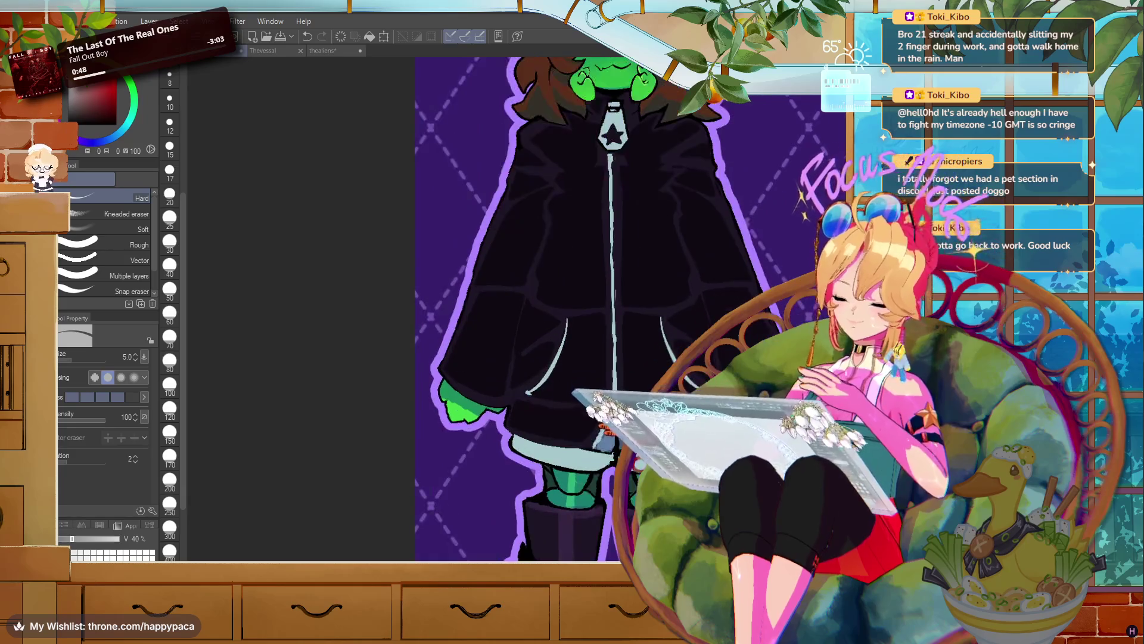
alt+click(619, 110)
scroll(707, 231, down, 5)
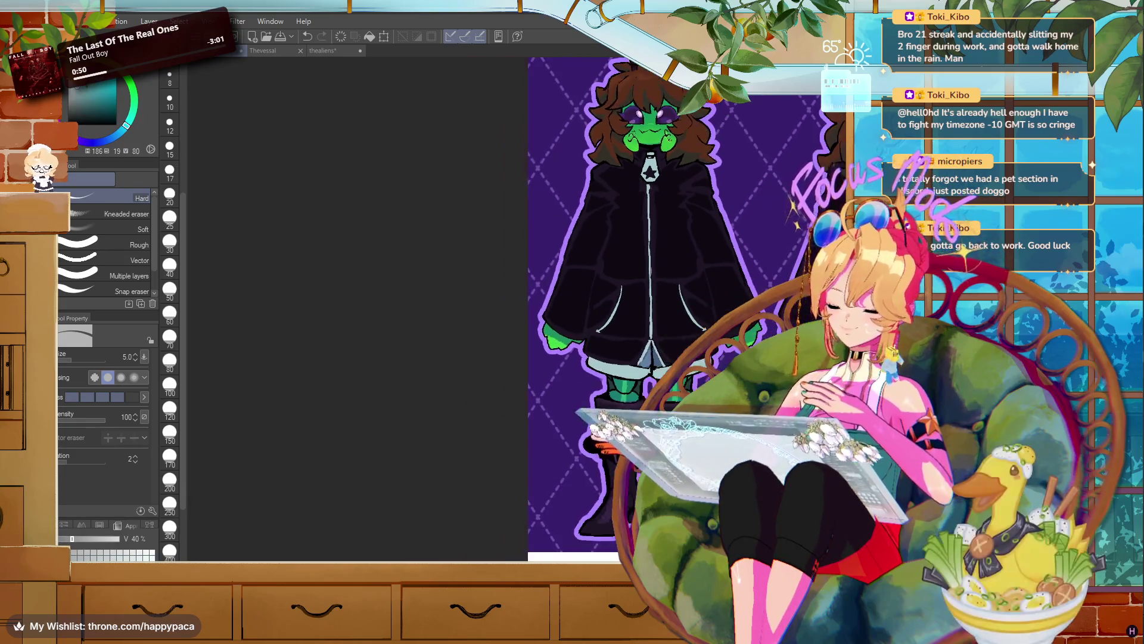
scroll(708, 231, up, 8)
scroll(686, 298, down, 4)
scroll(596, 298, down, 3)
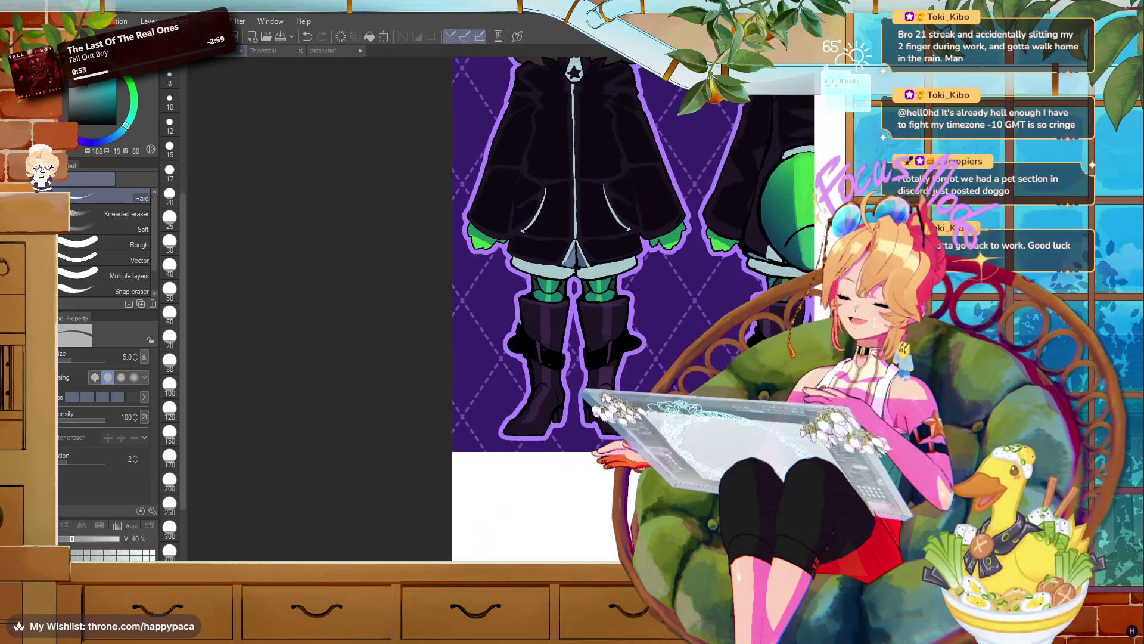
drag(745, 280, 565, 285)
alt+click(565, 285)
alt+click(561, 289)
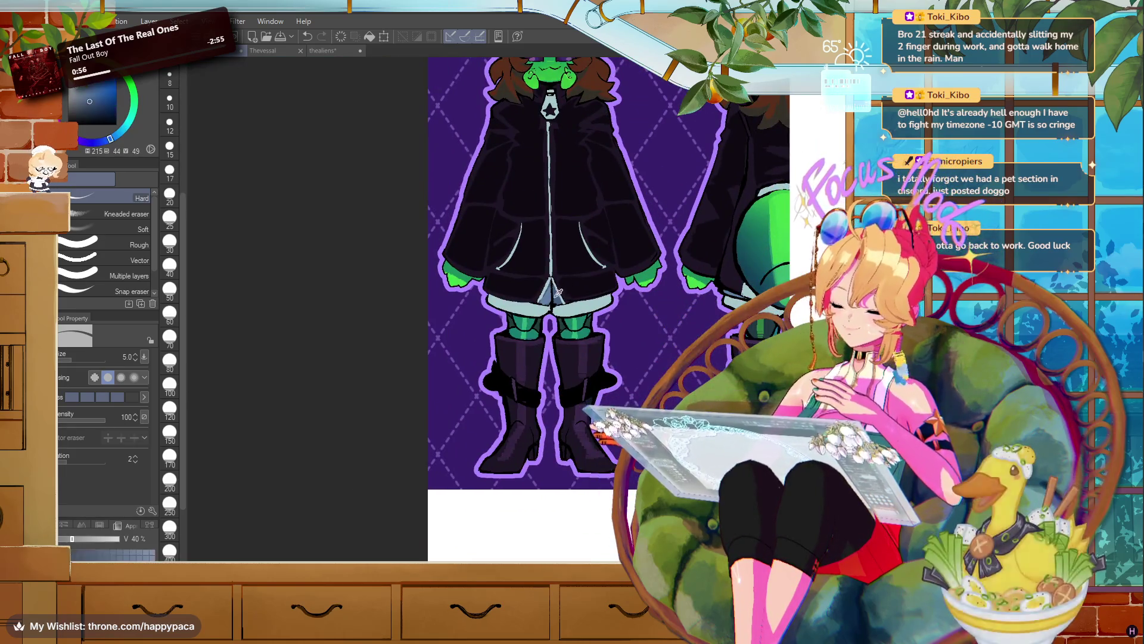
scroll(530, 59, up, 5)
scroll(794, 379, up, 2)
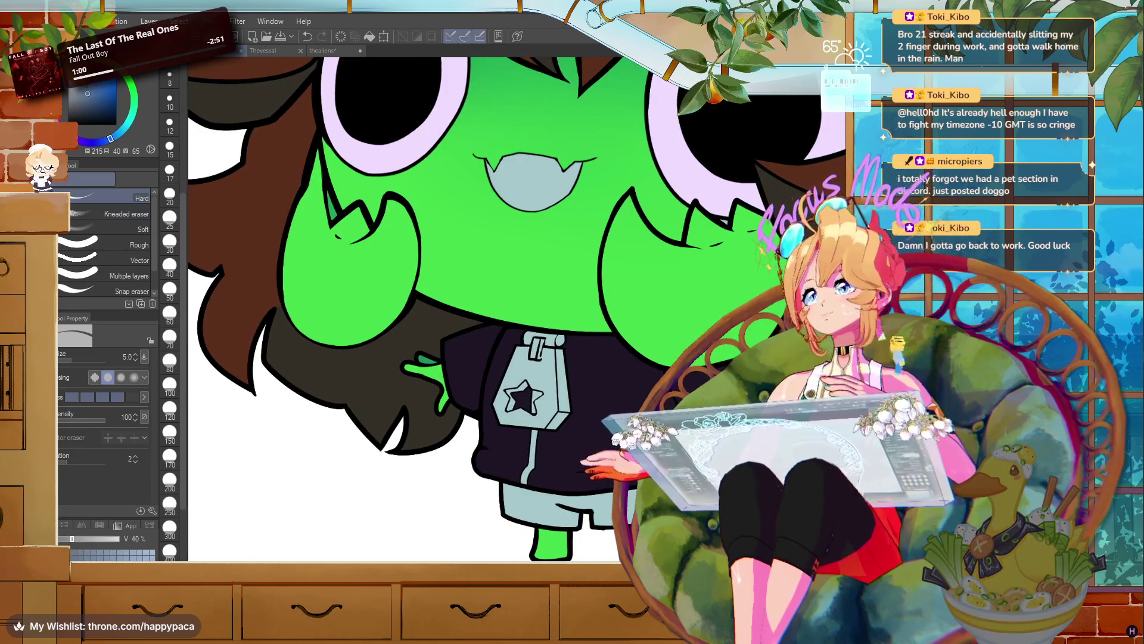
- Set the pen to size 30 with pale teal and blue-grey as swappable colours
key(p)
click(170, 433)
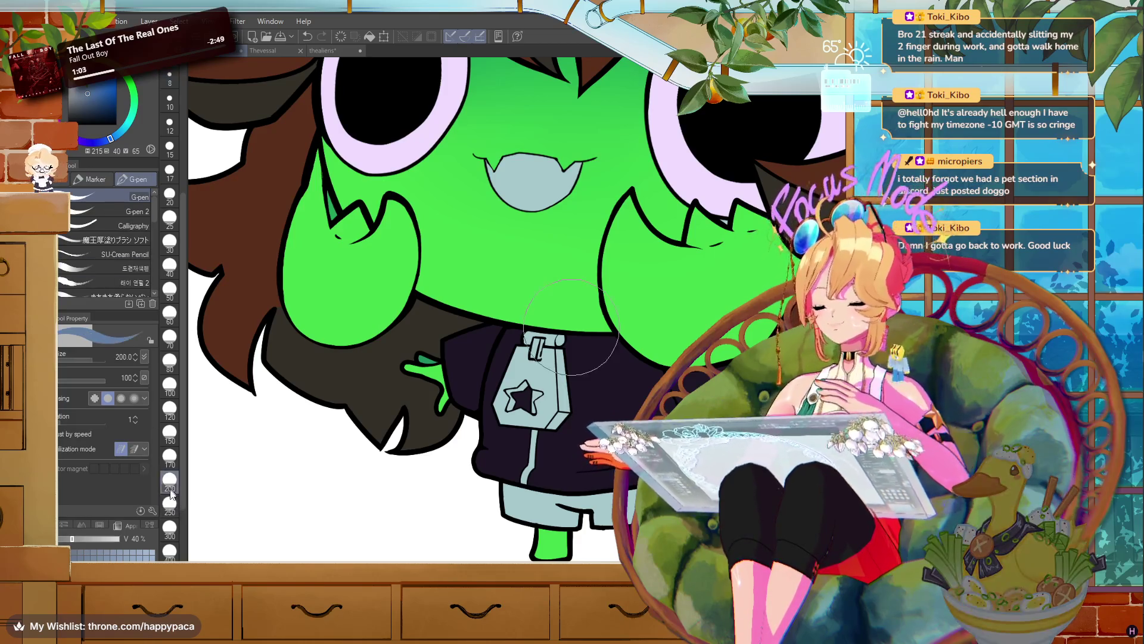
key(bracketleft)
key(bracketleft)
key(bracketleft)
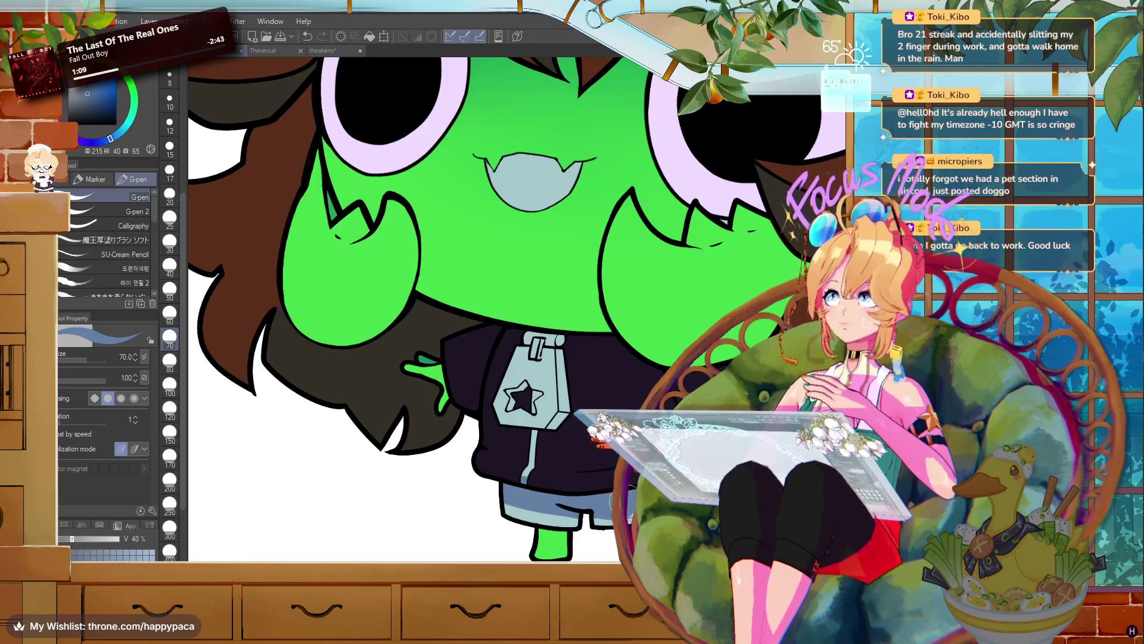
alt+click(598, 531)
key(bracketleft)
key(bracketleft)
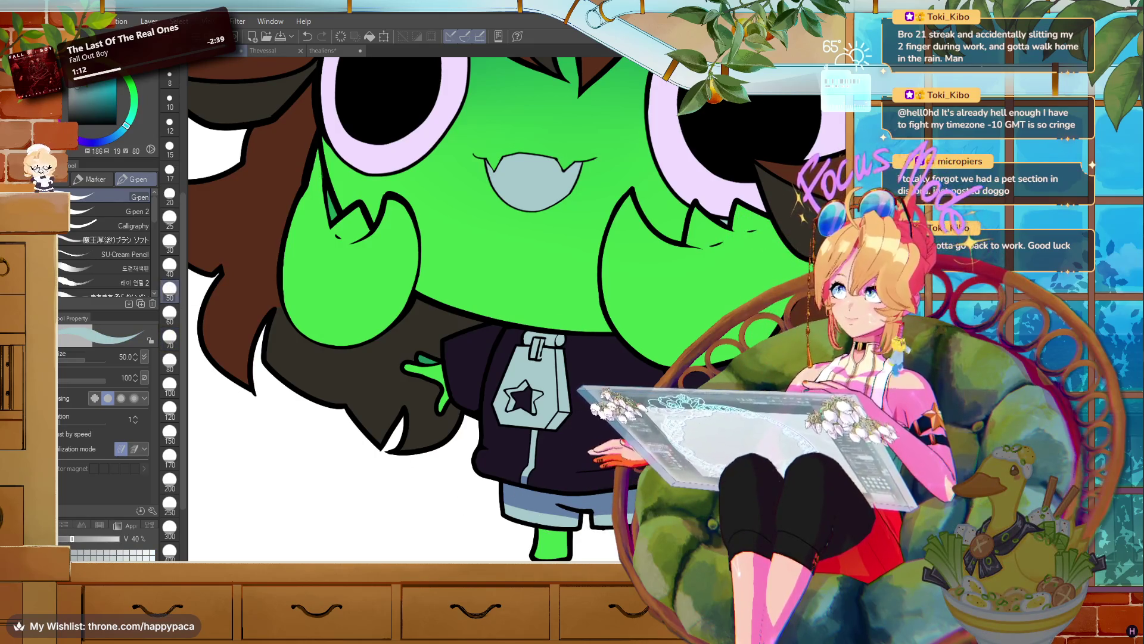
scroll(582, 391, down, 3)
scroll(578, 334, up, 4)
key(x)
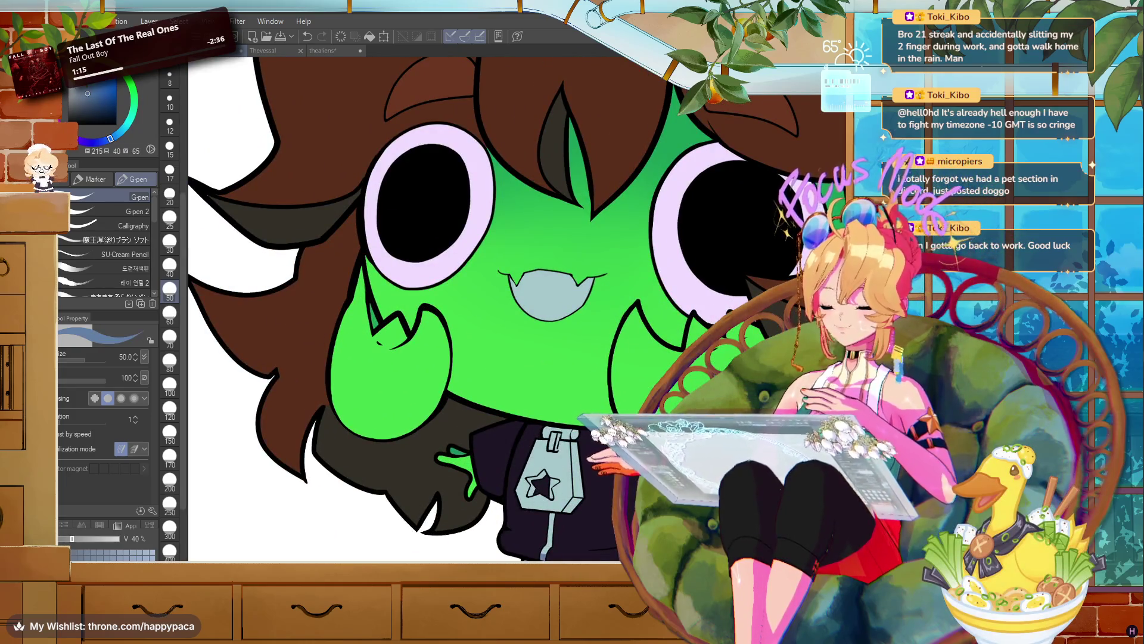
scroll(524, 433, down, 3)
key(bracketleft)
key(bracketleft)
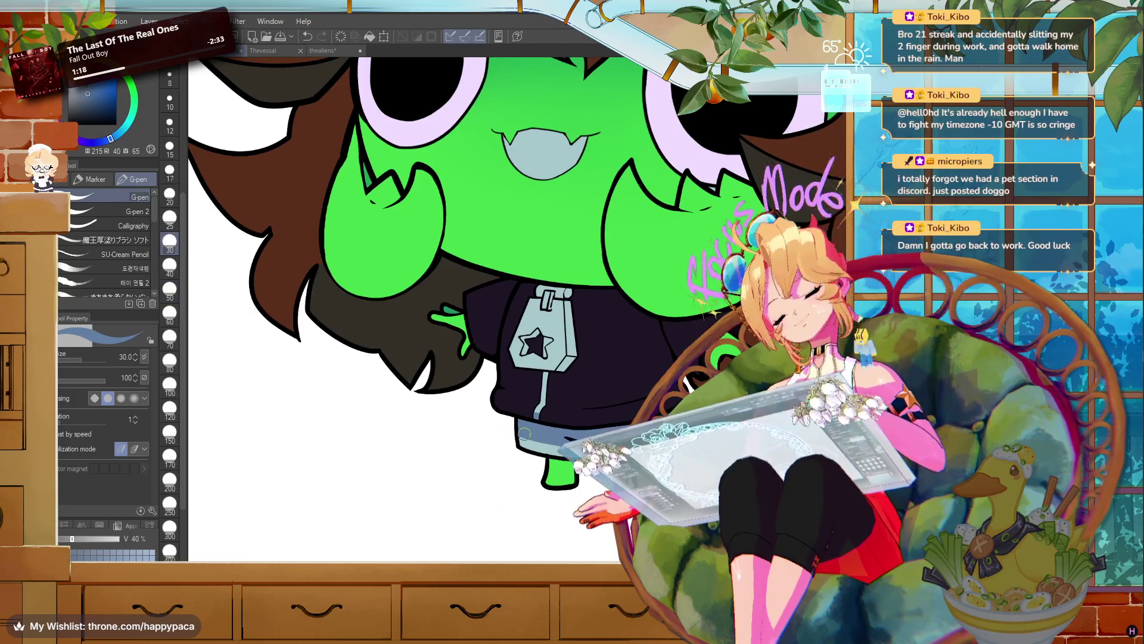
key(x)
- Extend the pale teal zipper line down the shirt and touch up the zipper pull
drag(540, 404, 538, 415)
alt+click(536, 423)
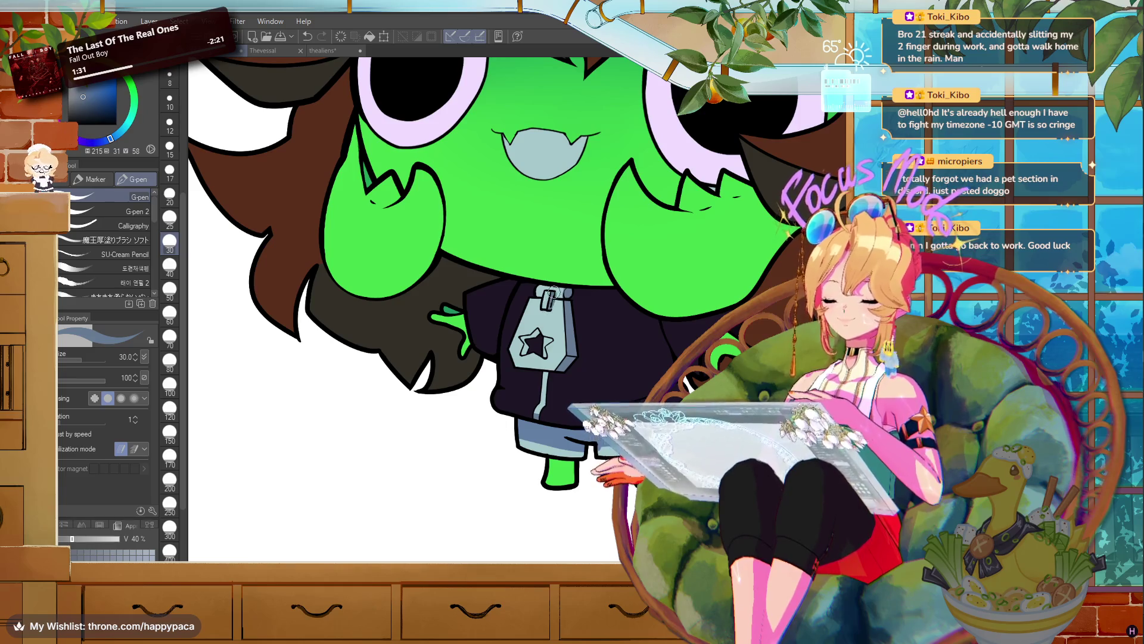
alt+click(404, 313)
drag(555, 293, 554, 322)
alt+click(554, 311)
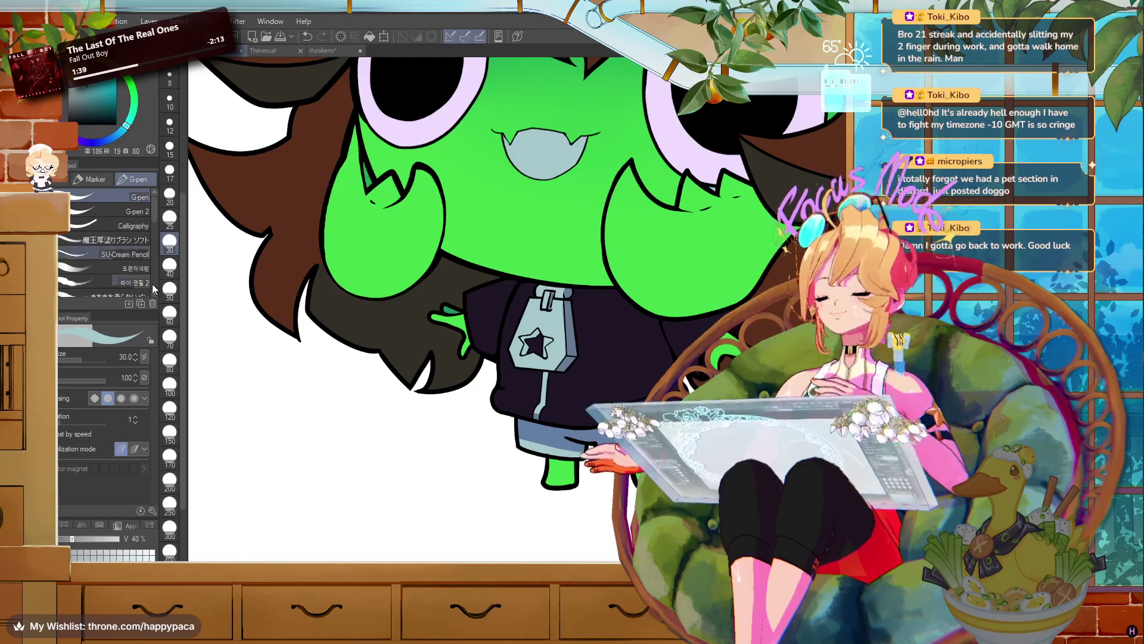
alt+click(547, 314)
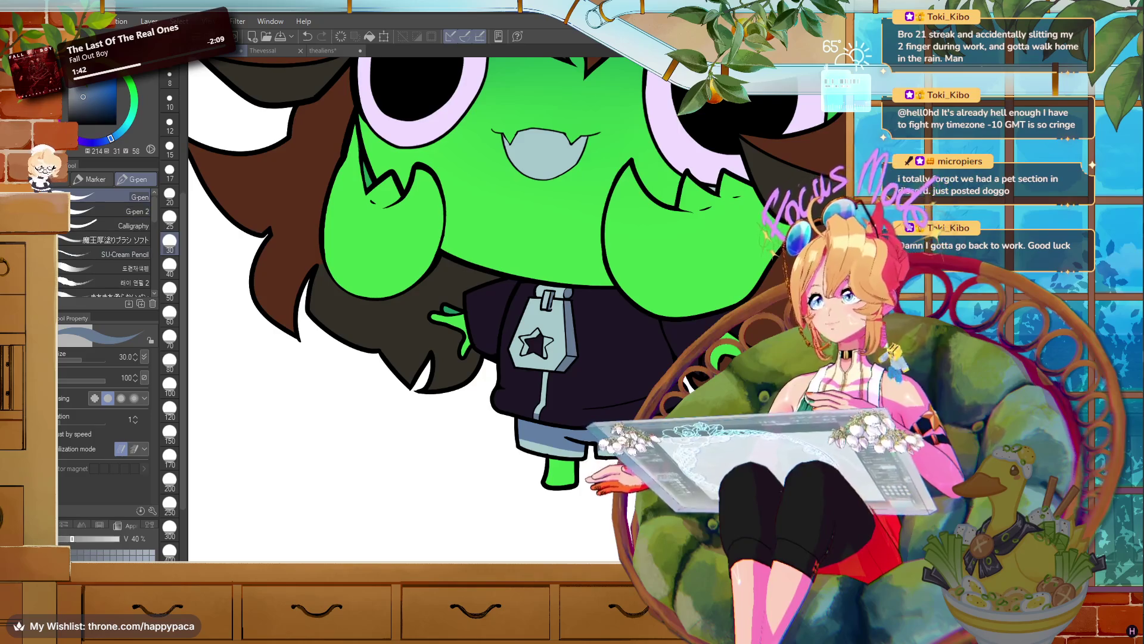
- Fill part of the zipper-tag star with navy, deselect, and return to the pen
key(g)
click(528, 337)
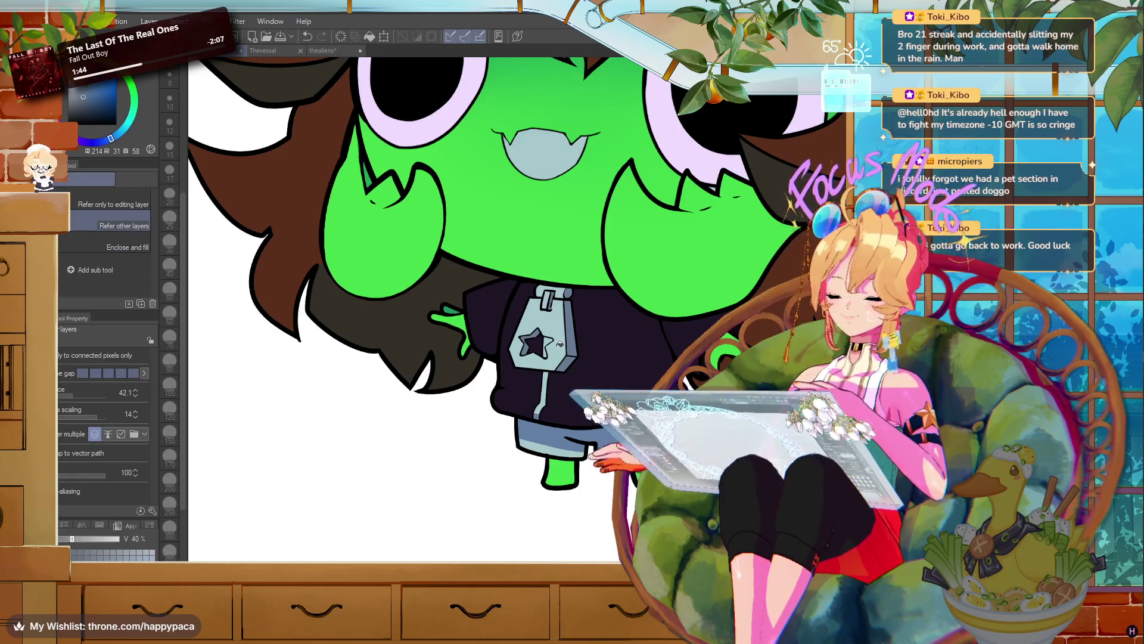
scroll(405, 310, down, 4)
scroll(405, 310, up, 4)
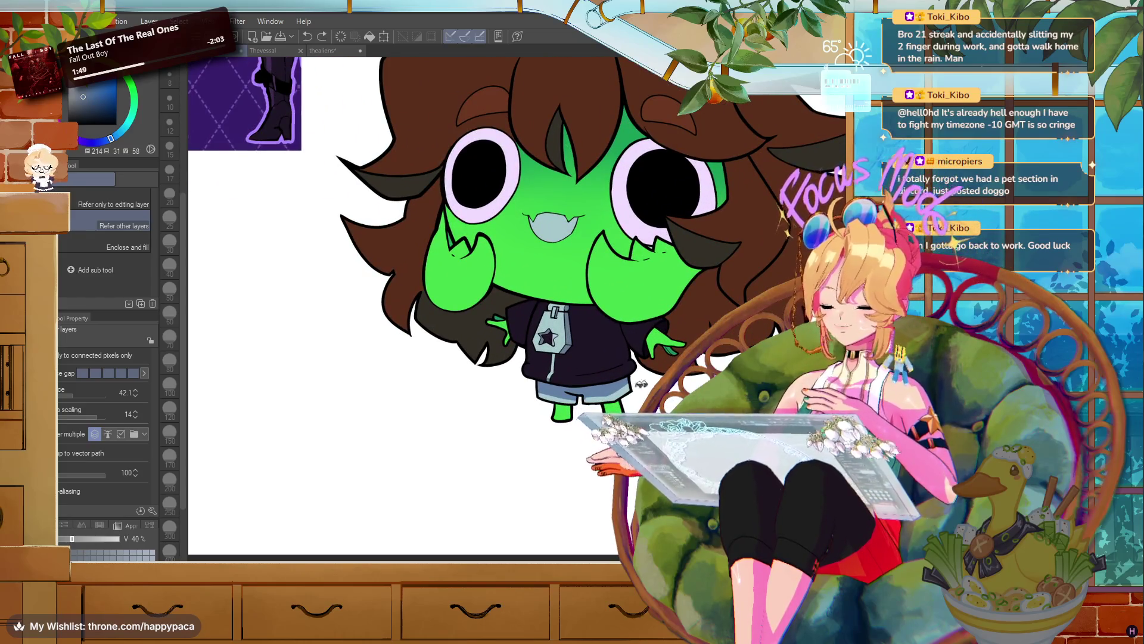
key(k)
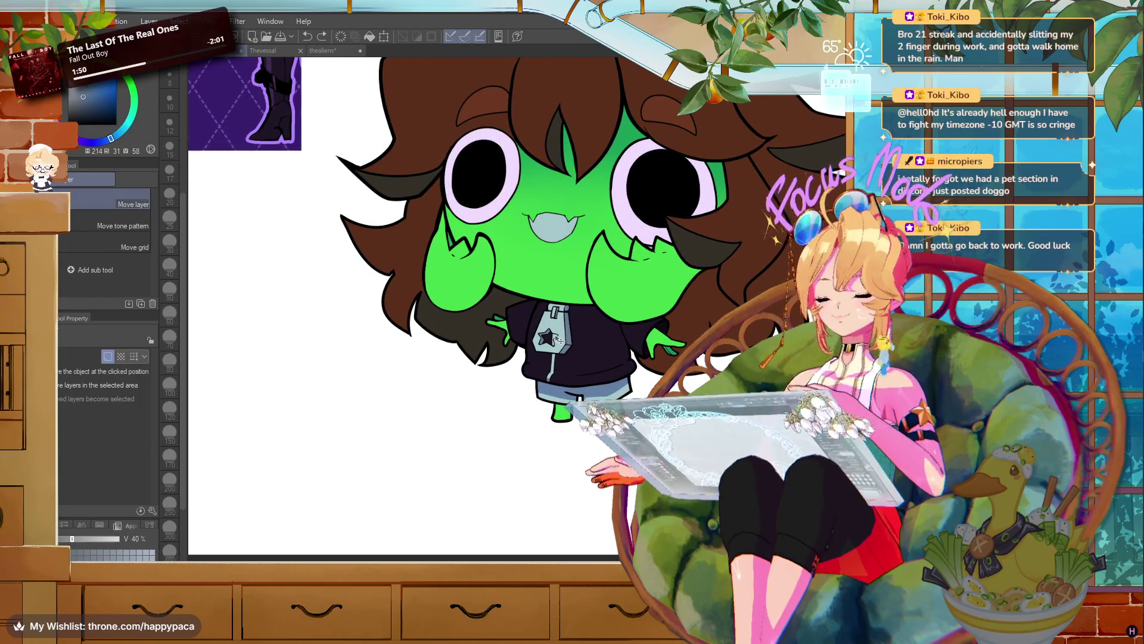
scroll(567, 329, up, 5)
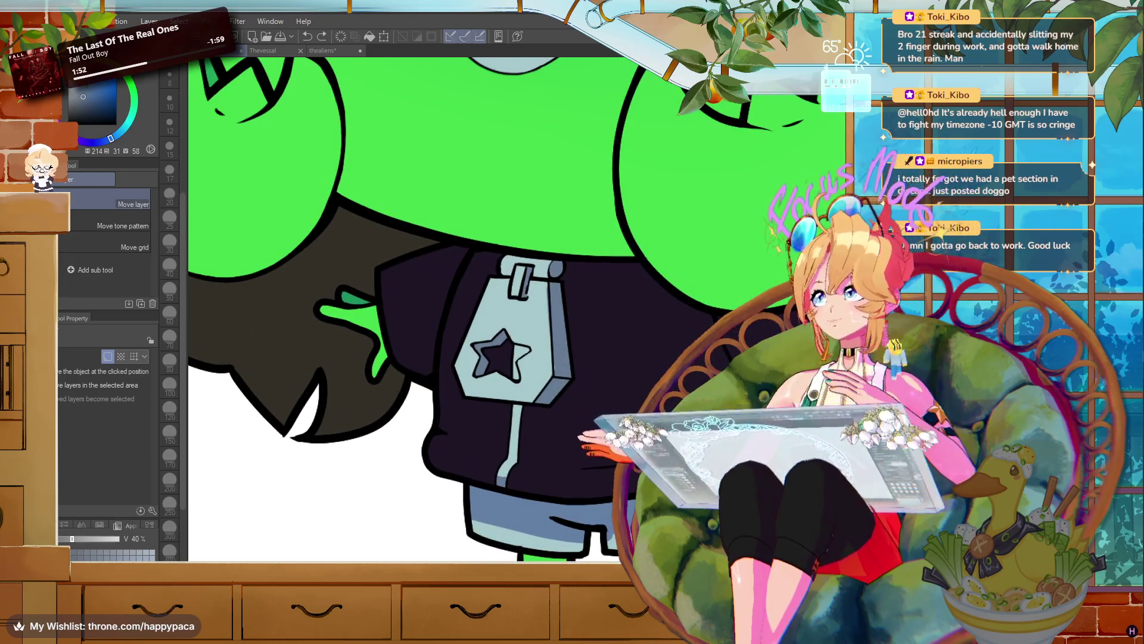
key(g)
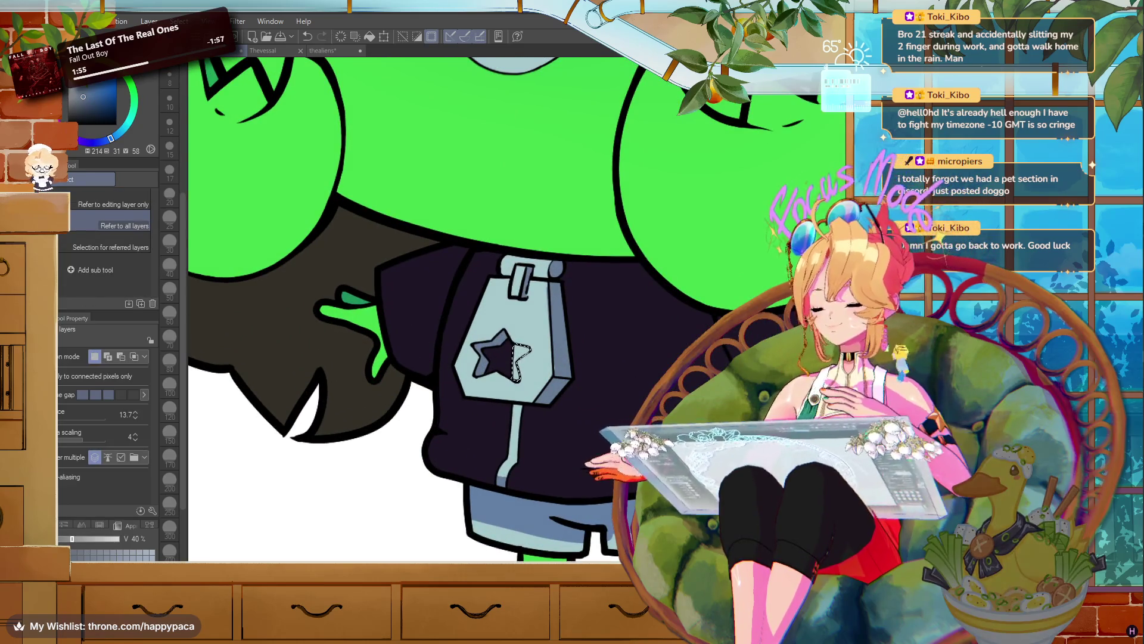
key(p)
key(ctrl+d)
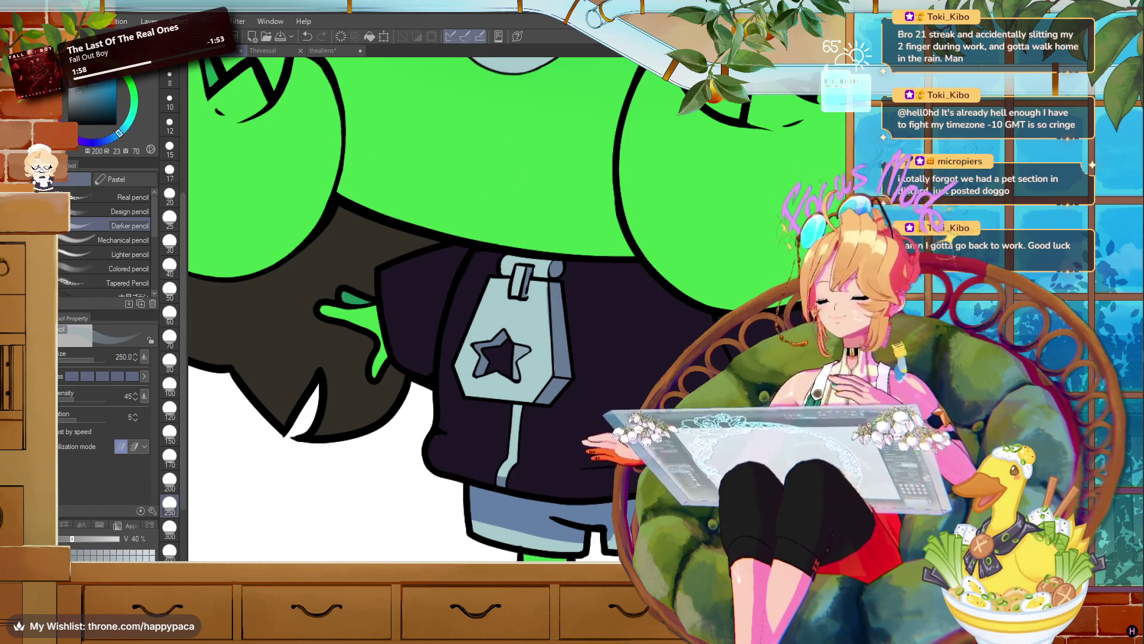
key(p)
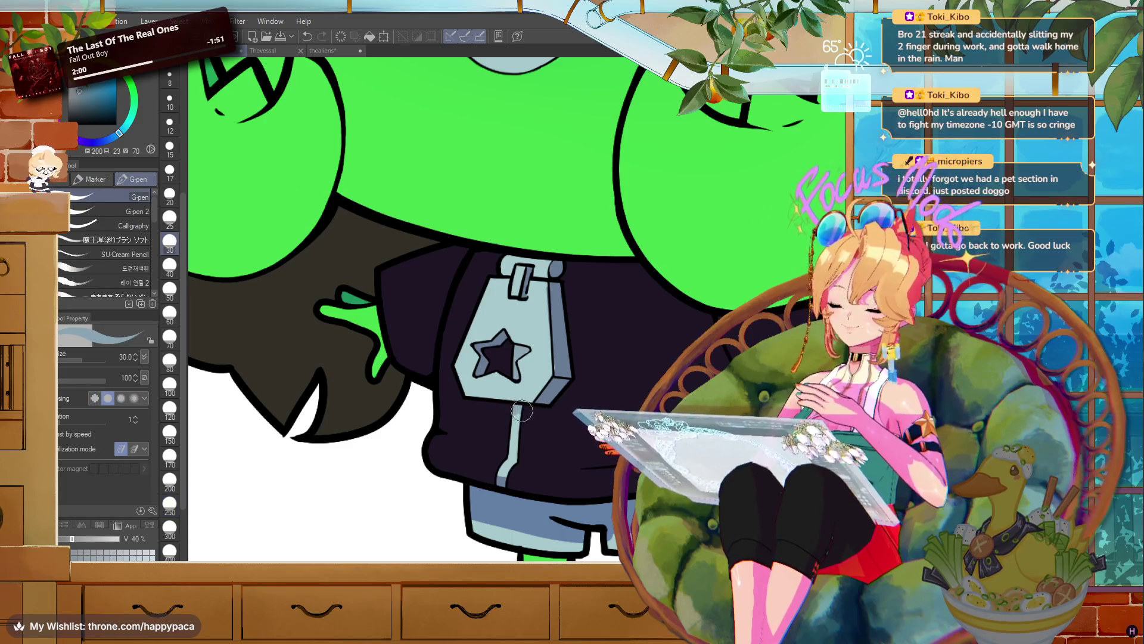
alt+click(565, 355)
key(ctrl+0)
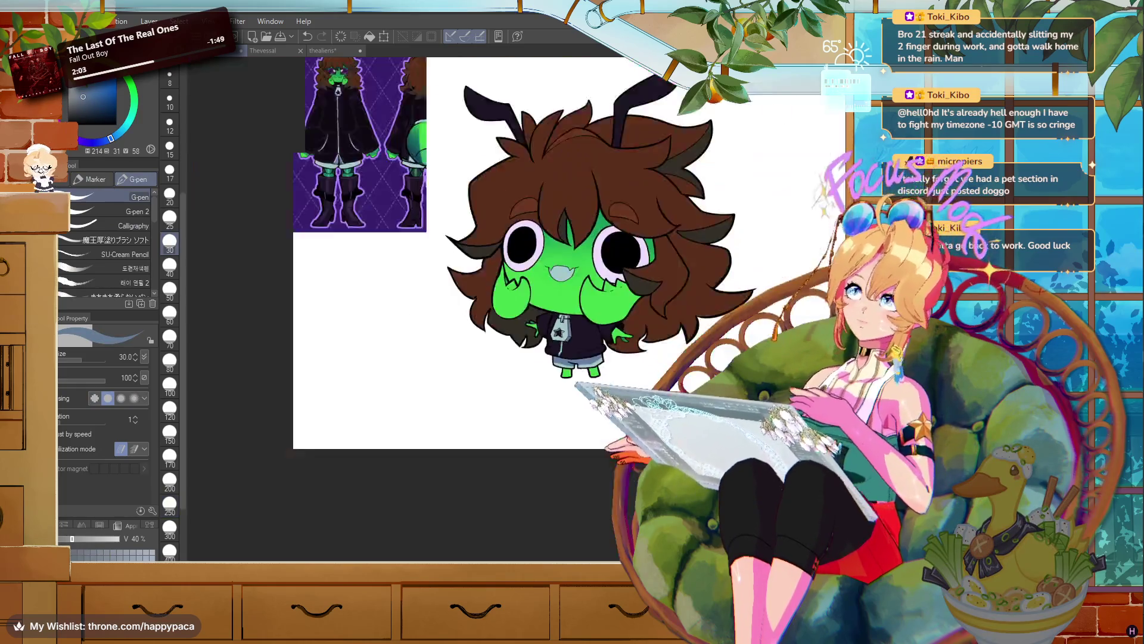
- Eyedrop green skin, darker green and black line colours from the reference sheet
scroll(536, 334, up, 3)
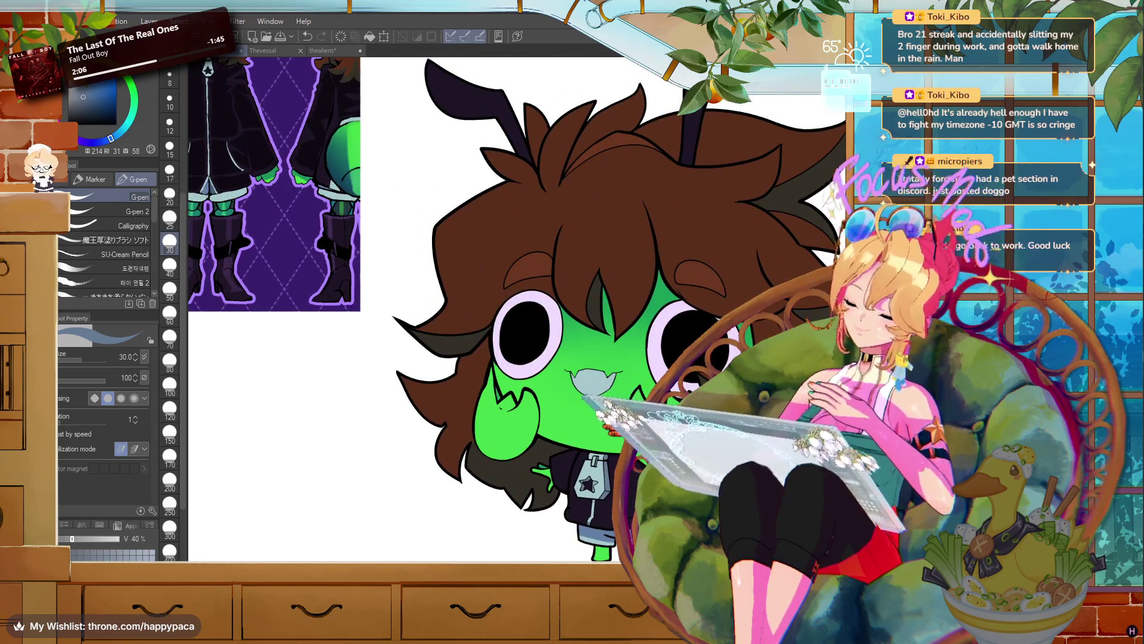
drag(537, 298, 508, 309)
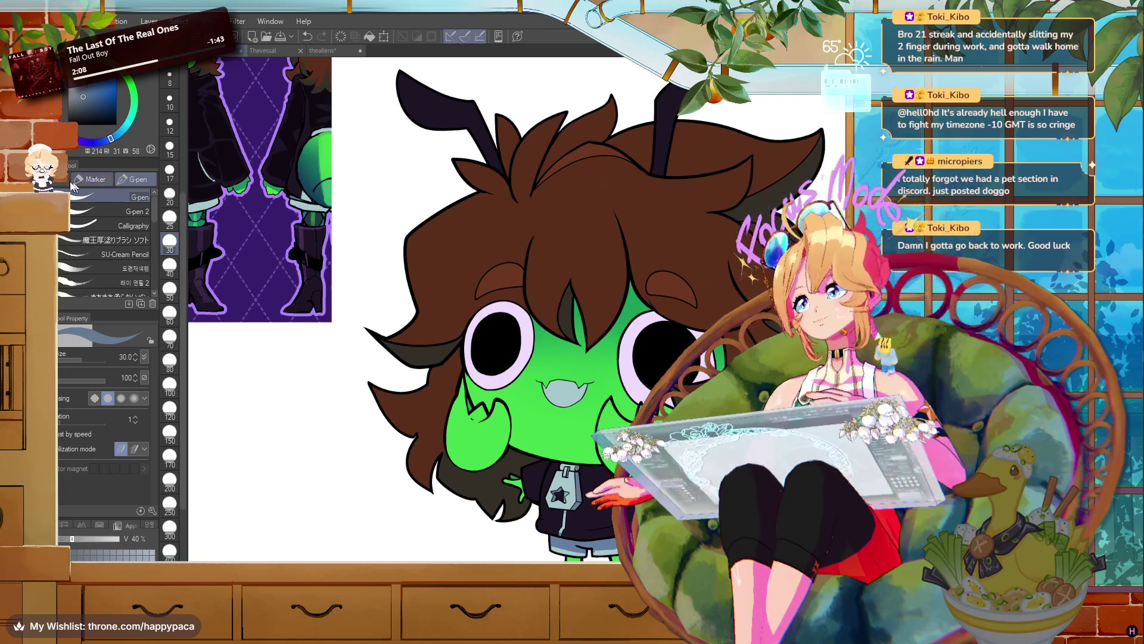
scroll(536, 298, up, 2)
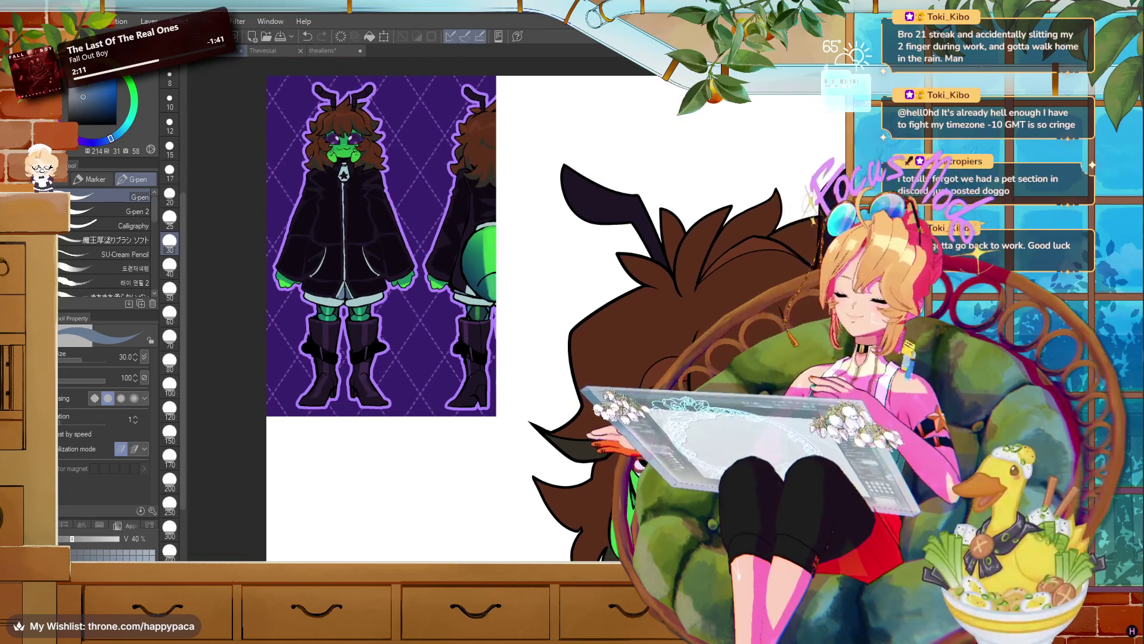
scroll(417, 298, up, 1)
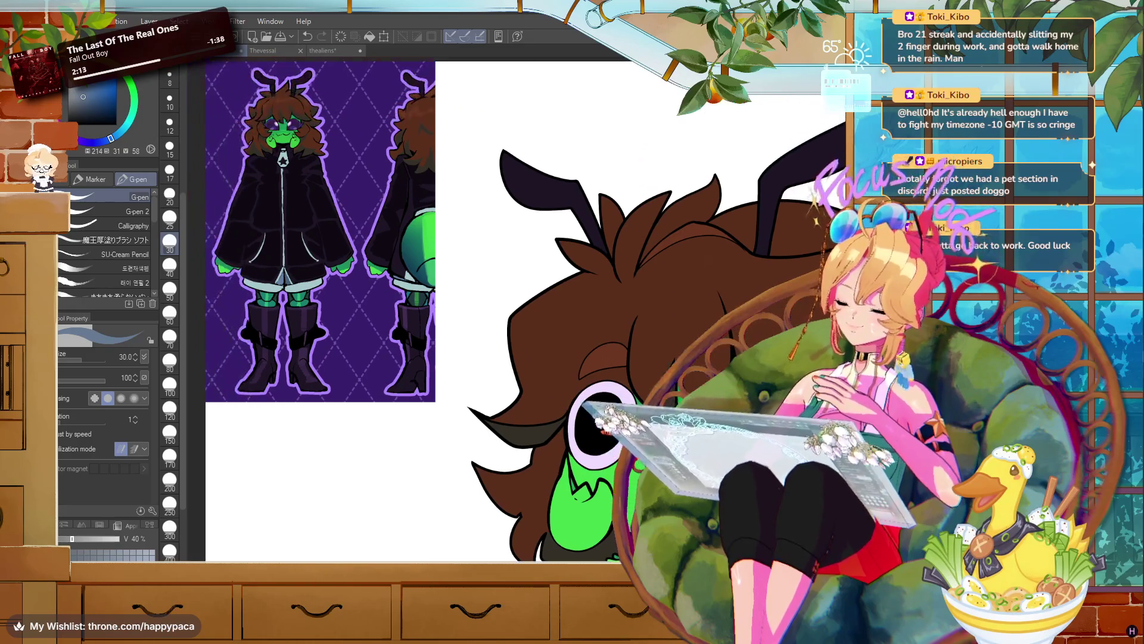
alt+click(298, 142)
alt+click(299, 157)
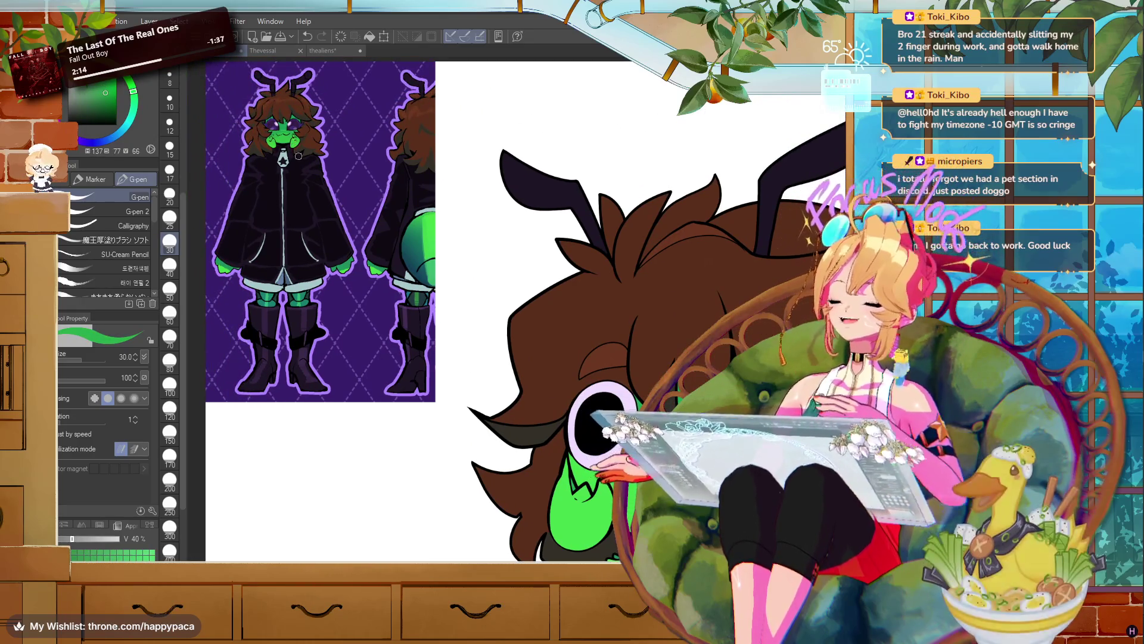
scroll(230, 75, up, 1)
scroll(359, 225, up, 4)
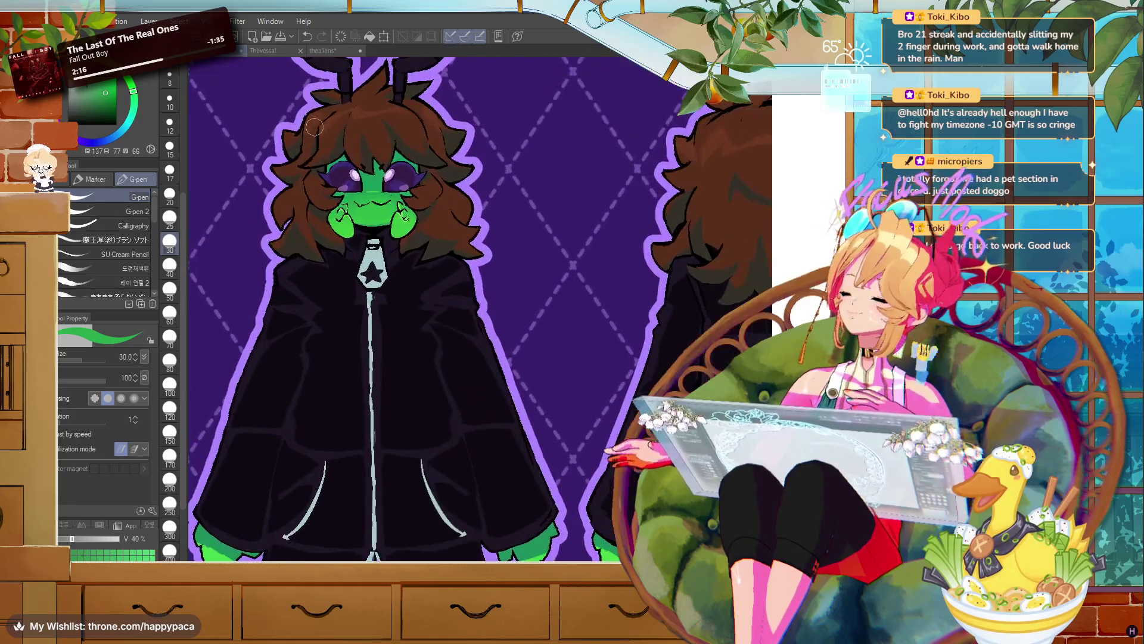
alt+click(360, 226)
alt+click(359, 227)
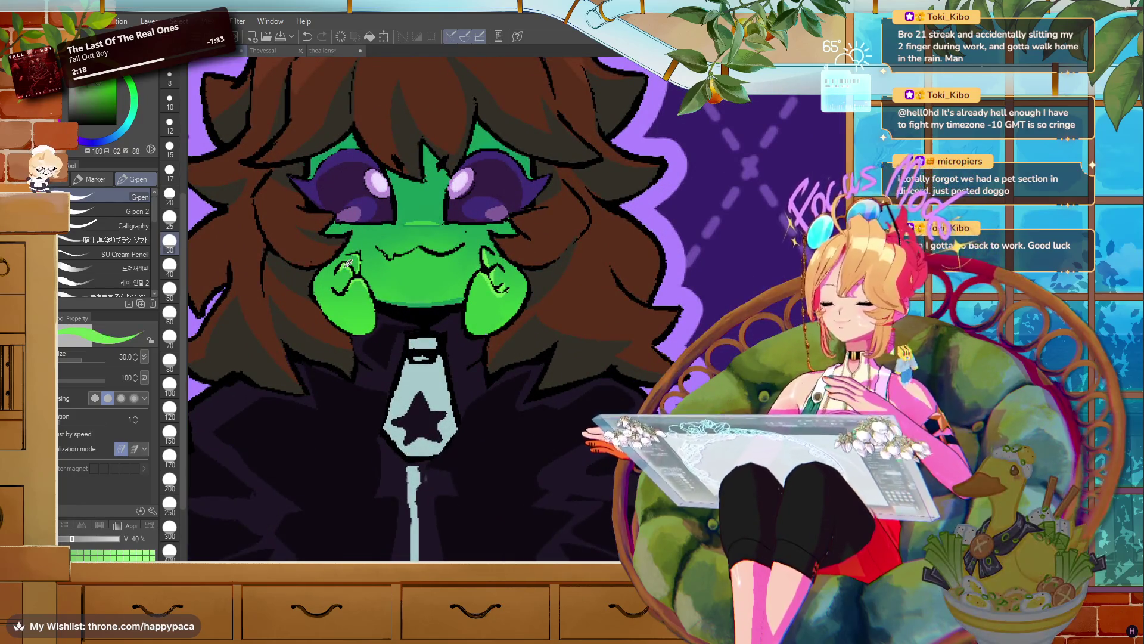
- Zoom in and out to compare the sampled green against the chibi alien
scroll(352, 277, down, 2)
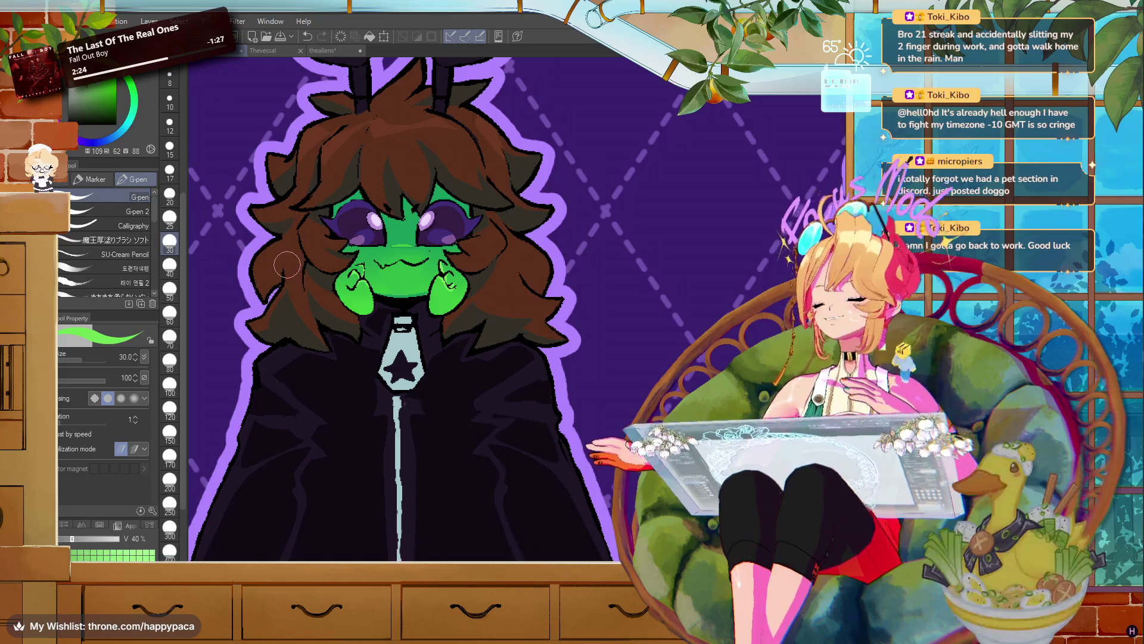
scroll(287, 264, down, 2)
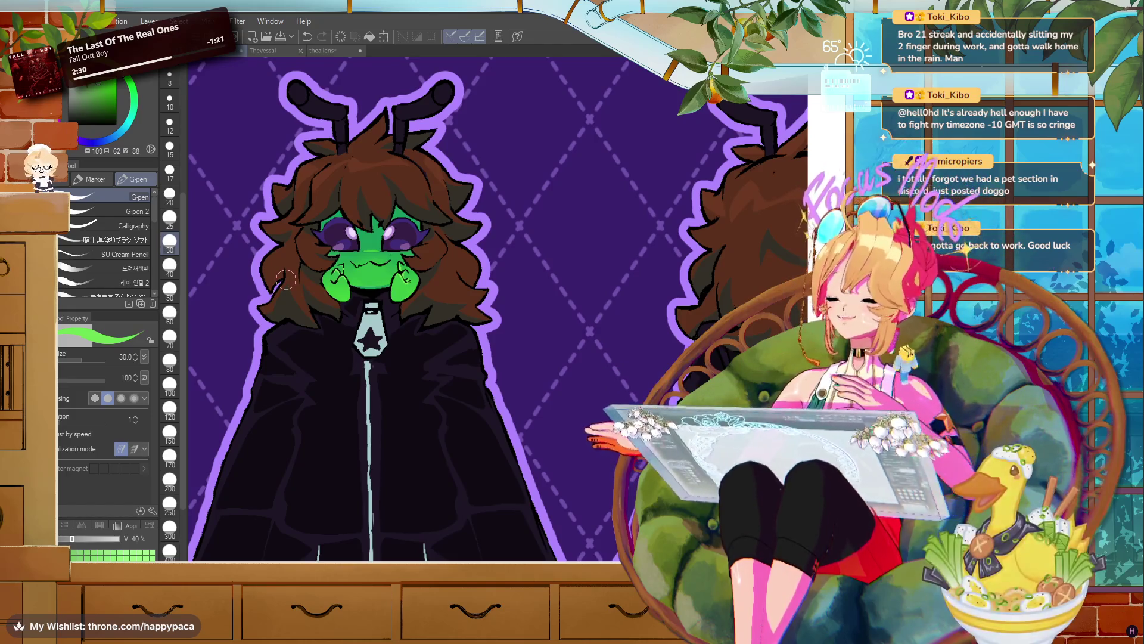
scroll(345, 230, up, 5)
scroll(344, 230, down, 1)
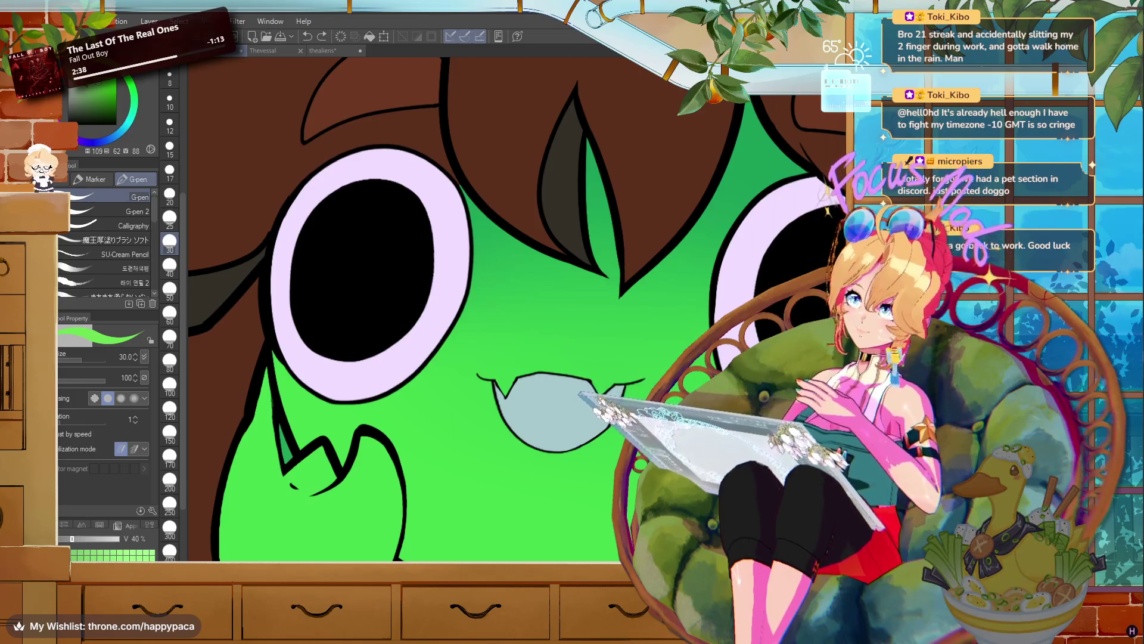
scroll(588, 337, down, 5)
scroll(588, 337, up, 1)
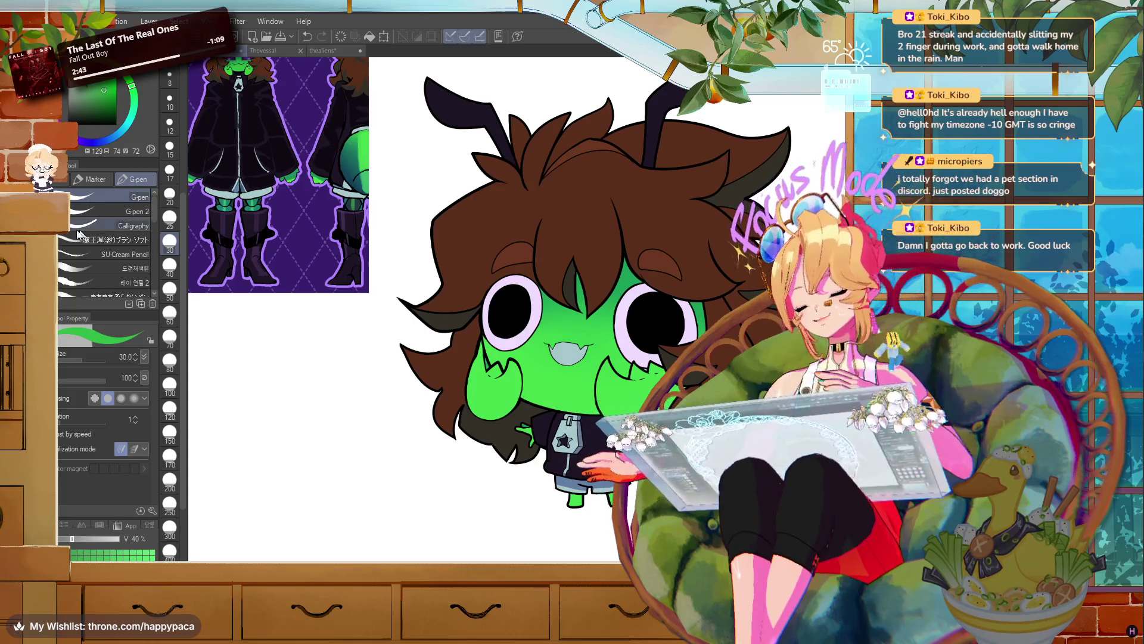
- Sample a darker green with the soft airbrush, then load the pen with bright green at size 17
key(b)
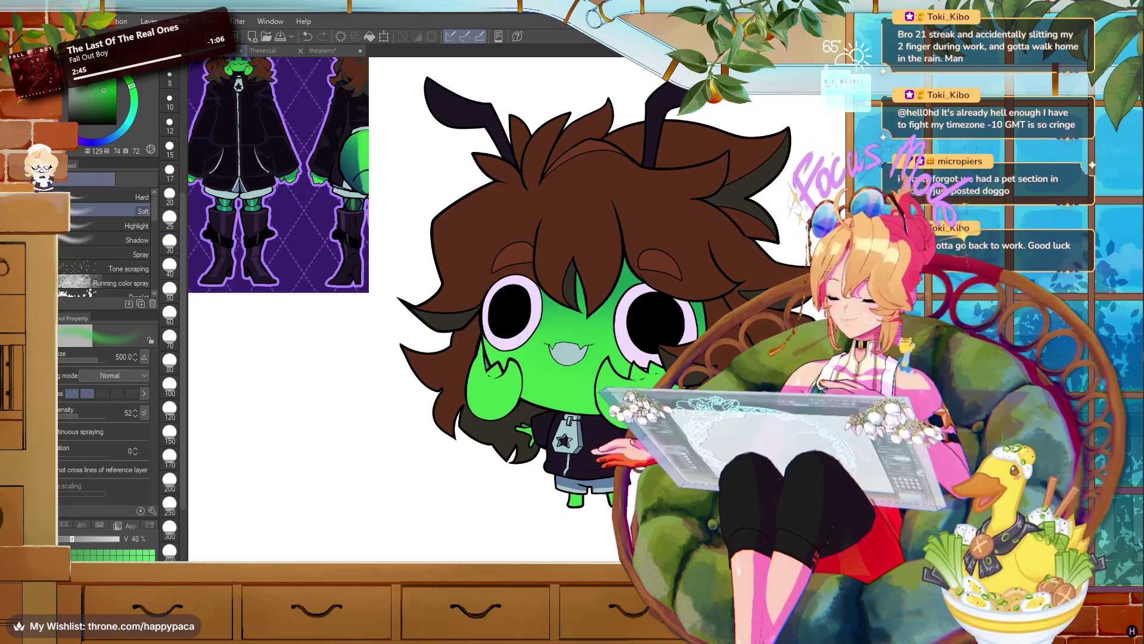
key(bracketright)
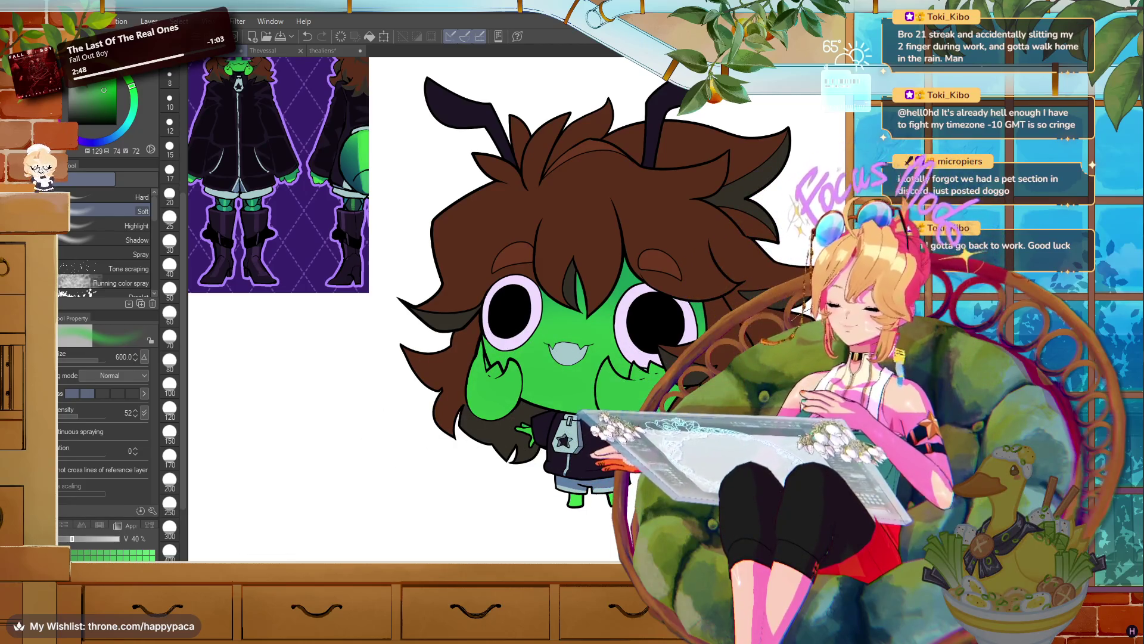
scroll(369, 158, up, 3)
alt+click(417, 298)
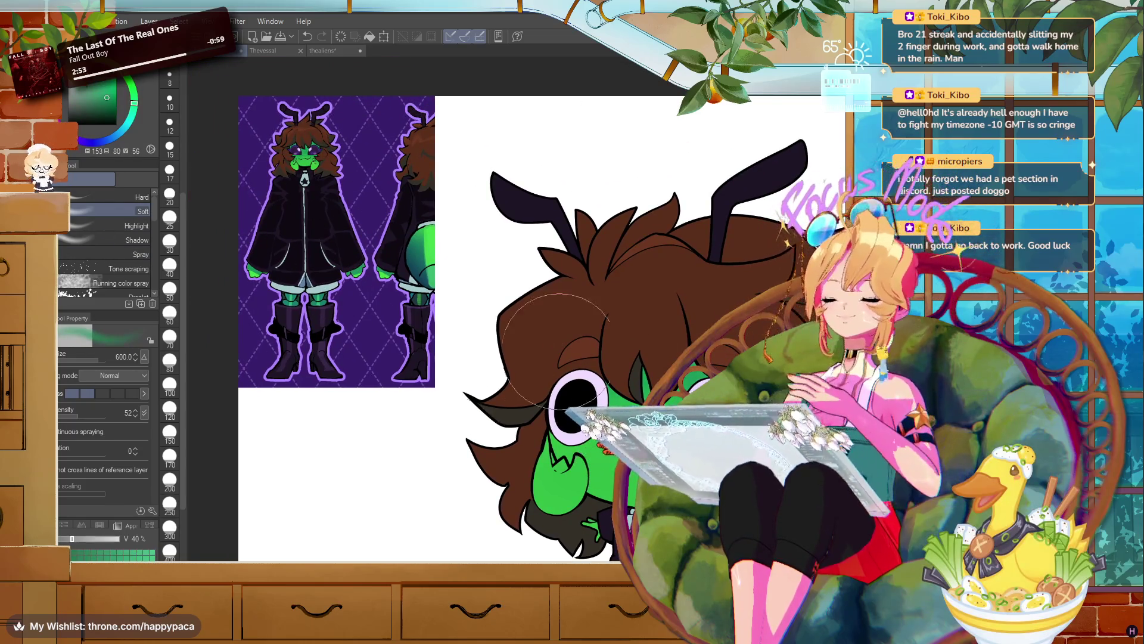
key(p)
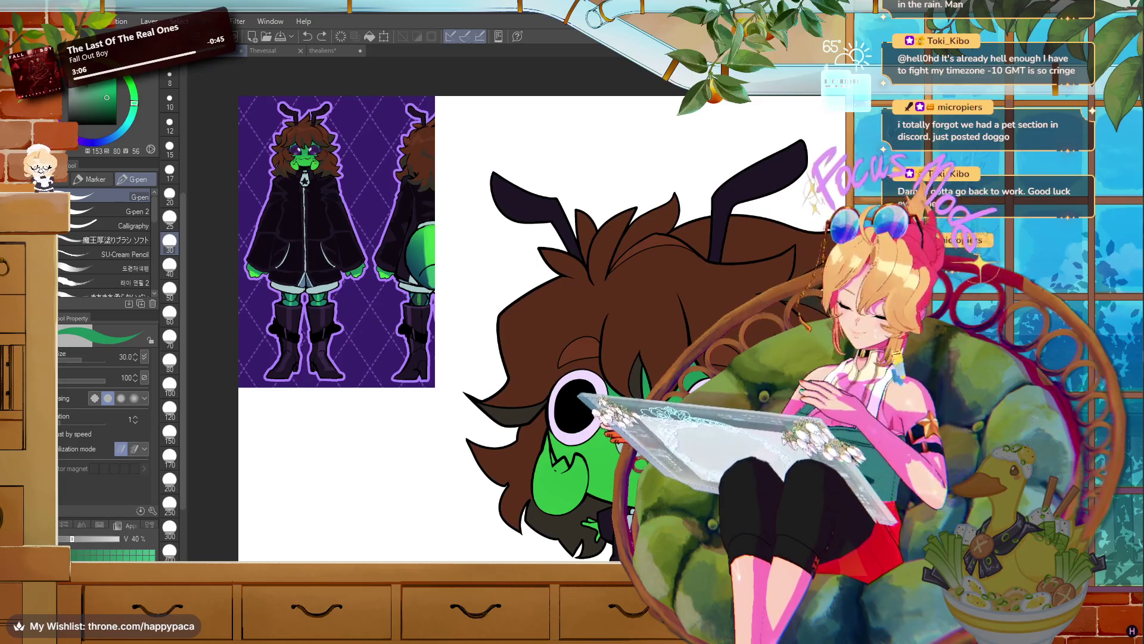
click(170, 455)
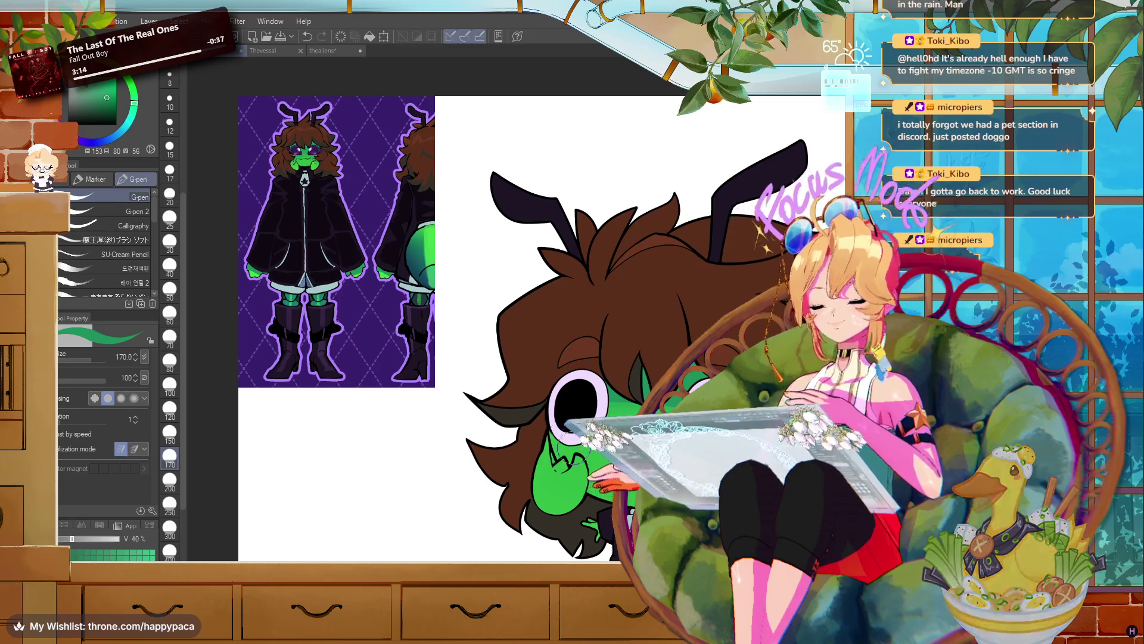
alt+click(389, 272)
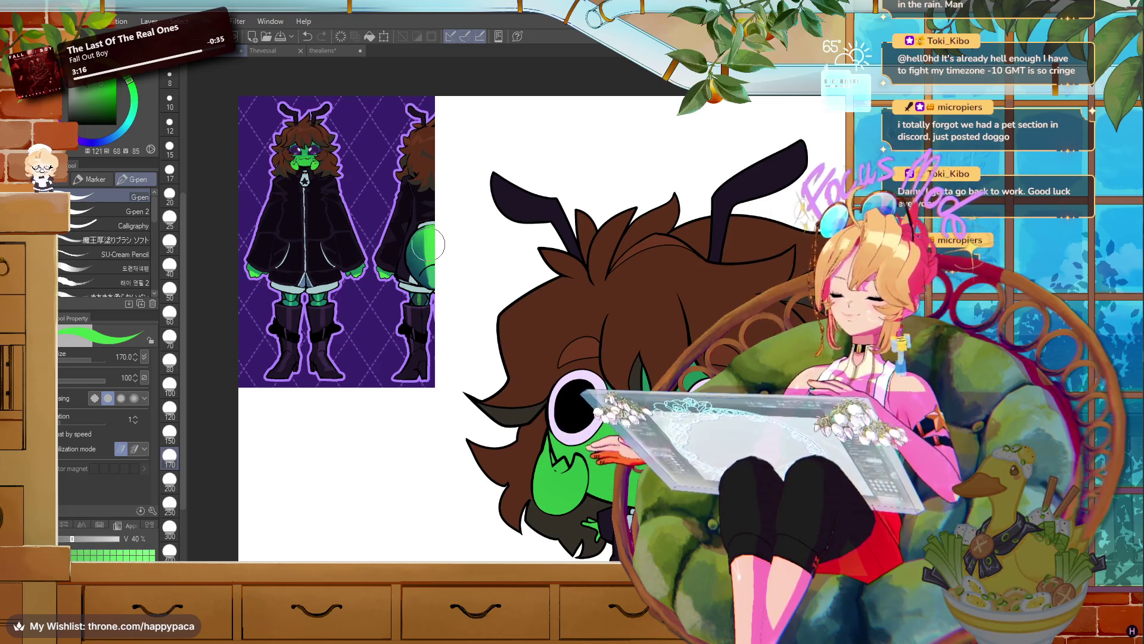
click(169, 173)
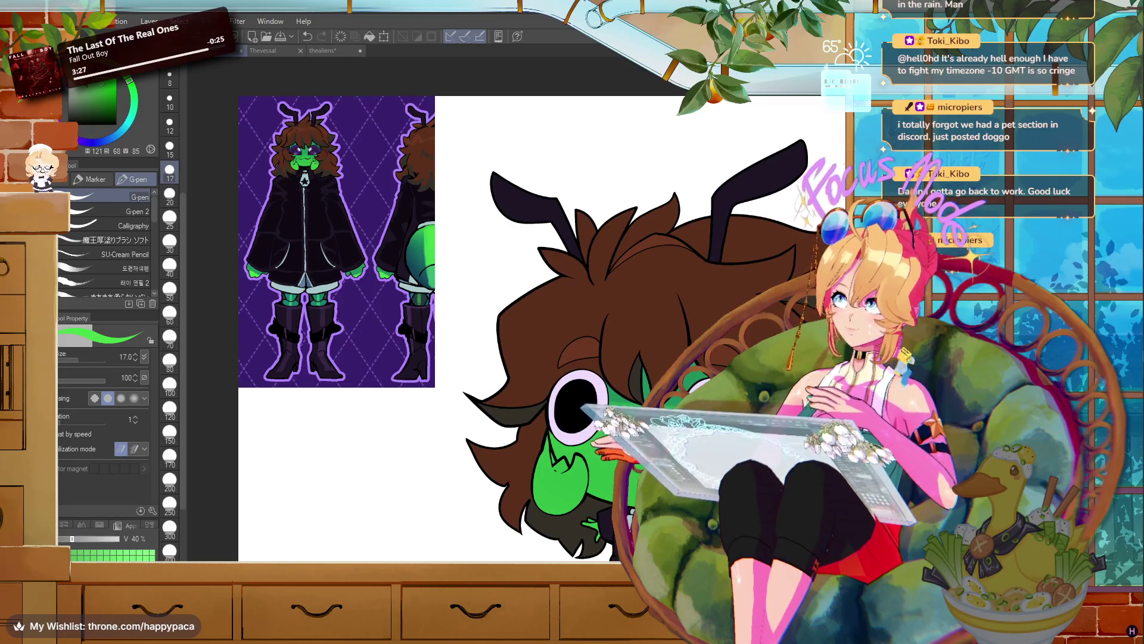
- Set the G-pen to size 40 and shade the alien's green face under the hair
click(170, 264)
scroll(596, 429, up, 3)
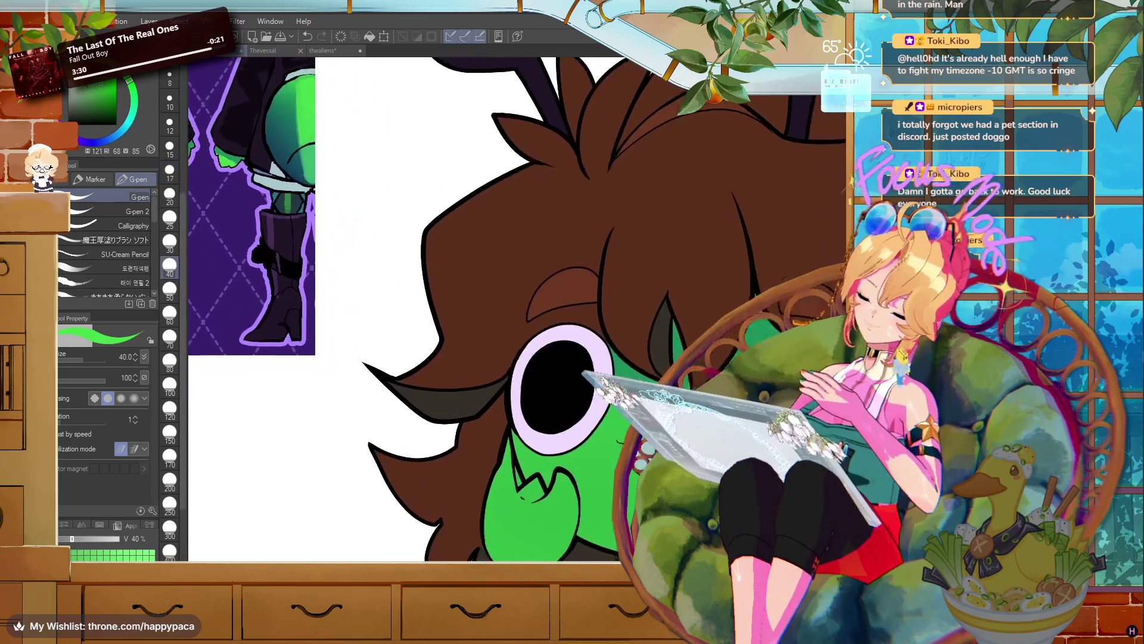
drag(517, 310, 500, 283)
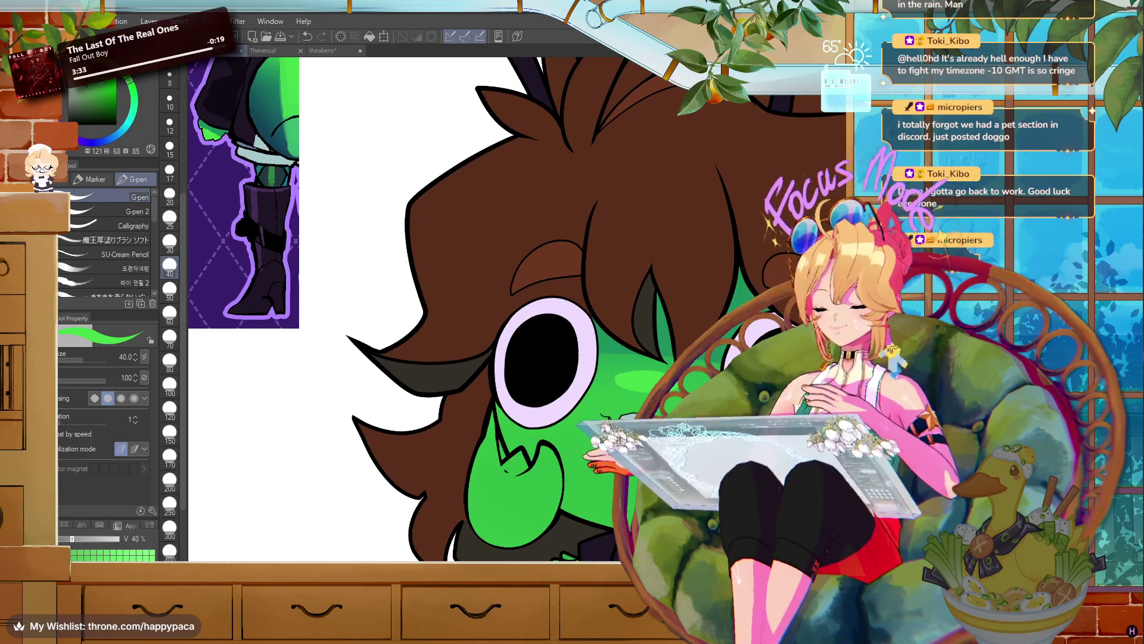
- Clean the edges with the eraser at size 20, then view the whole page
key(e)
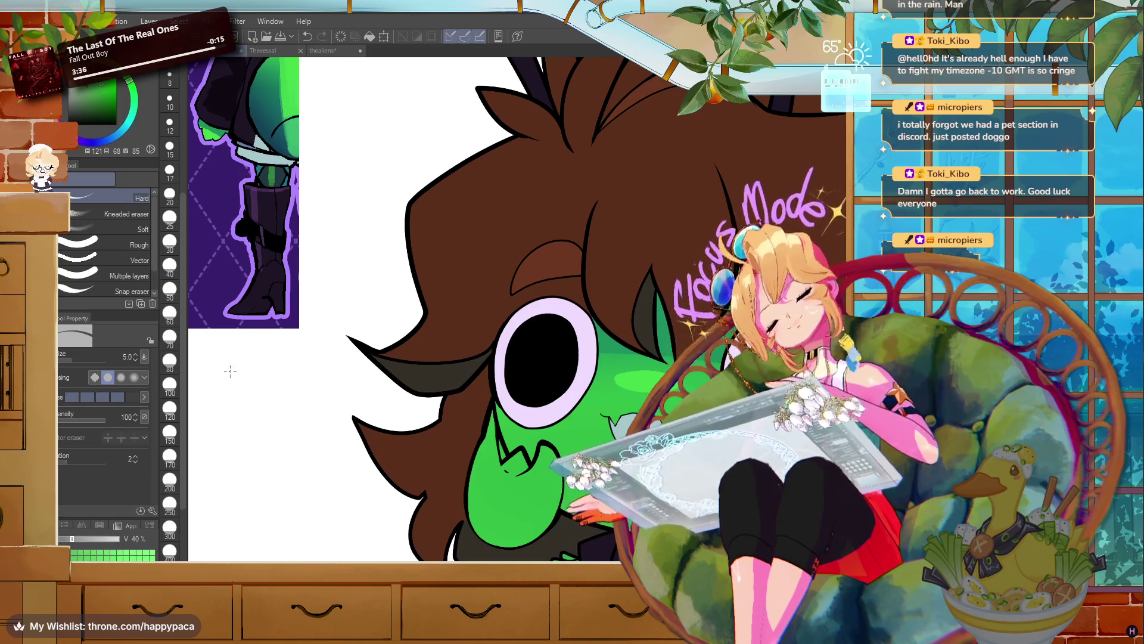
click(169, 193)
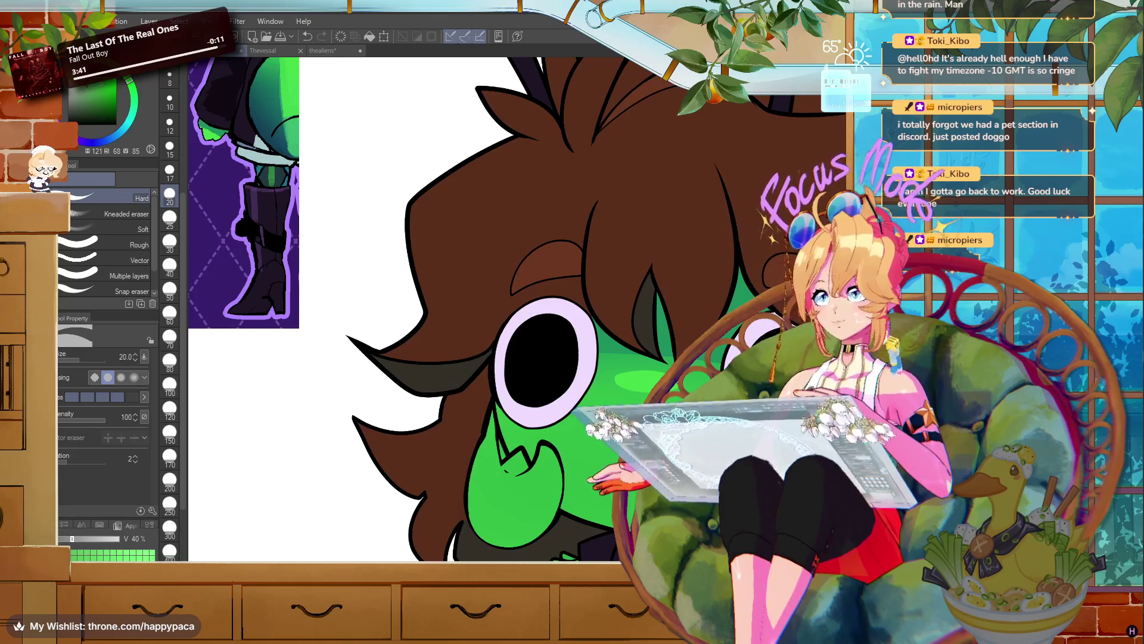
scroll(471, 310, down, 3)
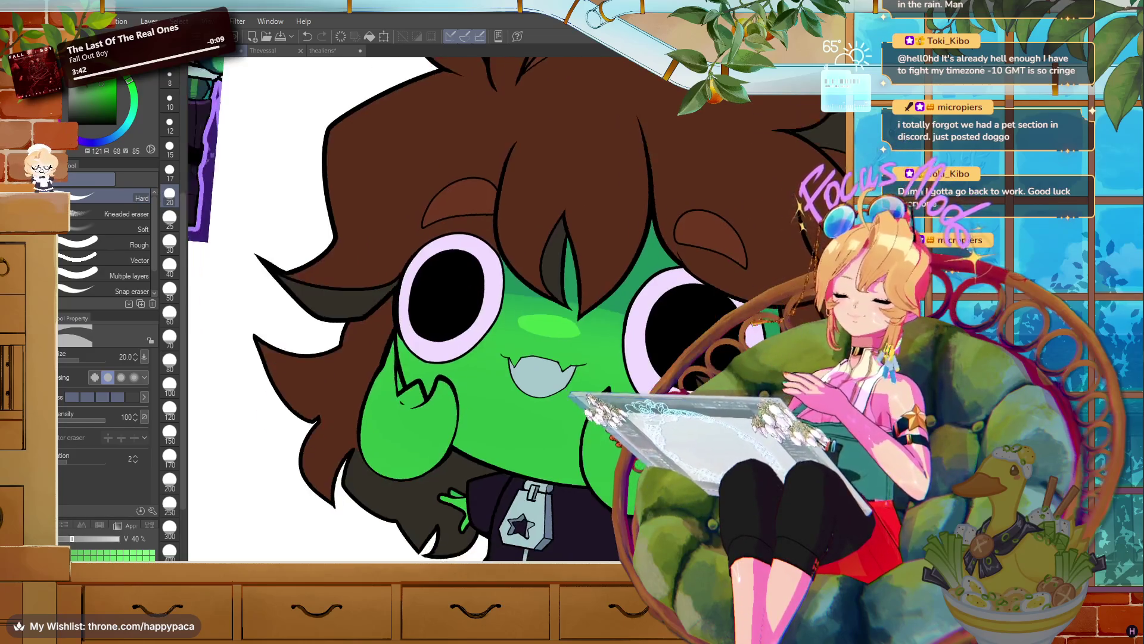
scroll(471, 310, up, 4)
scroll(625, 280, up, 3)
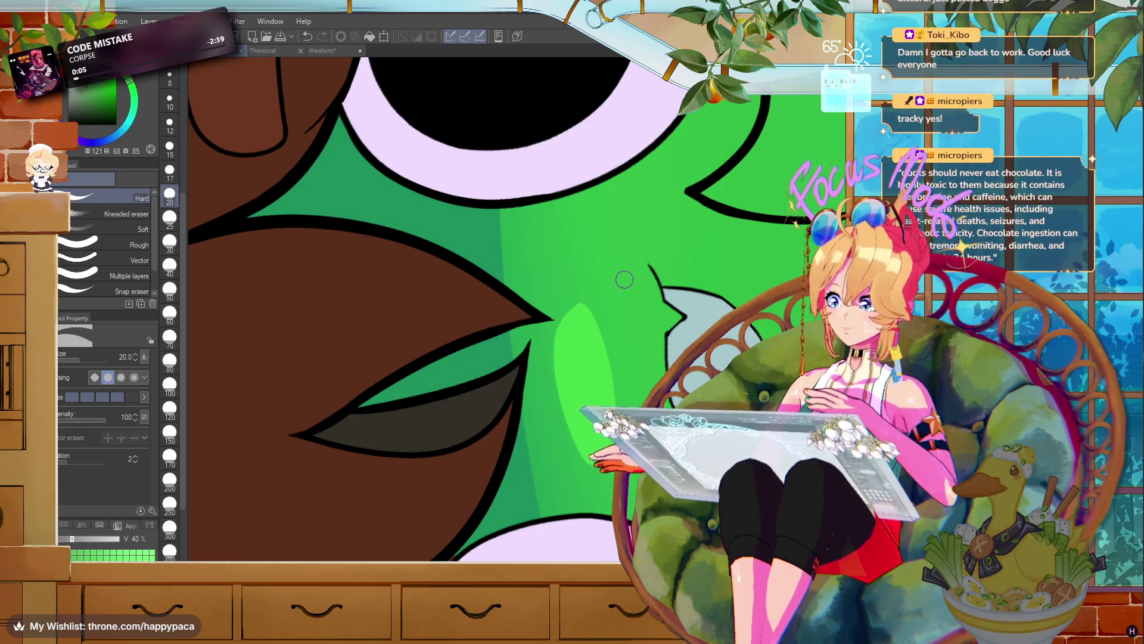
scroll(625, 280, up, 1)
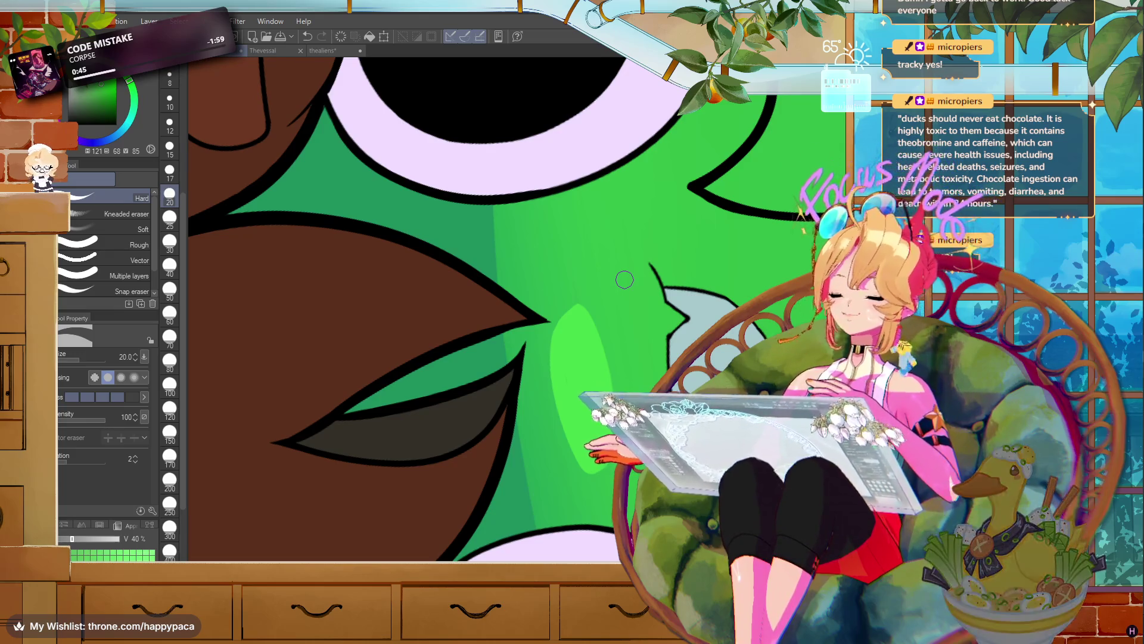
key(ctrl+0)
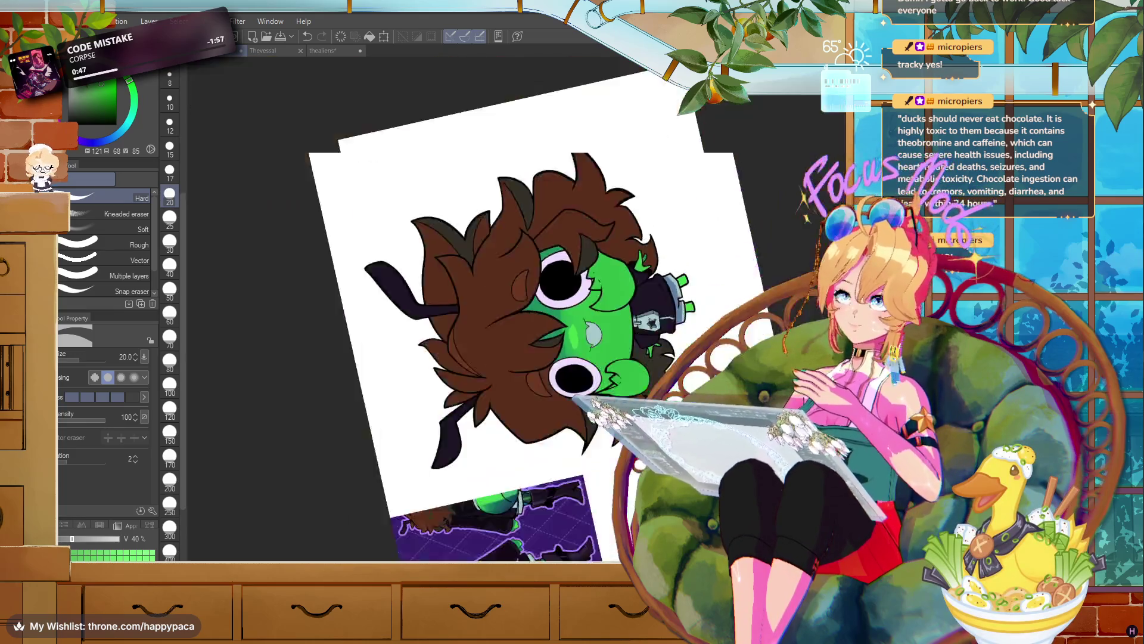
key(ctrl+@)
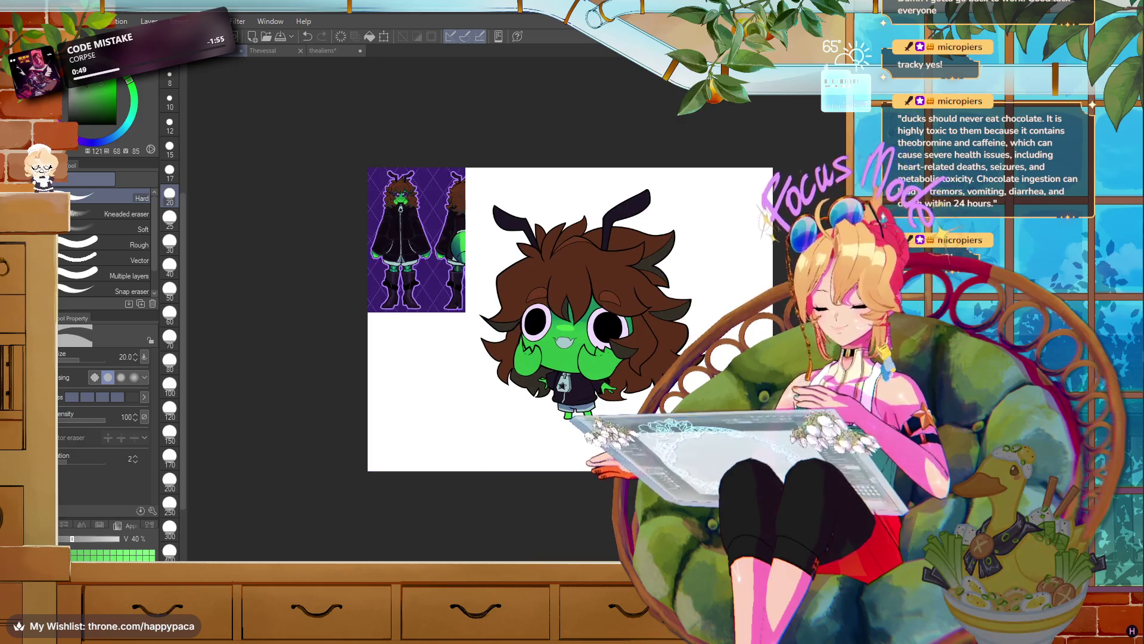
scroll(571, 327, up, 5)
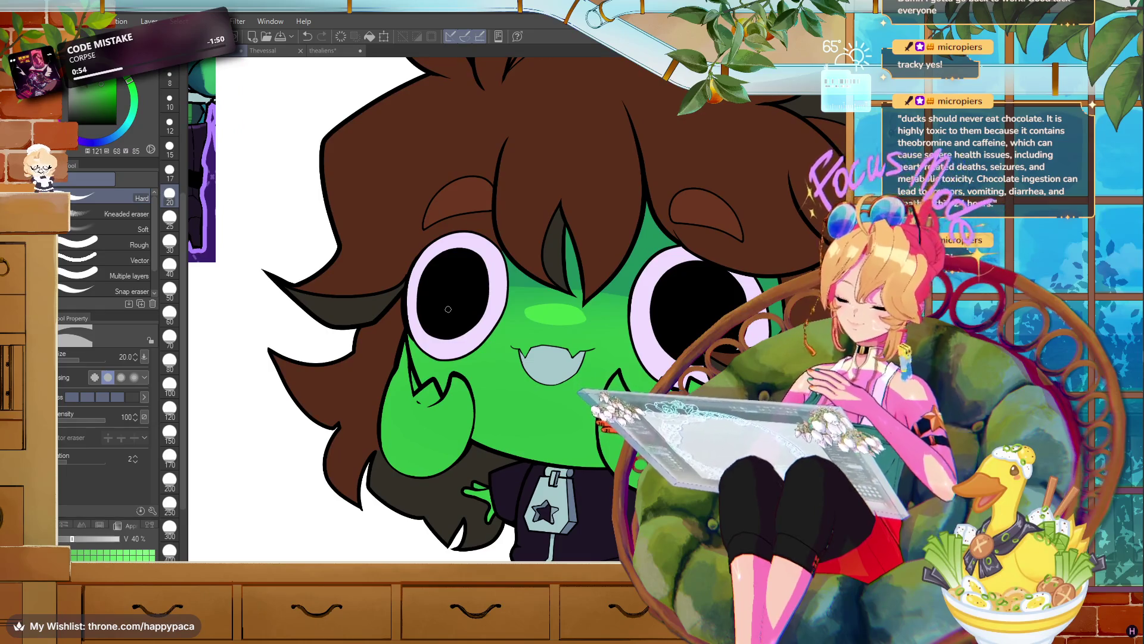
scroll(449, 309, down, 5)
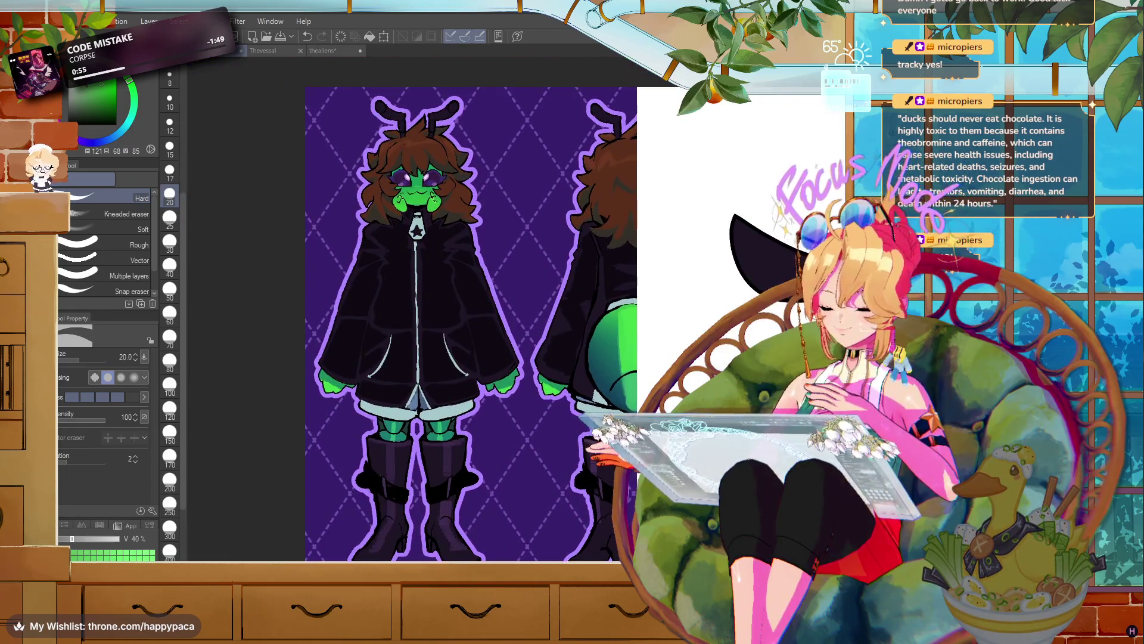
scroll(626, 269, up, 5)
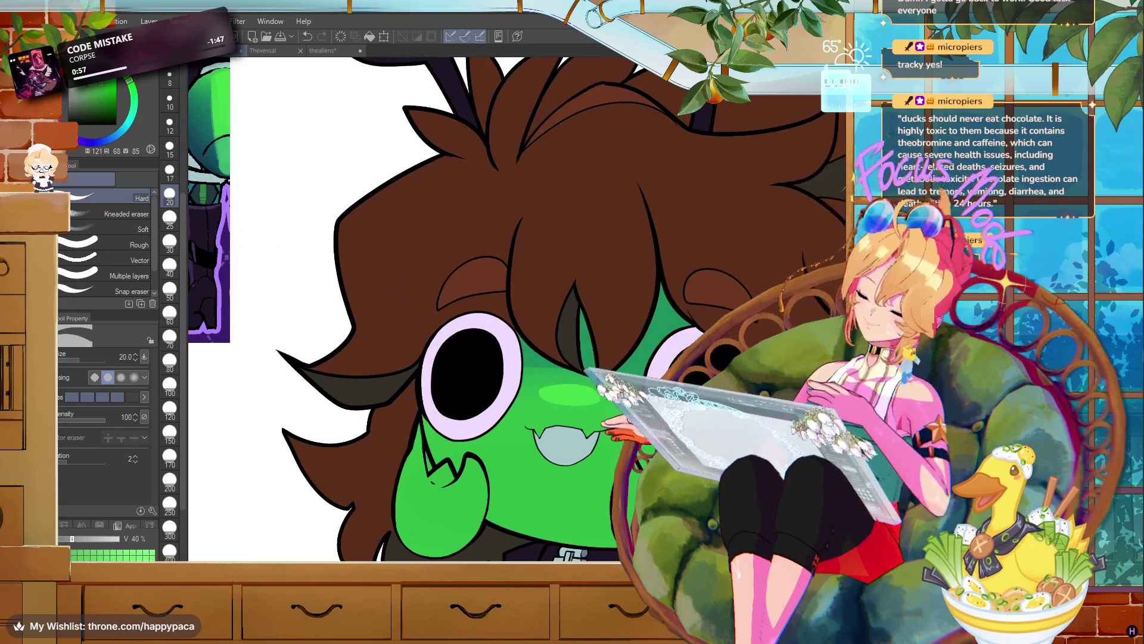
scroll(507, 310, down, 5)
scroll(507, 310, up, 2)
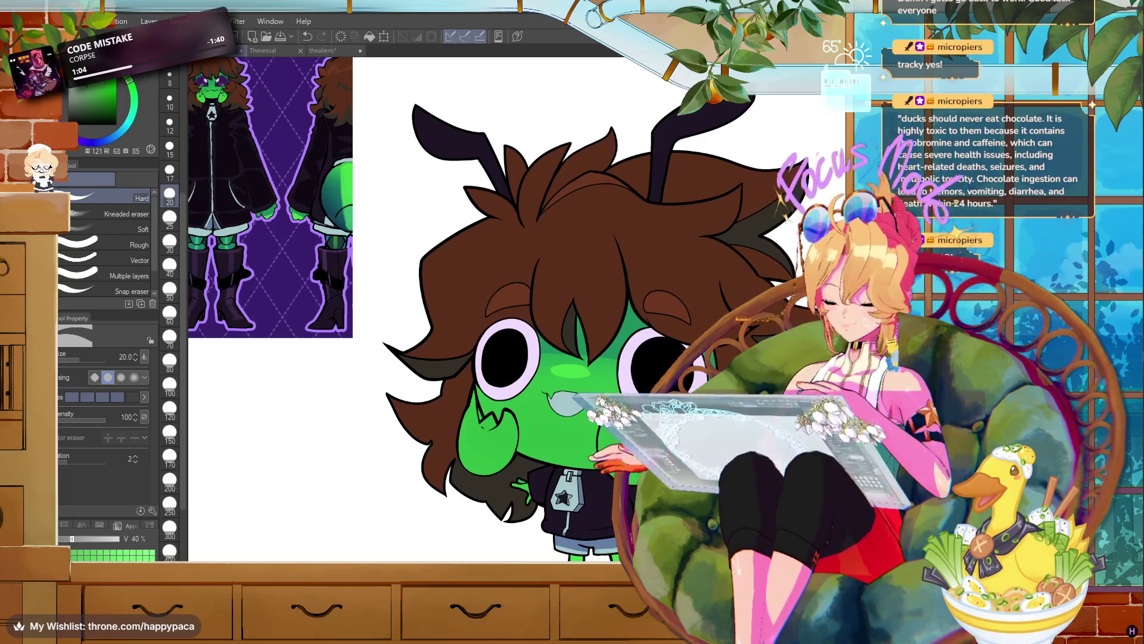
scroll(425, 487, up, 3)
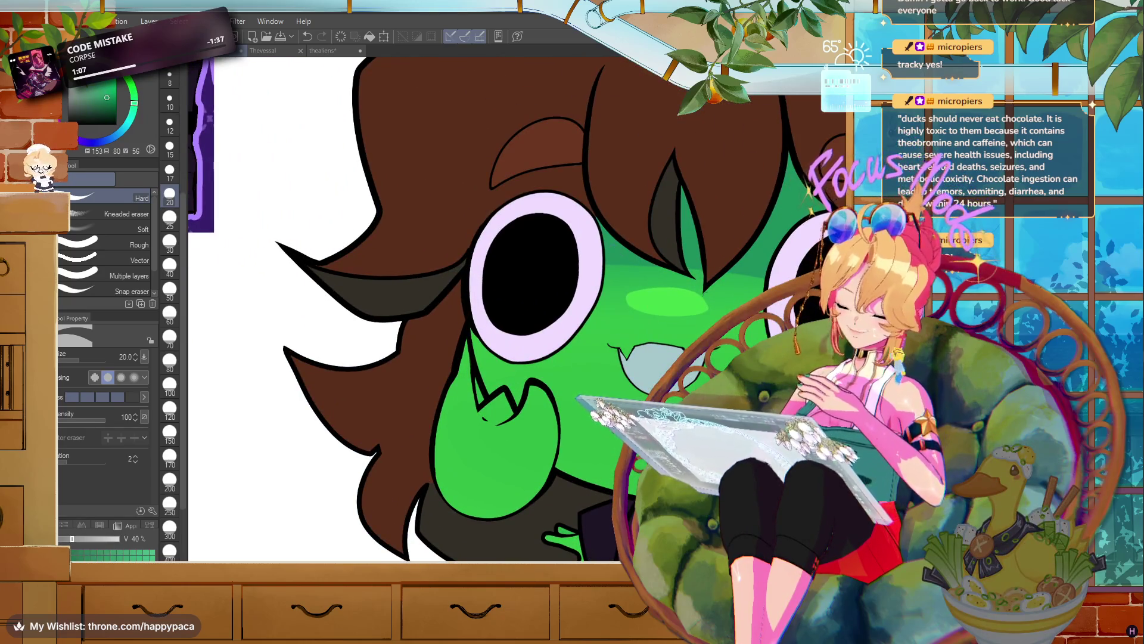
key(p)
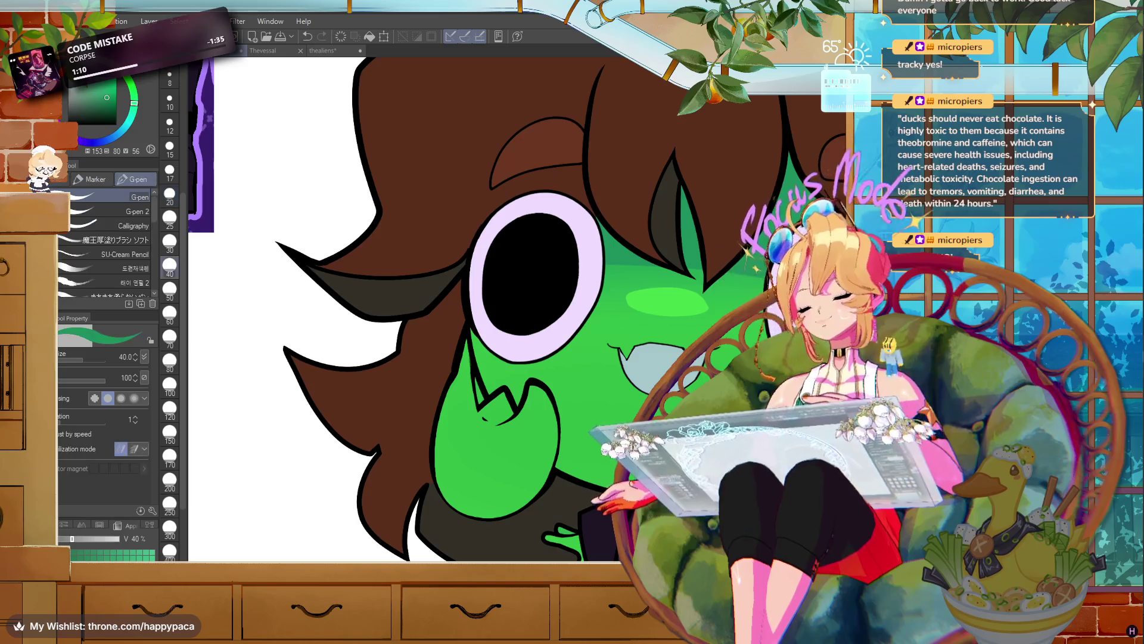
- Make the green fill colour slightly darker and return to the pen
key(g)
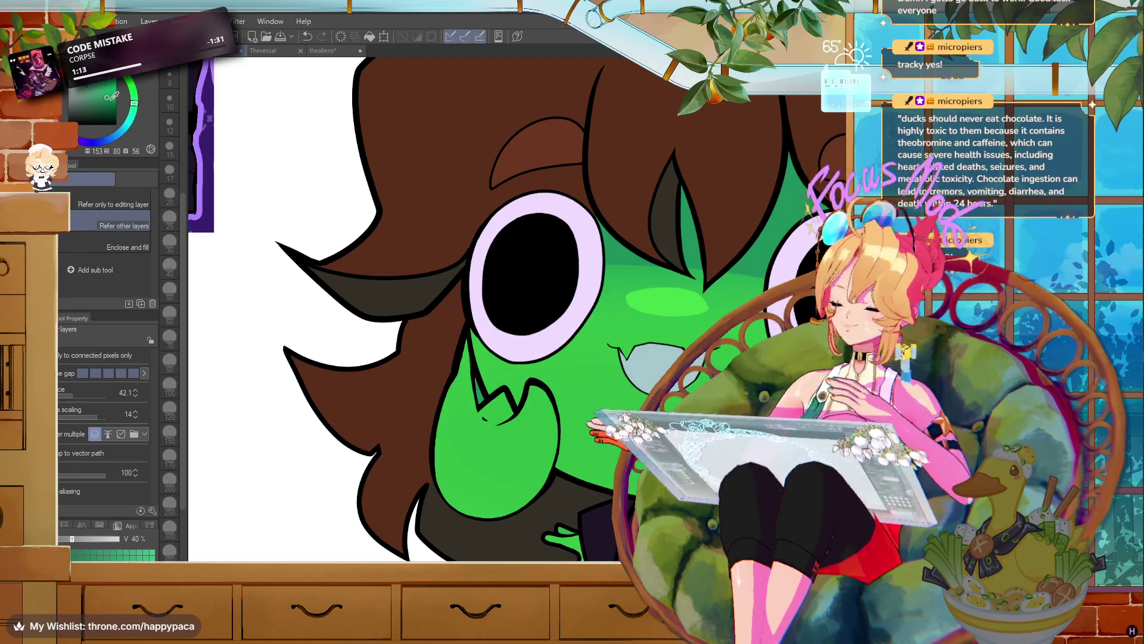
click(110, 101)
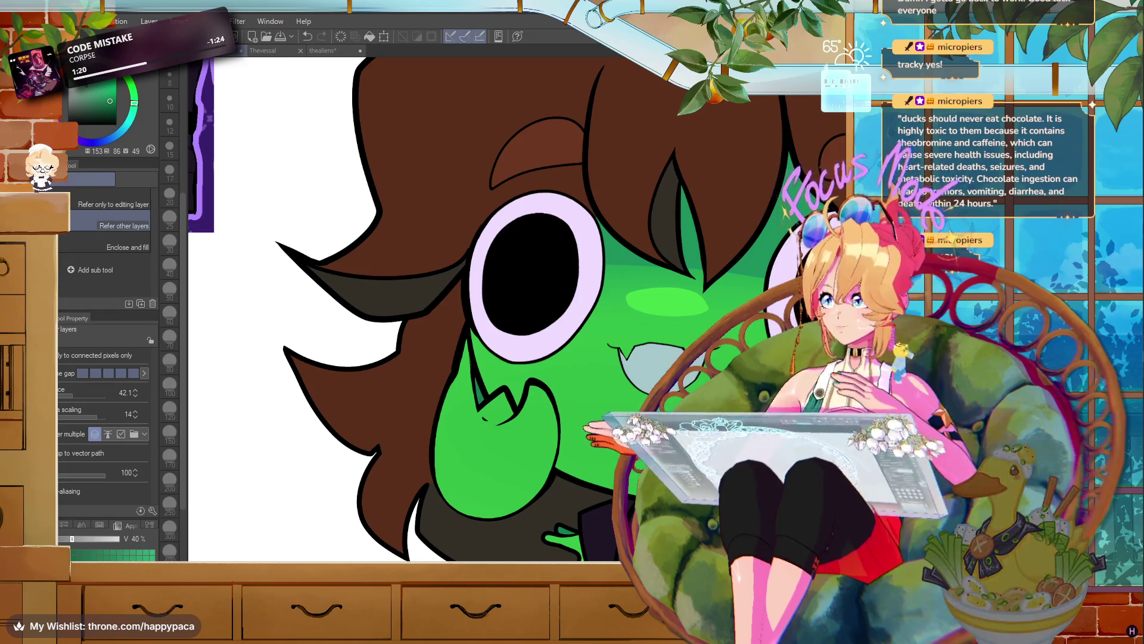
key(p)
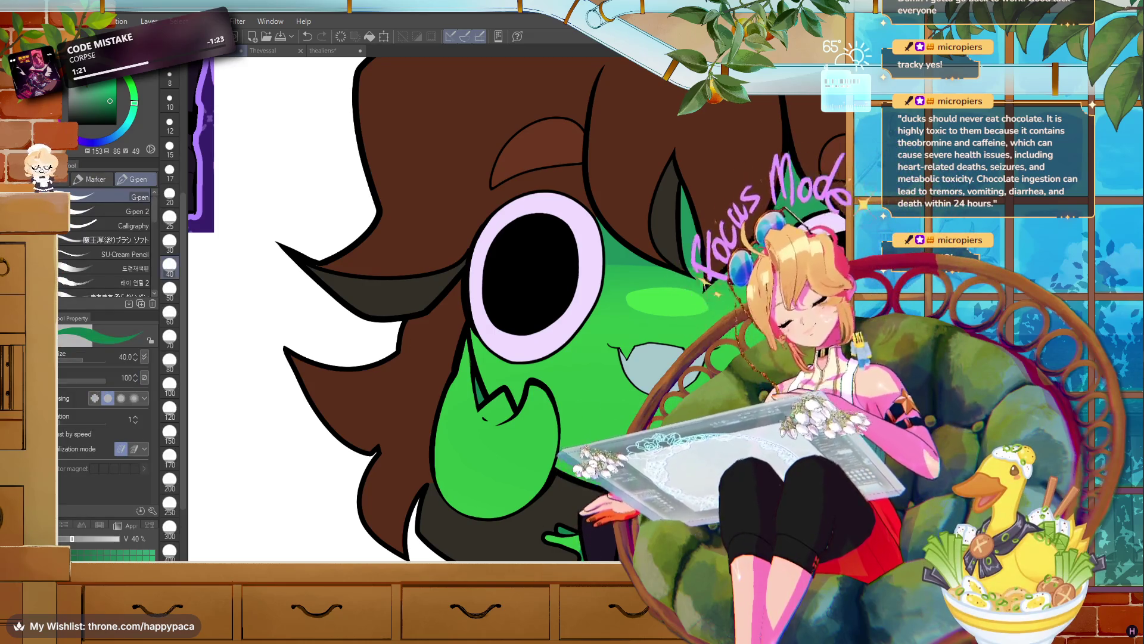
- Frame the mouth and choose a pink on the colour wheel for the tongue
drag(524, 274, 423, 161)
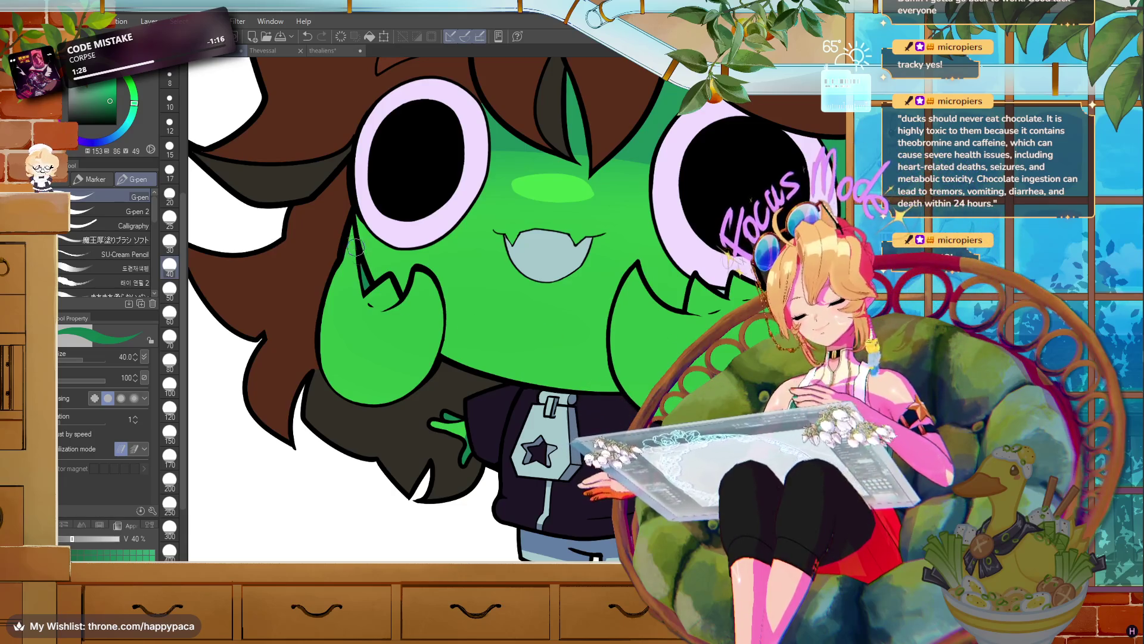
mouse_move(375, 209)
mouse_down()
mouse_move(437, 305)
mouse_move(452, 401)
mouse_move(425, 407)
mouse_up()
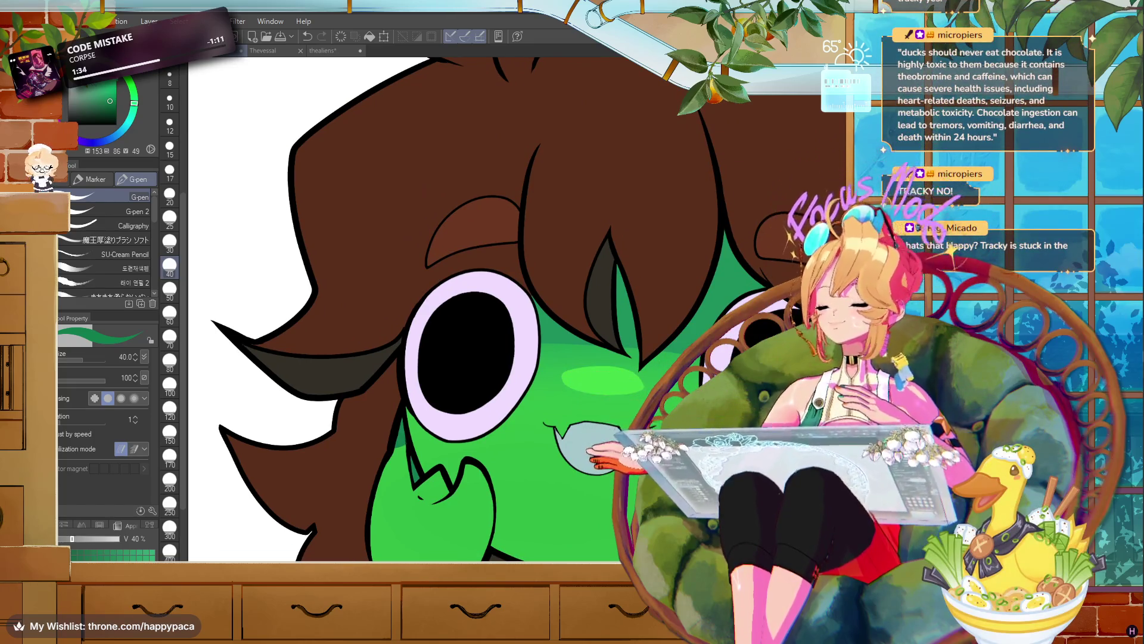
key(x)
drag(89, 95, 116, 104)
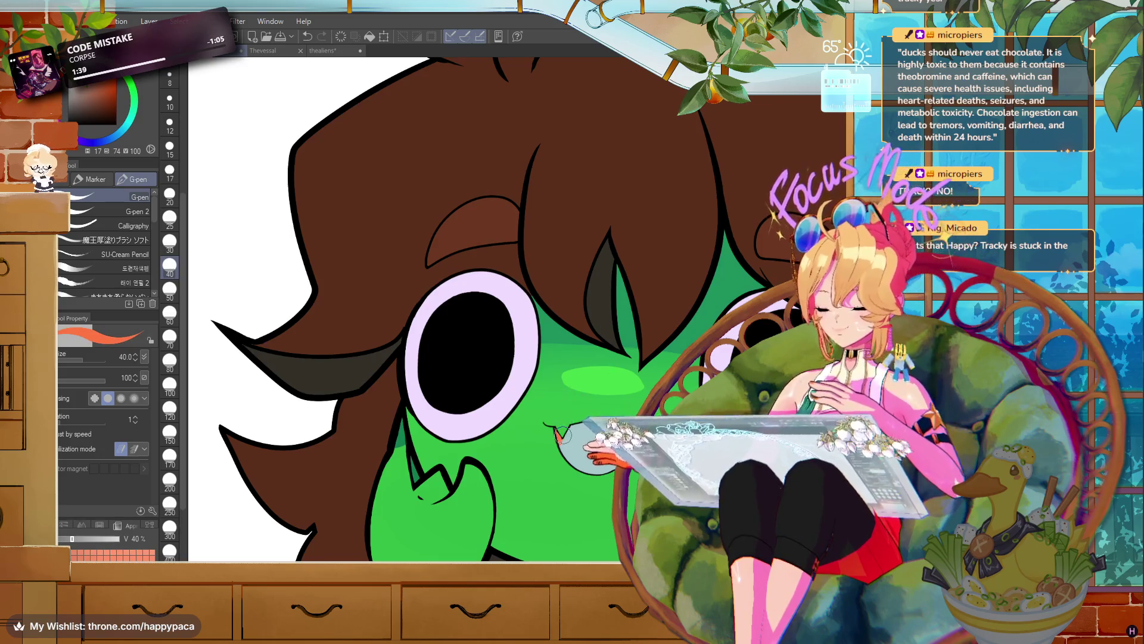
drag(116, 105, 99, 101)
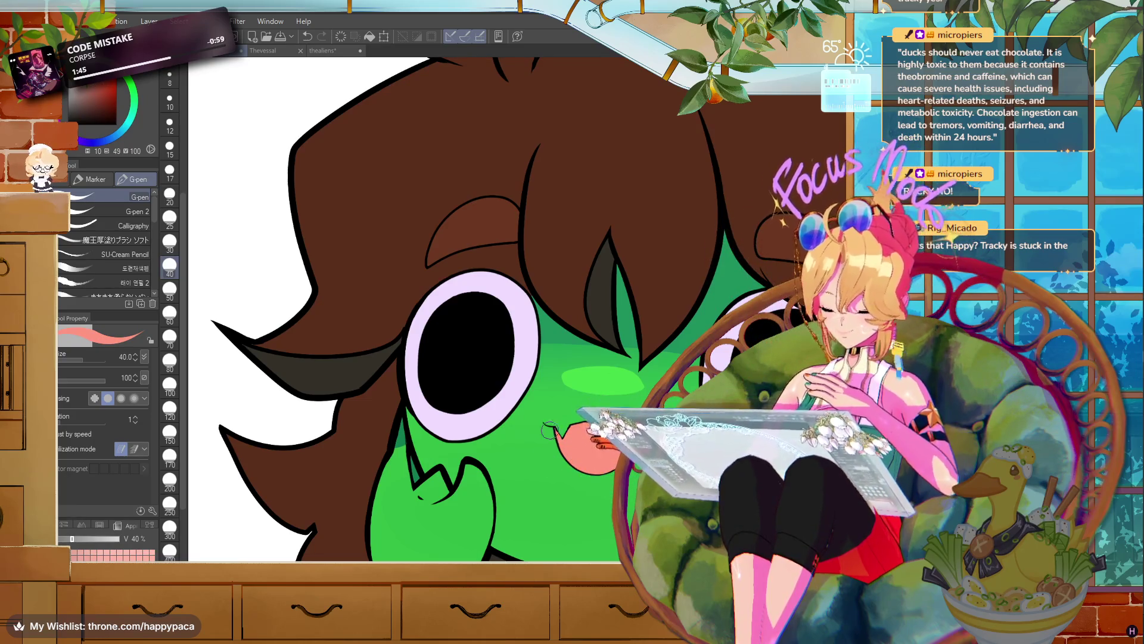
scroll(477, 310, down, 5)
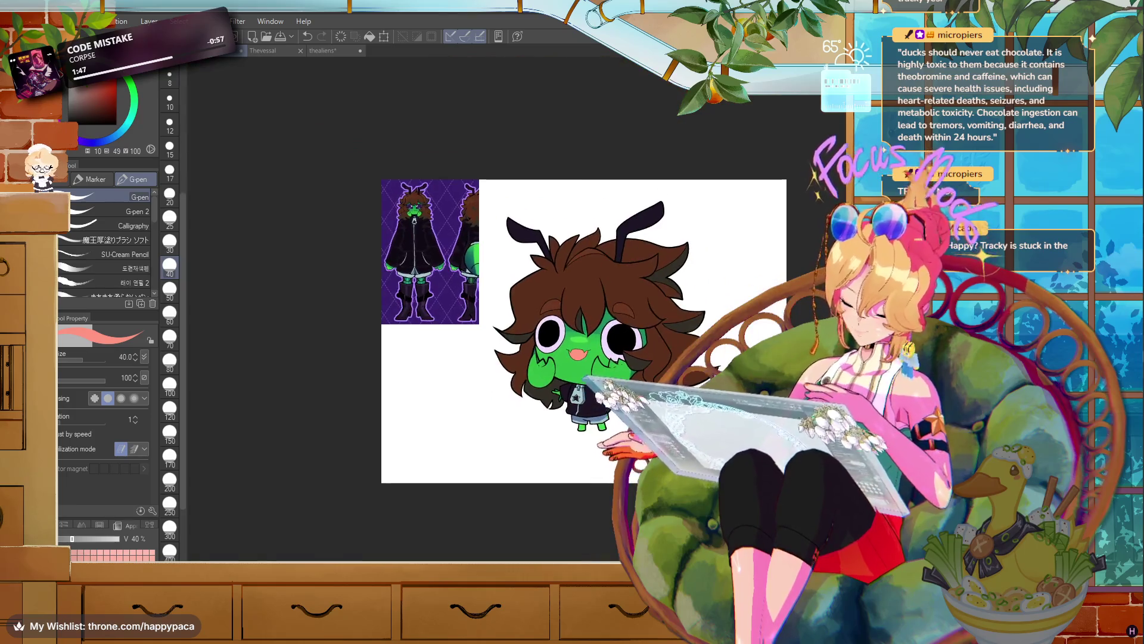
- Paint a lighter pink heart on the tongue, then resample the skin green
scroll(476, 309, up, 4)
alt+click(578, 392)
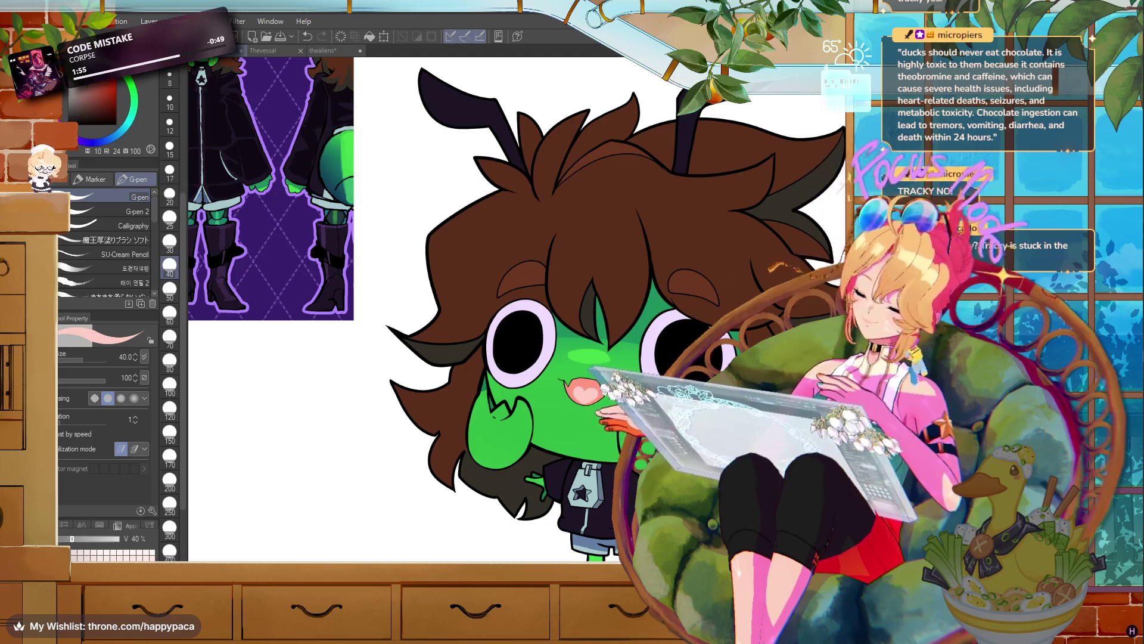
scroll(578, 392, up, 5)
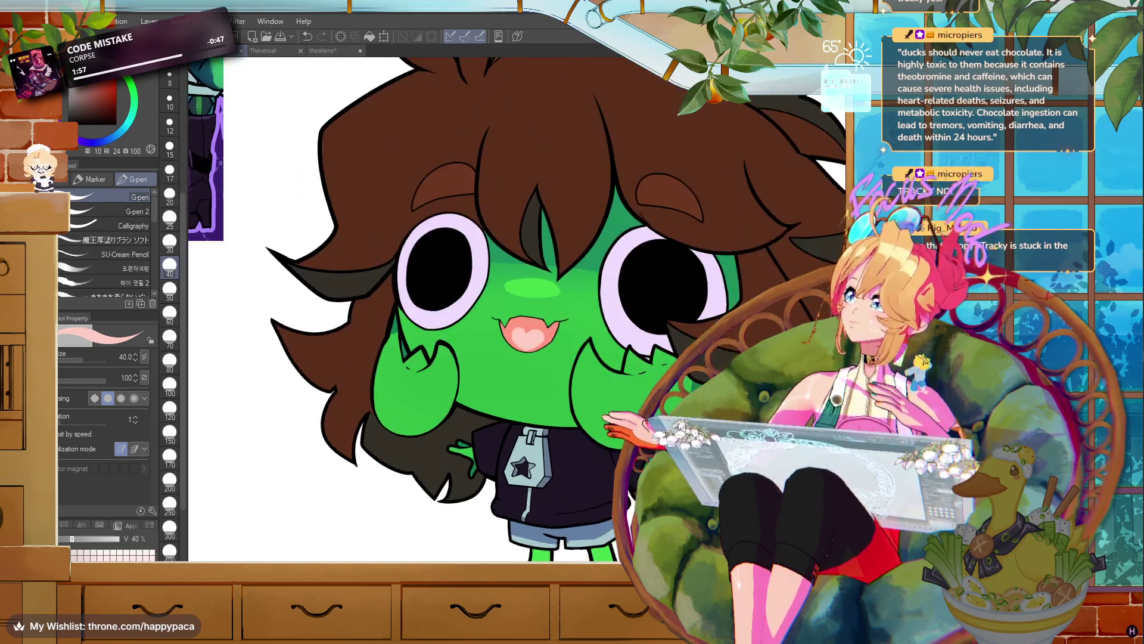
scroll(297, 78, up, 1)
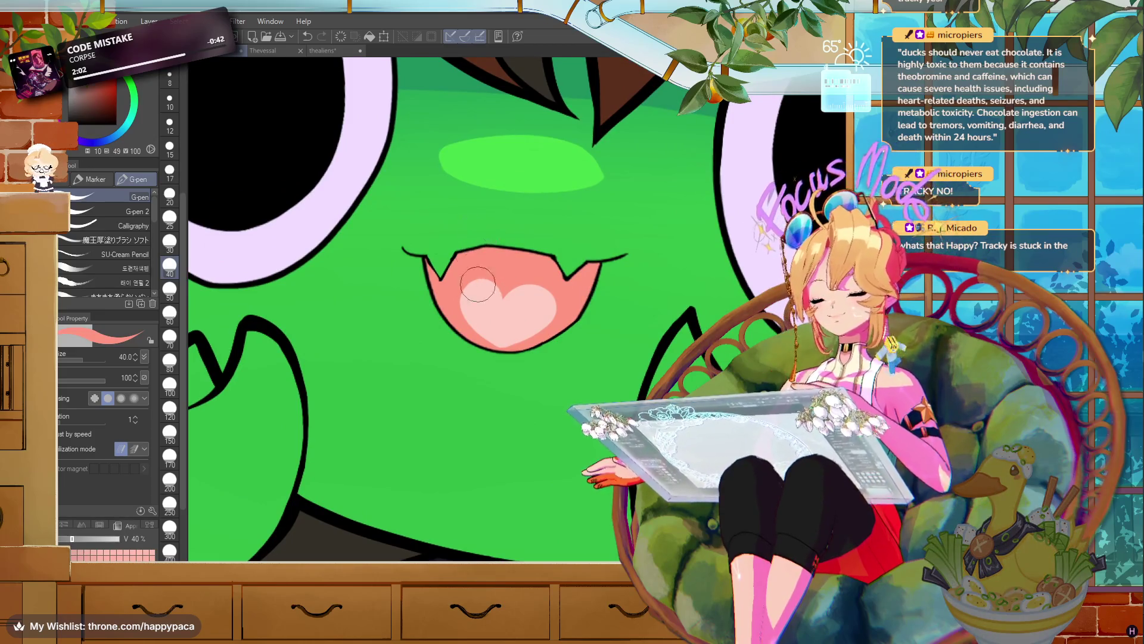
alt+click(438, 257)
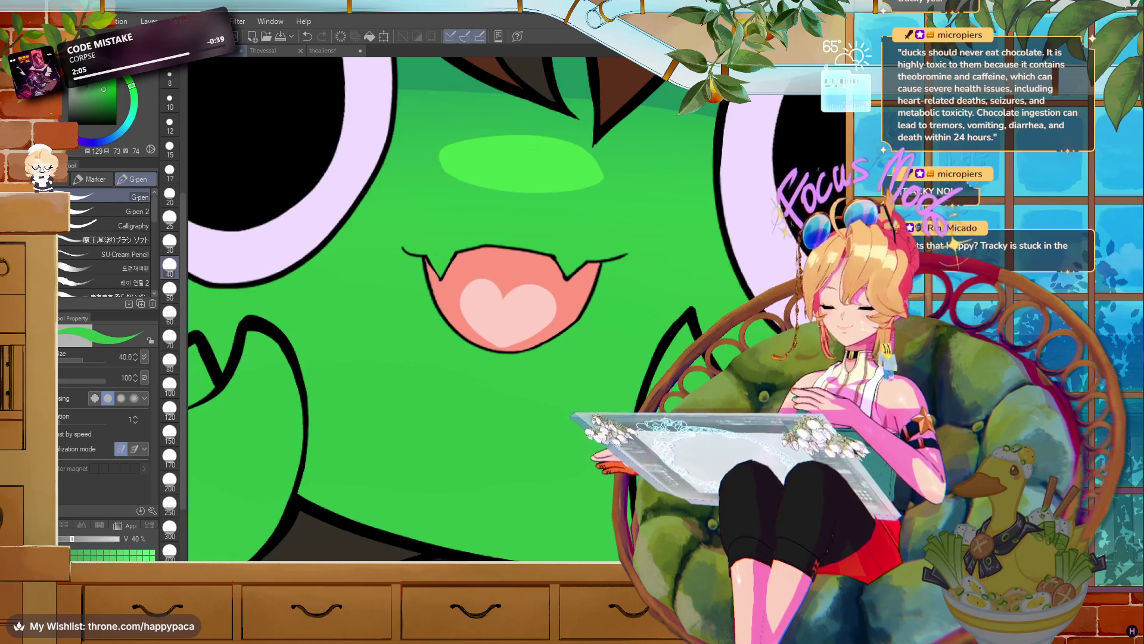
key(e)
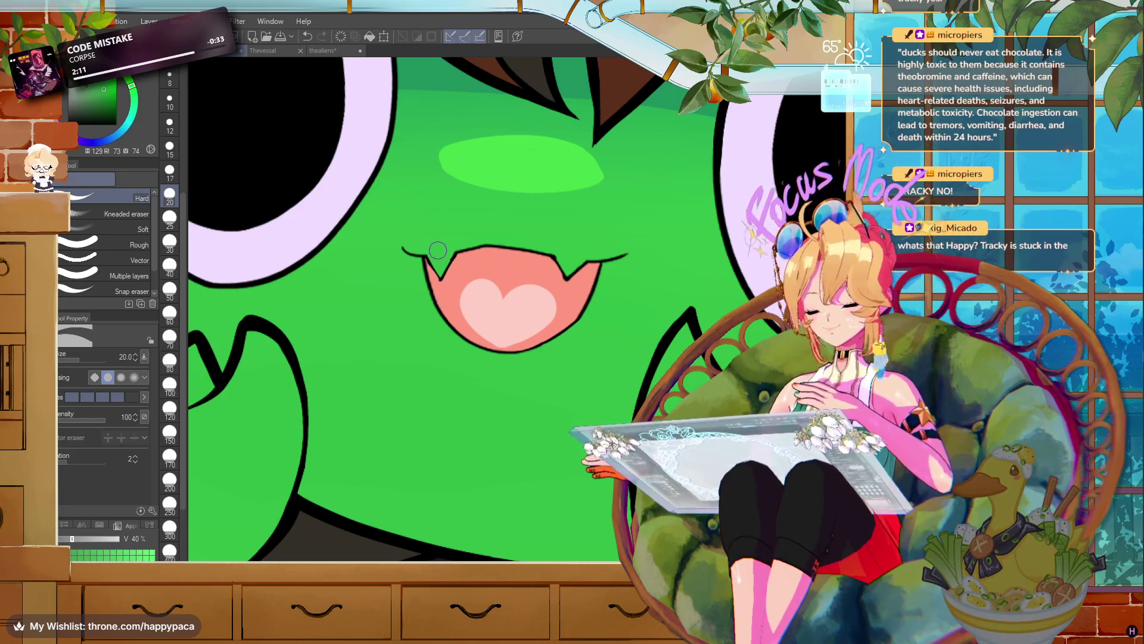
scroll(405, 310, down, 5)
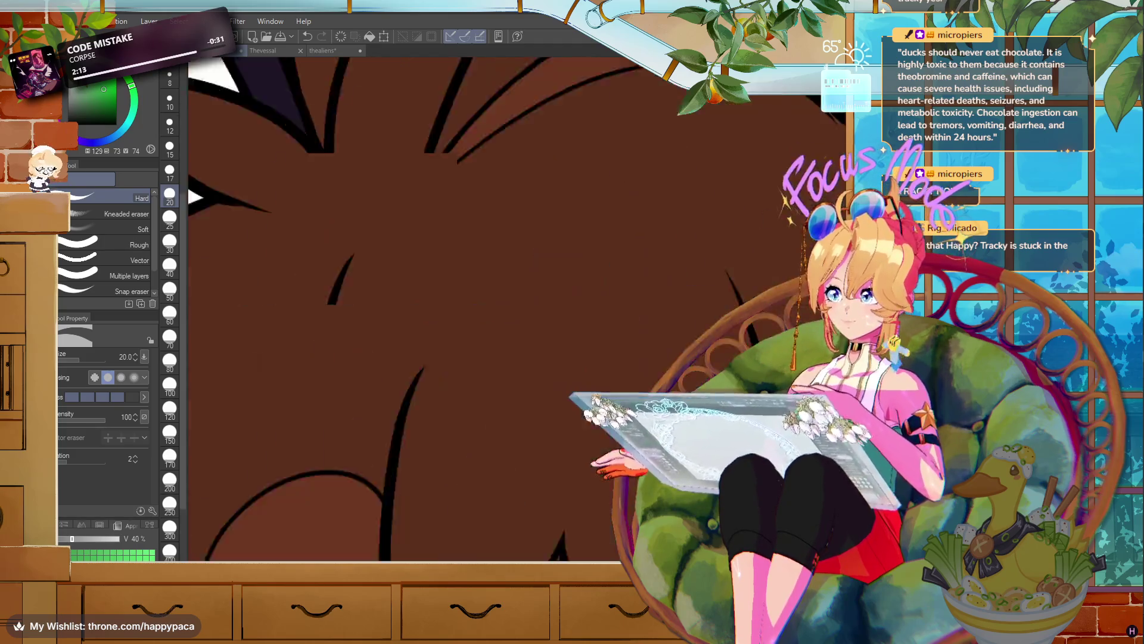
- Draw curved black band lines on the left antenna with the G-pen at size 12
scroll(405, 310, up, 5)
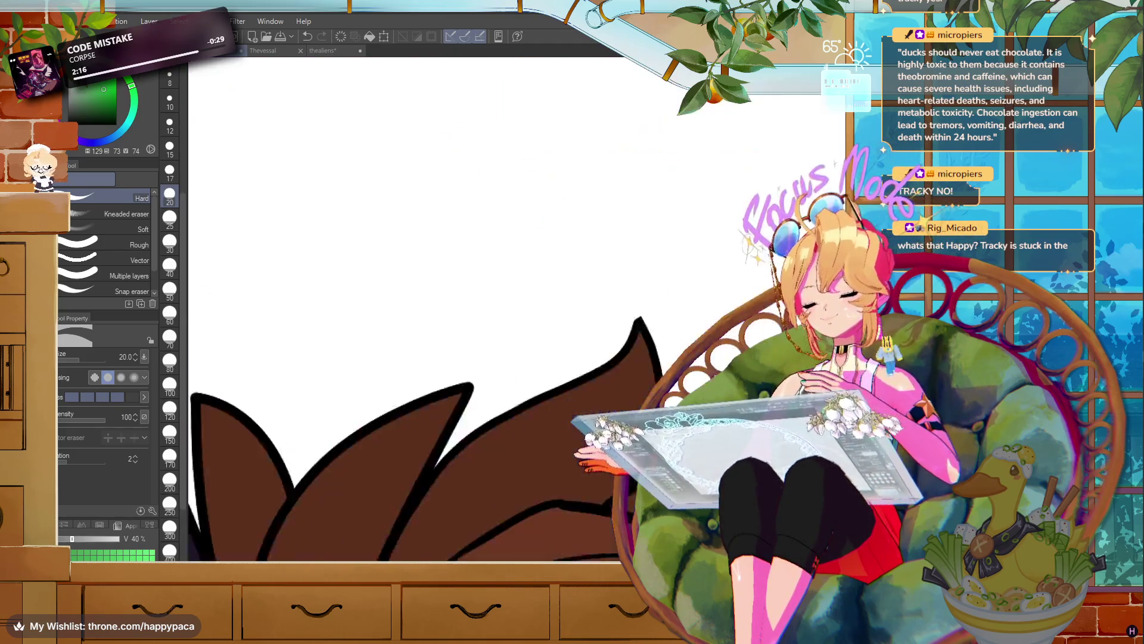
scroll(543, 394, up, 2)
alt+click(544, 393)
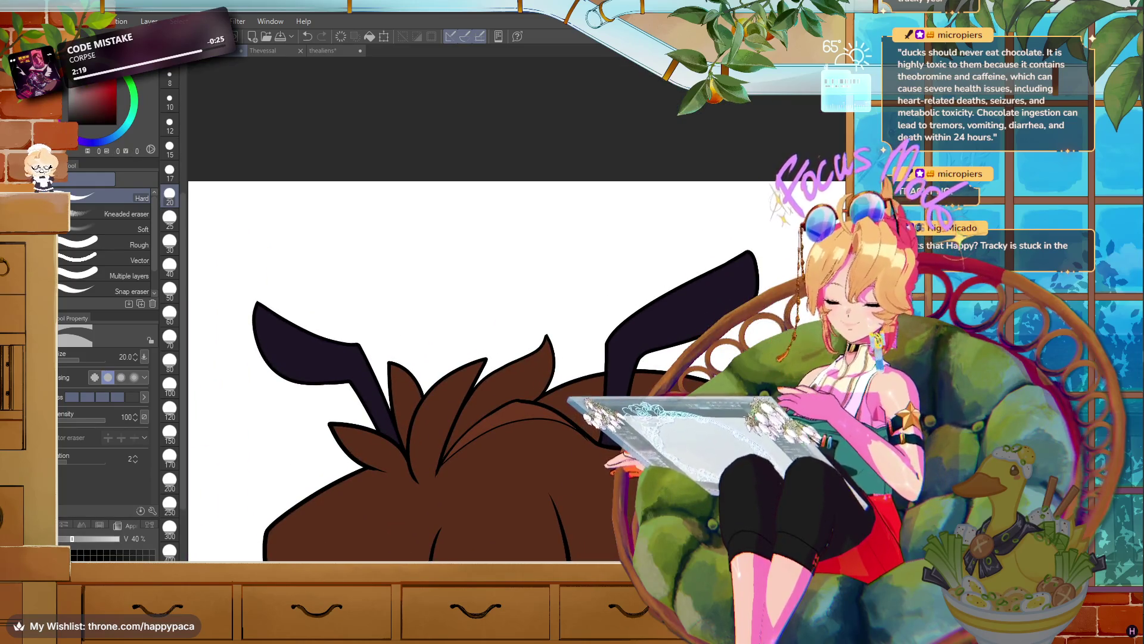
key(p)
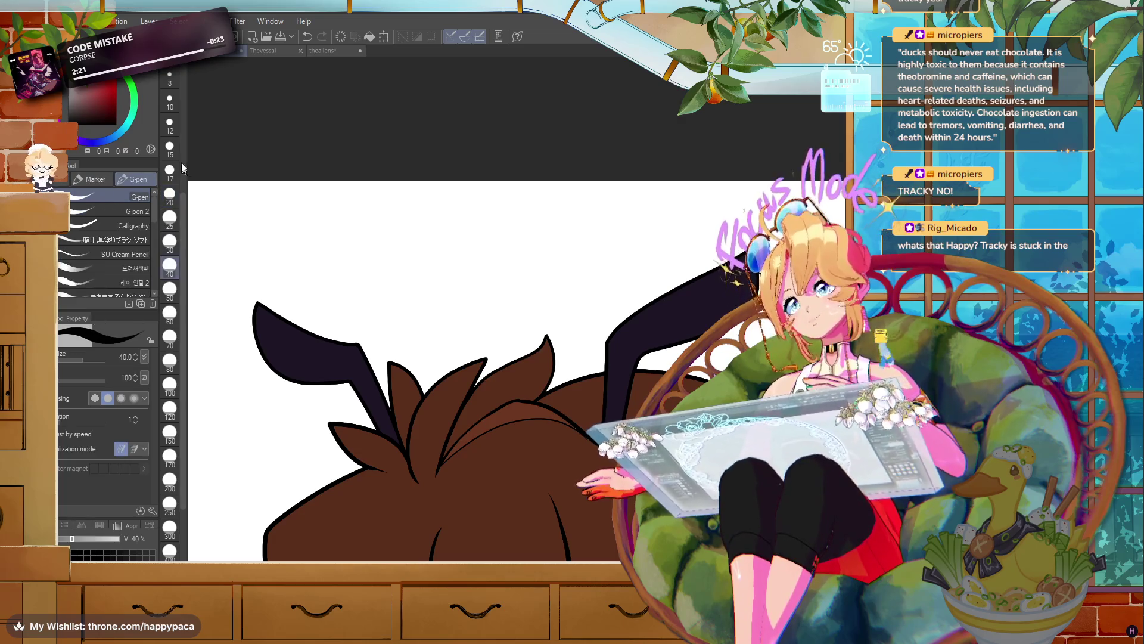
click(170, 126)
drag(279, 318, 288, 375)
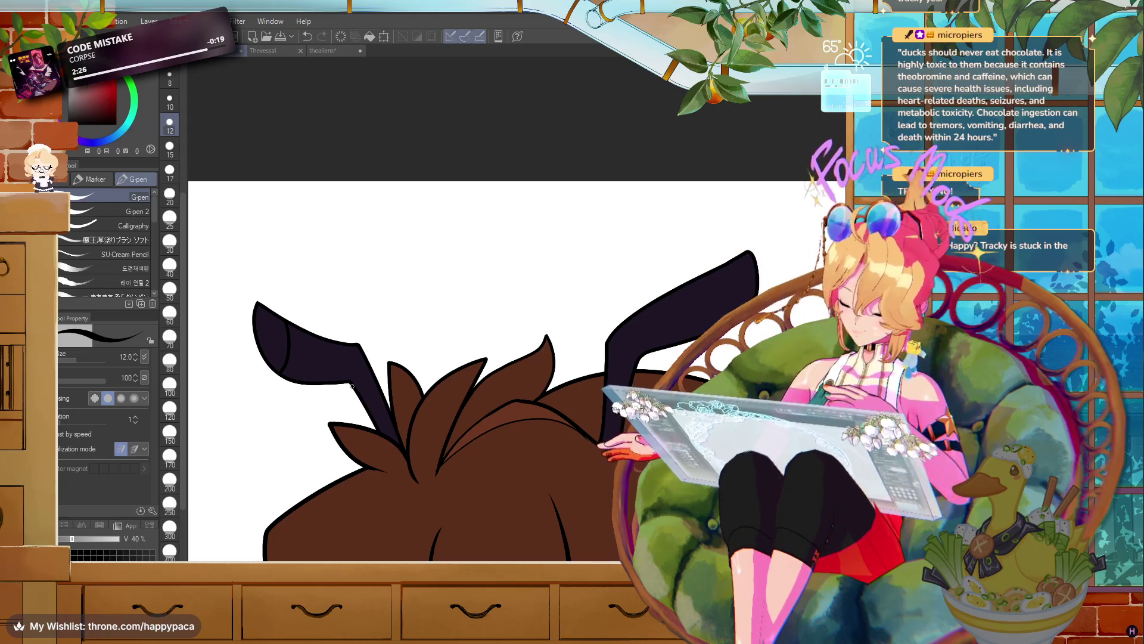
key(ctrl+z)
drag(279, 363, 292, 327)
key(ctrl+z)
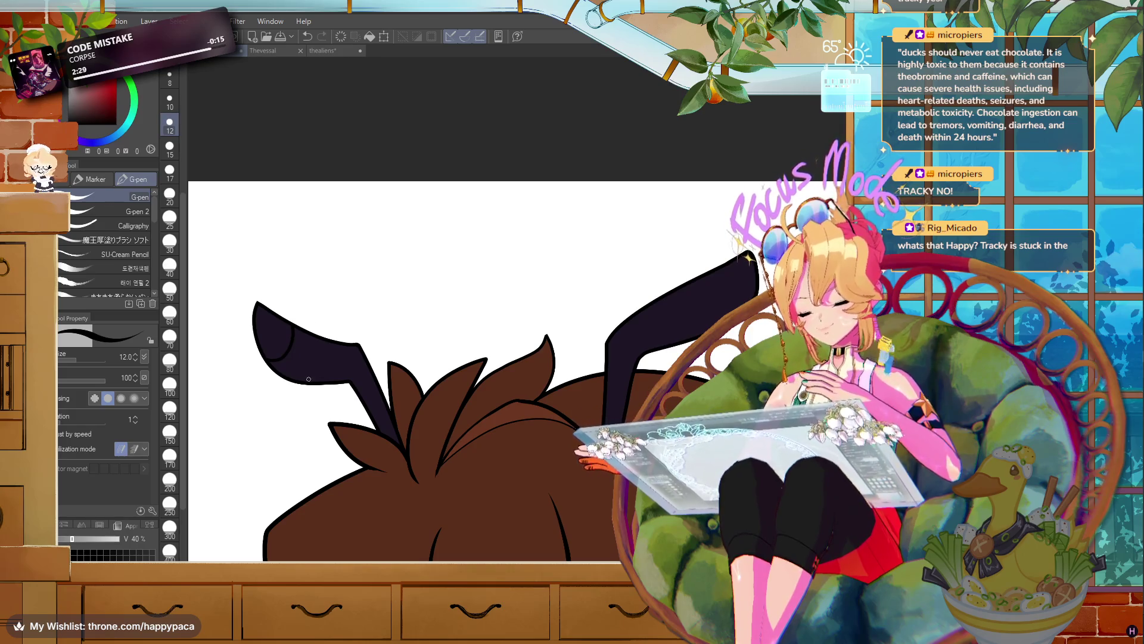
drag(320, 380, 340, 344)
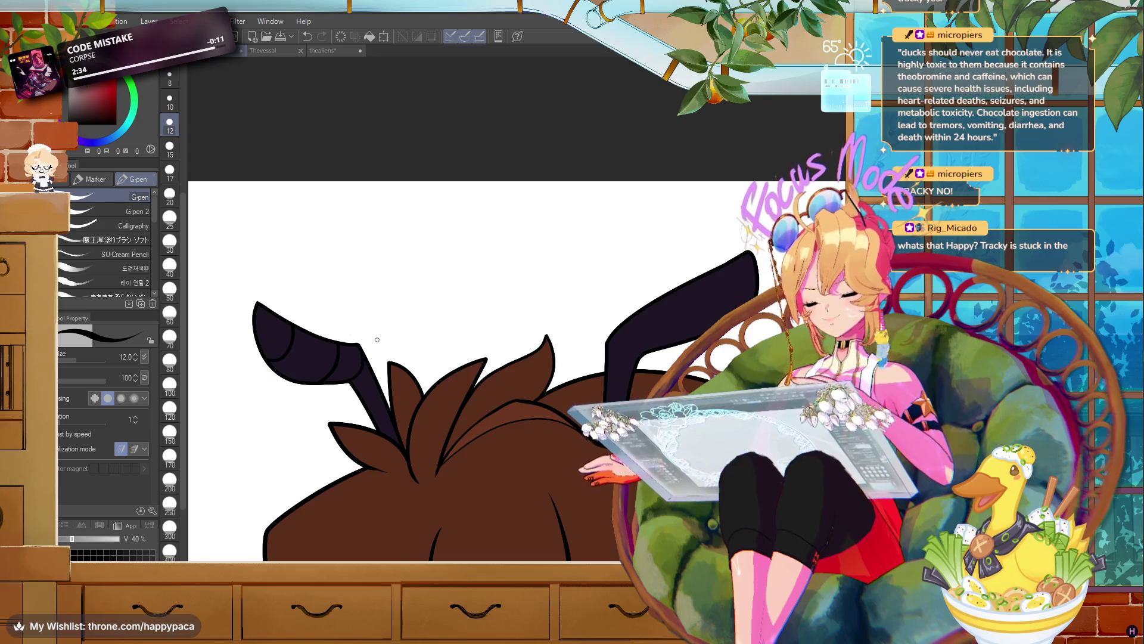
mouse_move(417, 357)
mouse_down()
mouse_move(802, 387)
mouse_move(604, 324)
mouse_up()
scroll(465, 354, down, 3)
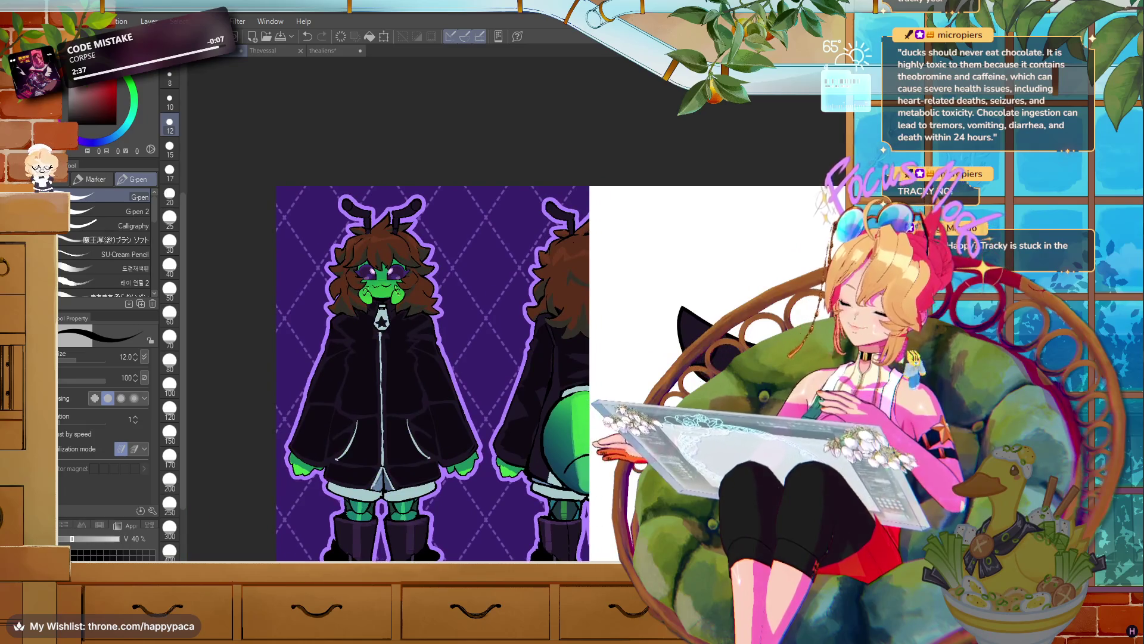
- Undo the last stroke and pan around the drawing
scroll(465, 354, up, 4)
scroll(516, 300, down, 1)
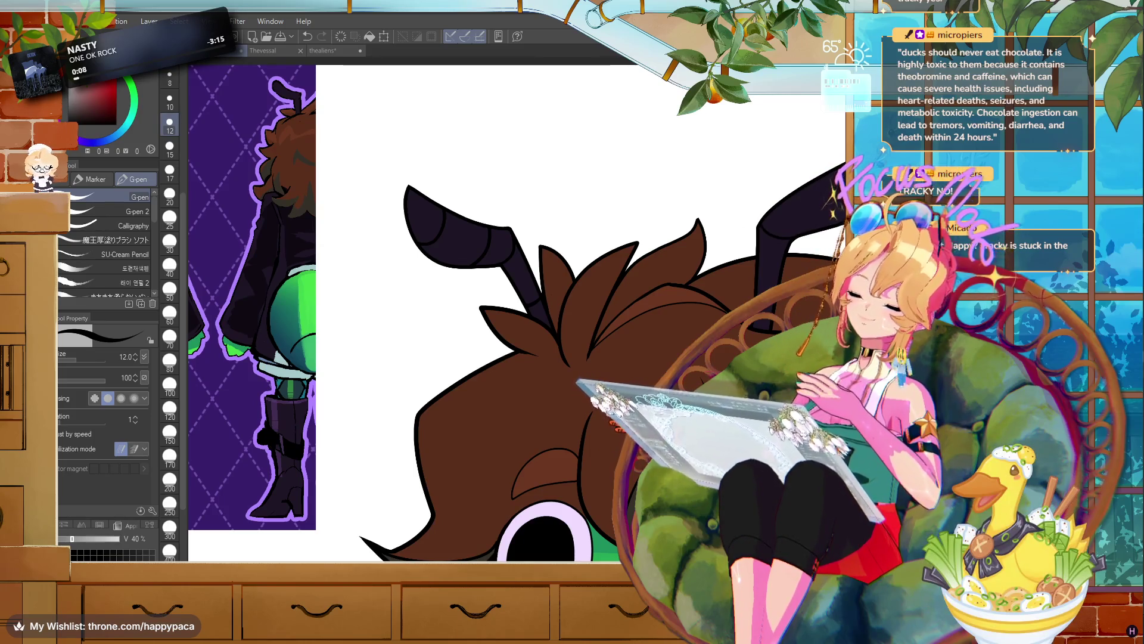
key(ctrl+z)
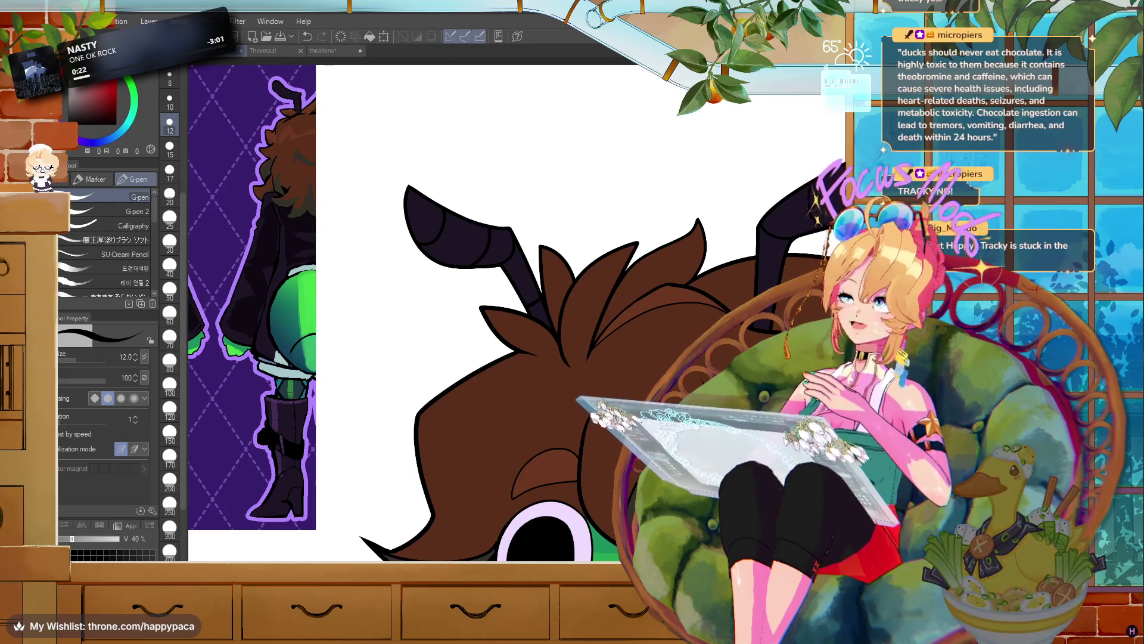
scroll(727, 311, down, 5)
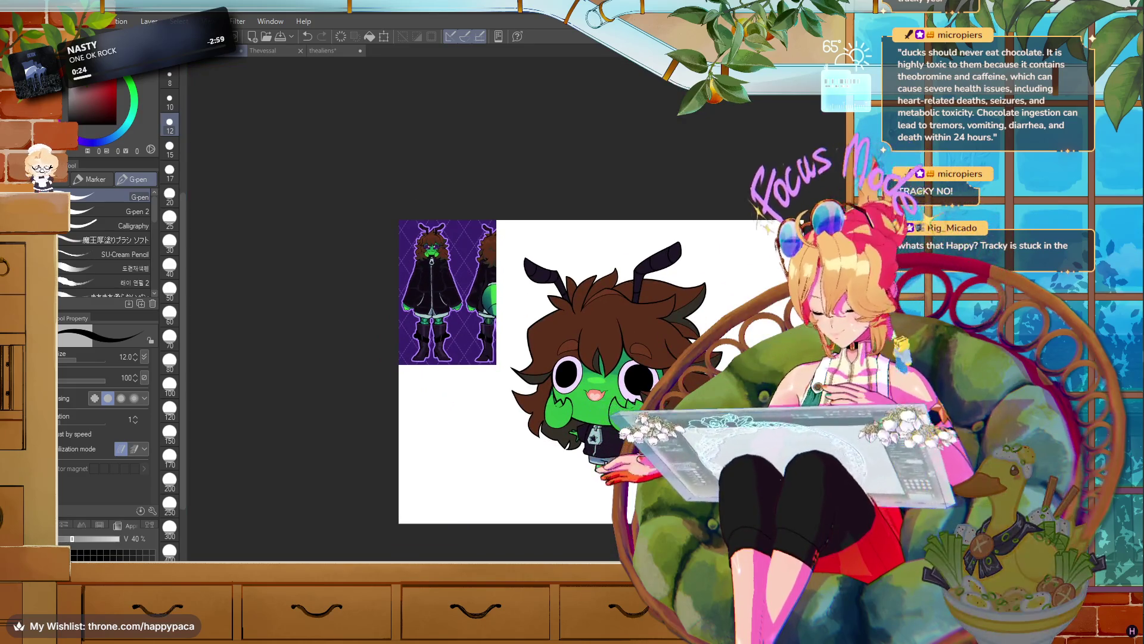
scroll(569, 356, down, 1)
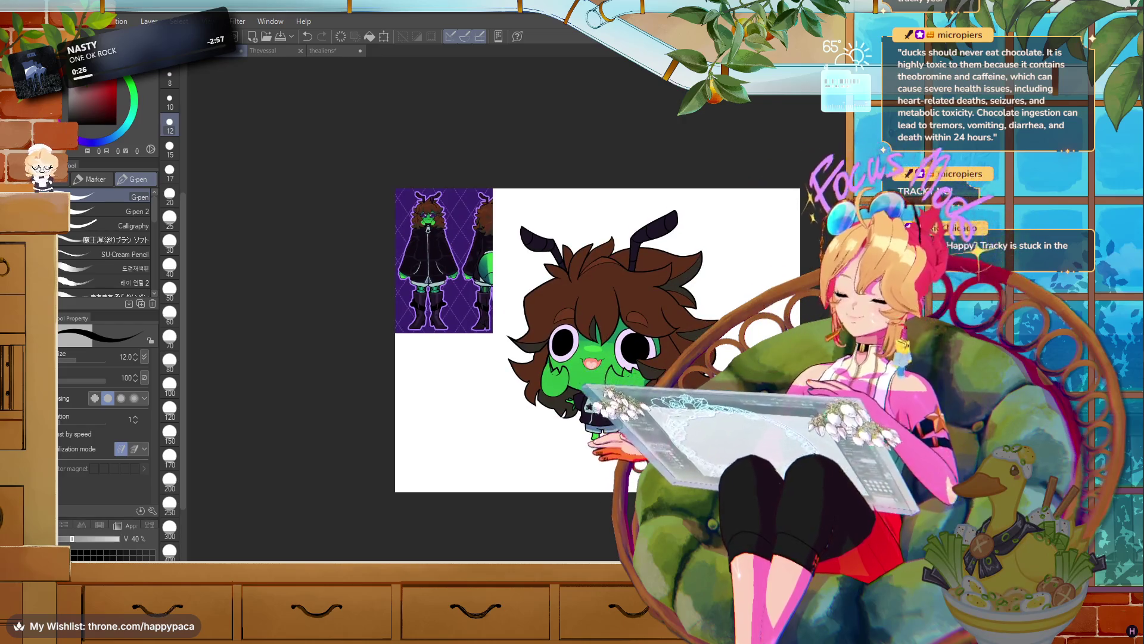
scroll(598, 339, down, 1)
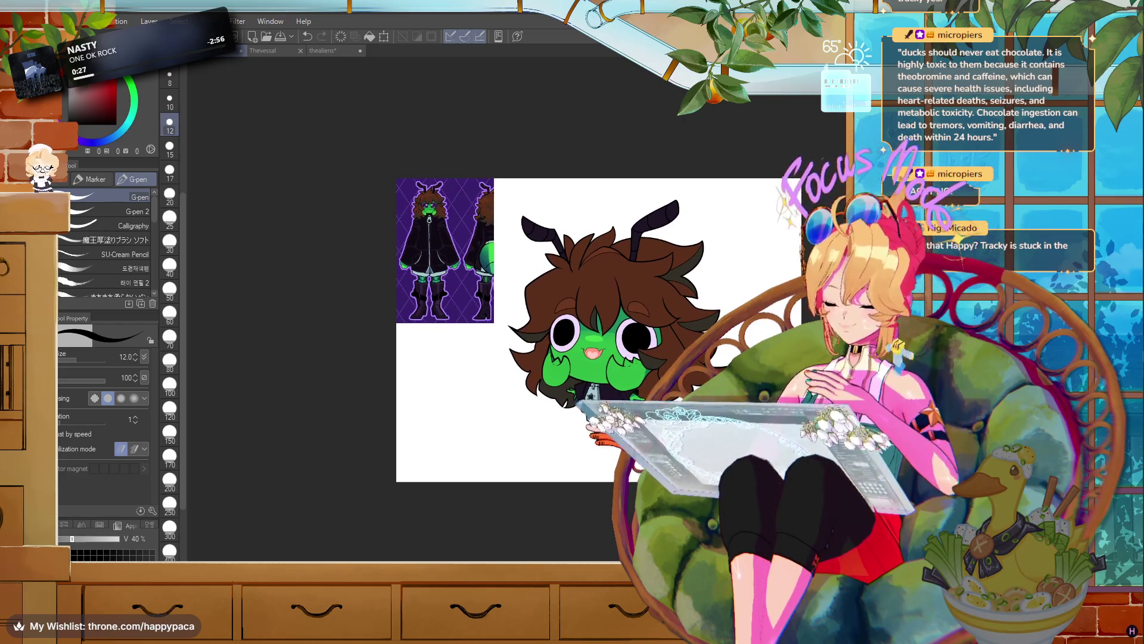
scroll(569, 326, up, 2)
drag(537, 322, 505, 342)
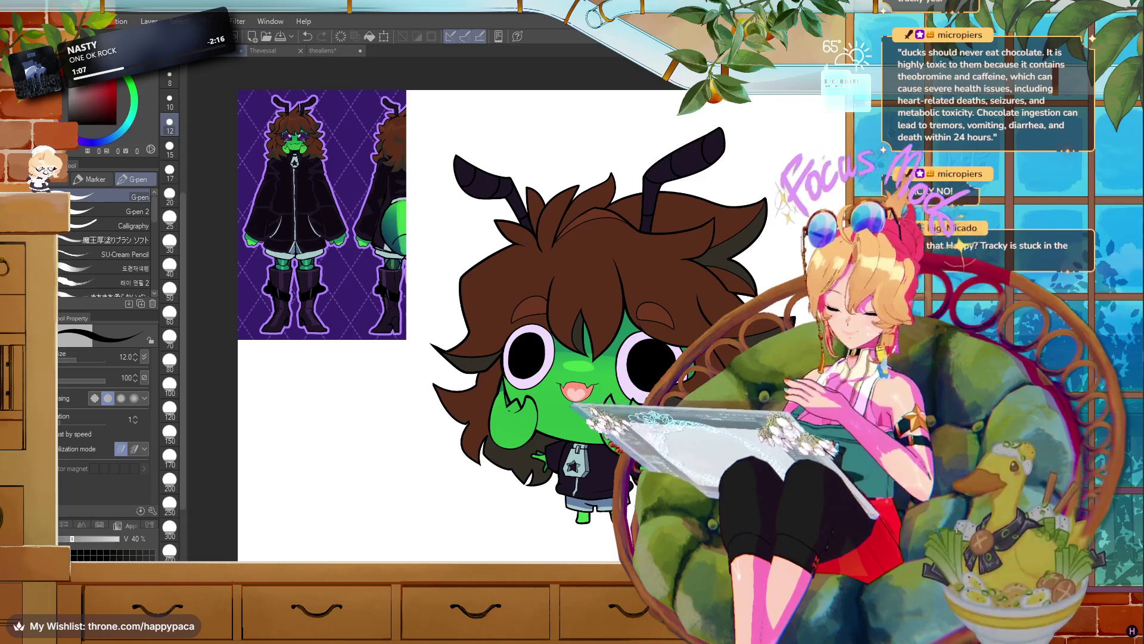
- Eyedrop the hair's dark brown and switch to the freehand lasso selection
scroll(305, 112, up, 5)
scroll(304, 112, down, 5)
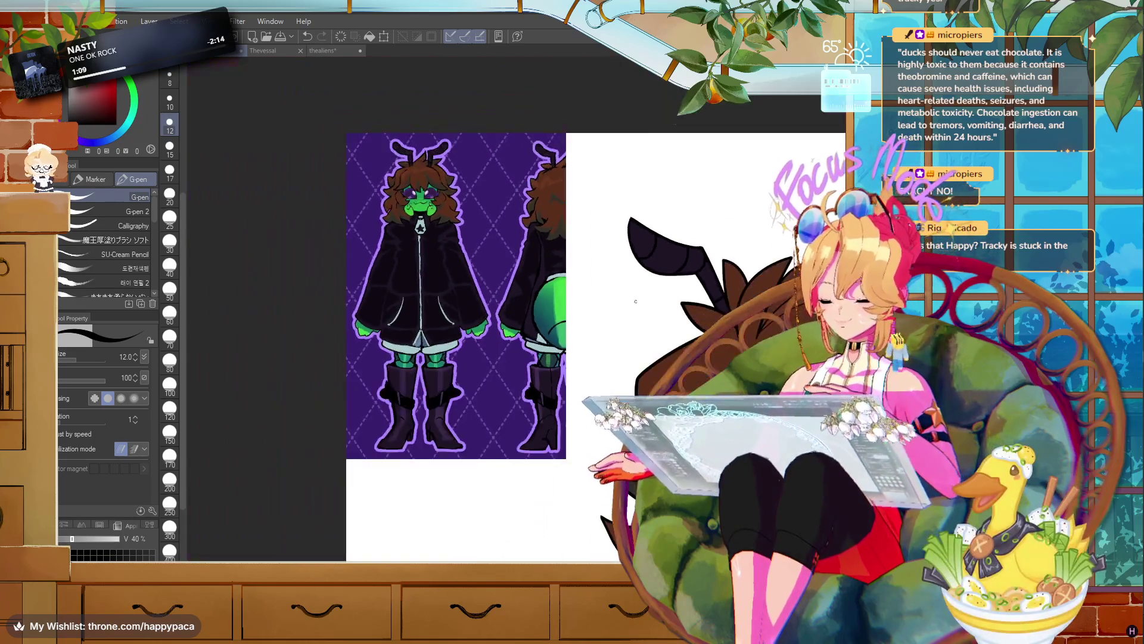
mouse_move(725, 506)
mouse_down()
mouse_move(612, 488)
mouse_move(564, 467)
mouse_up()
alt+click(564, 467)
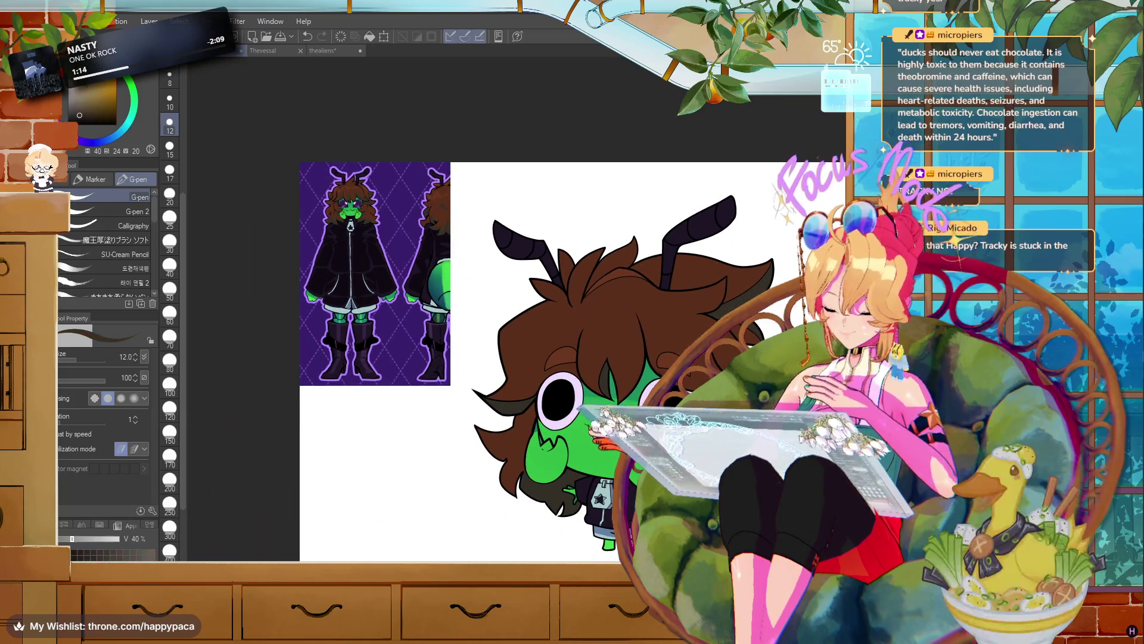
scroll(564, 467, up, 2)
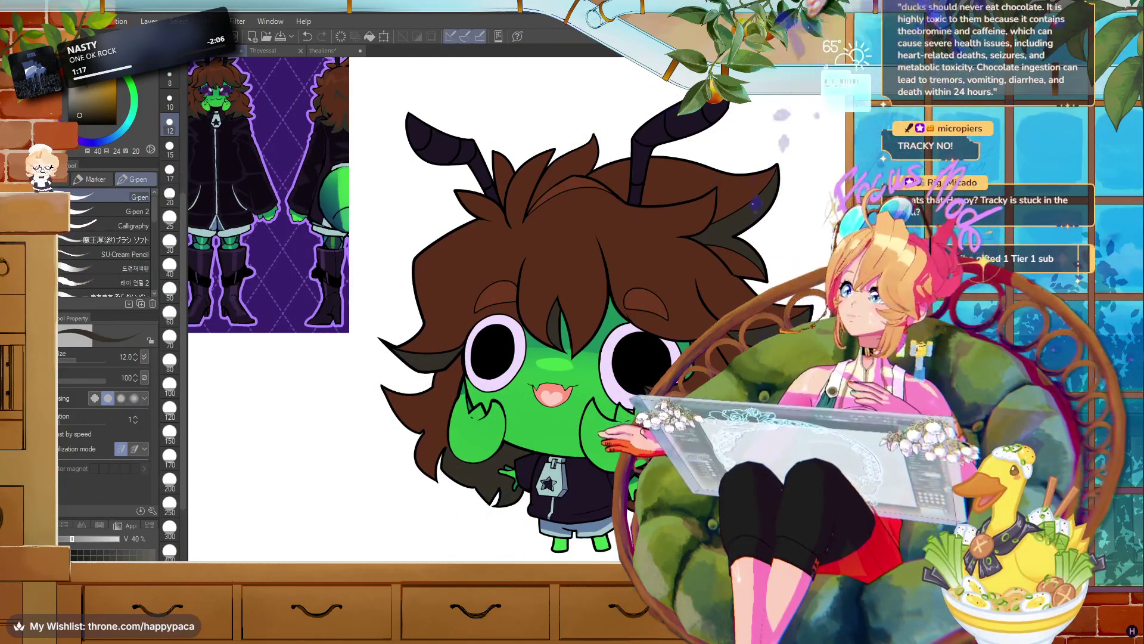
key(m)
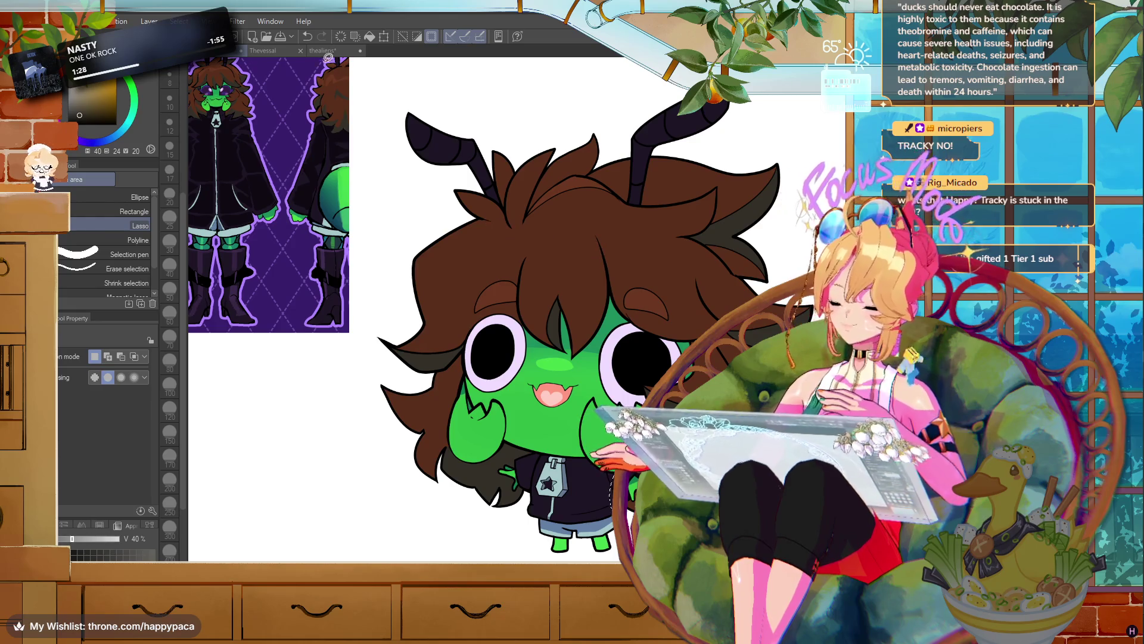
- Return to the G-pen at size 30 in dark brown, zoomed in on the face
key(ctrl+d)
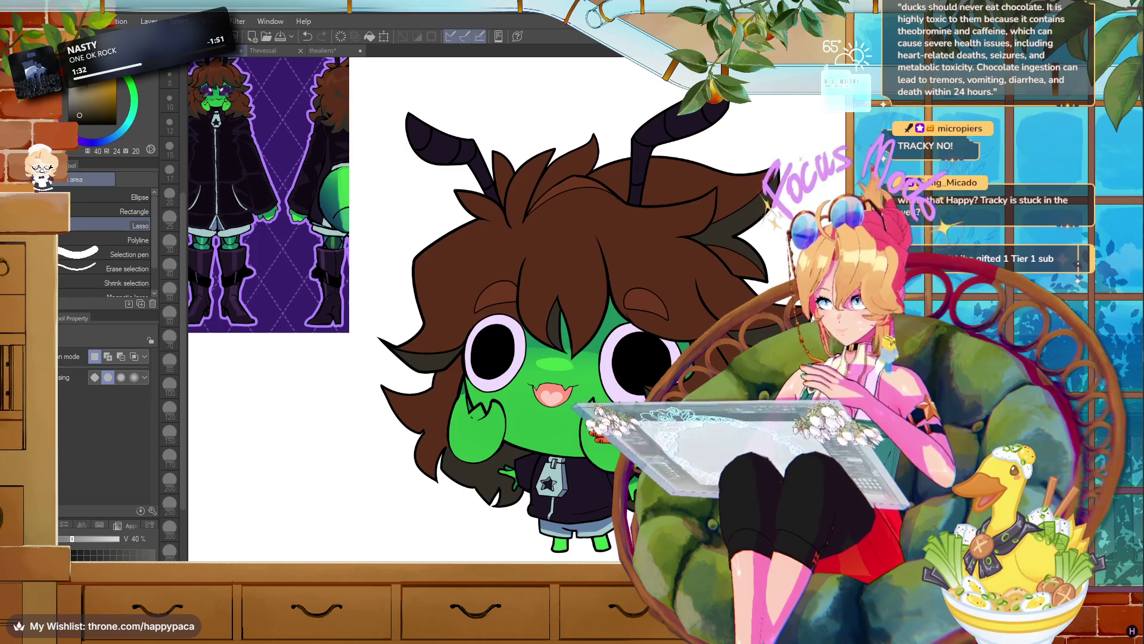
key(ctrl+z)
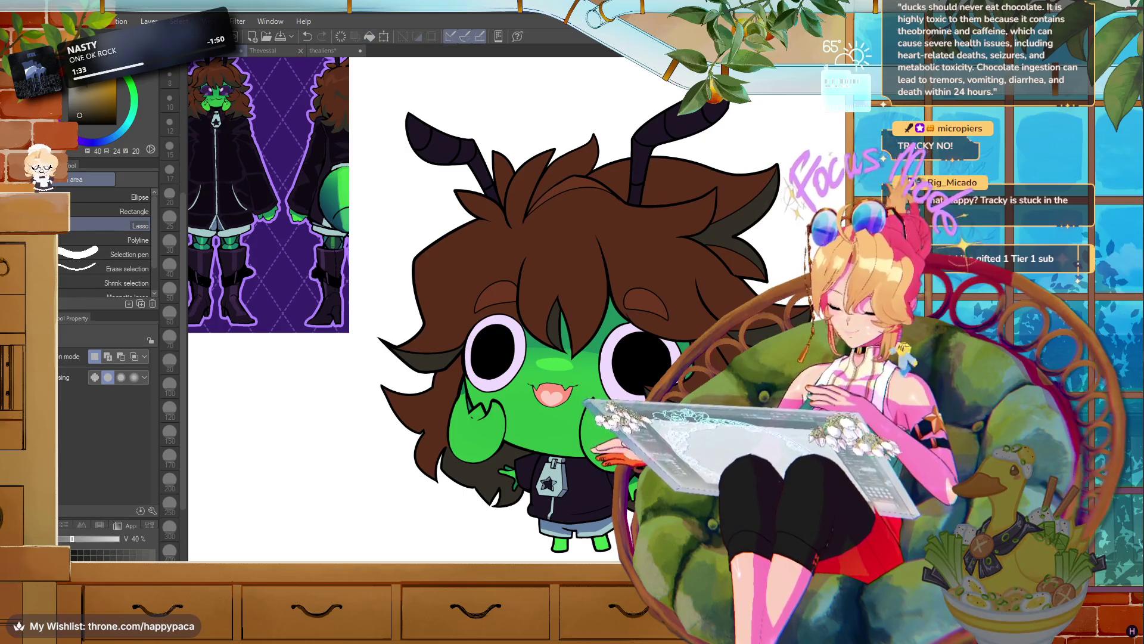
key(p)
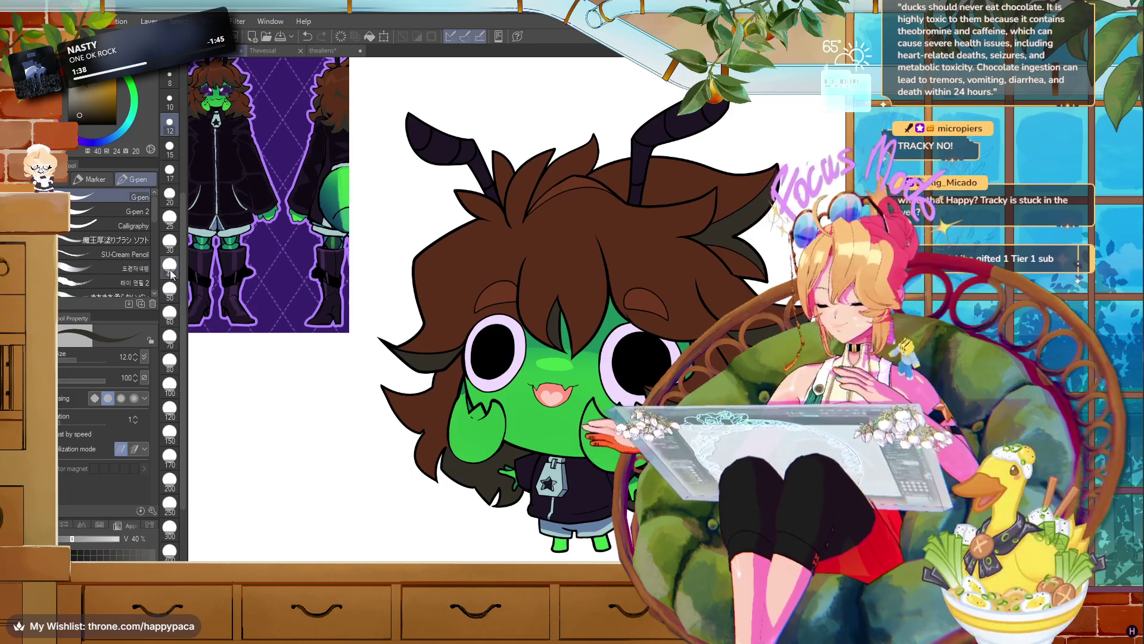
click(170, 242)
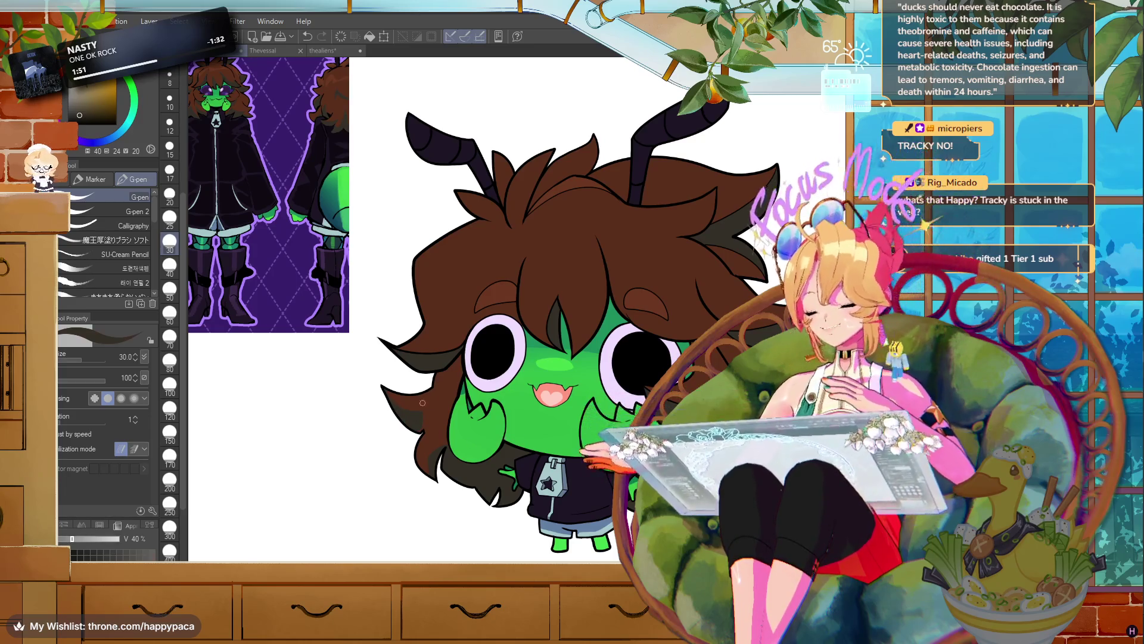
alt+click(423, 403)
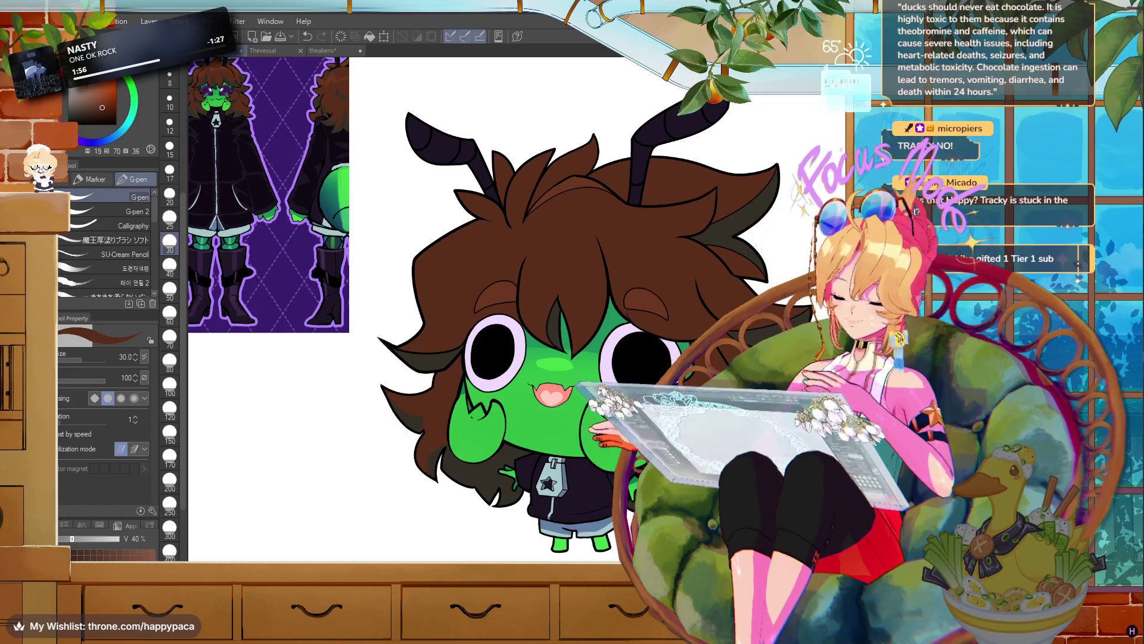
key(x)
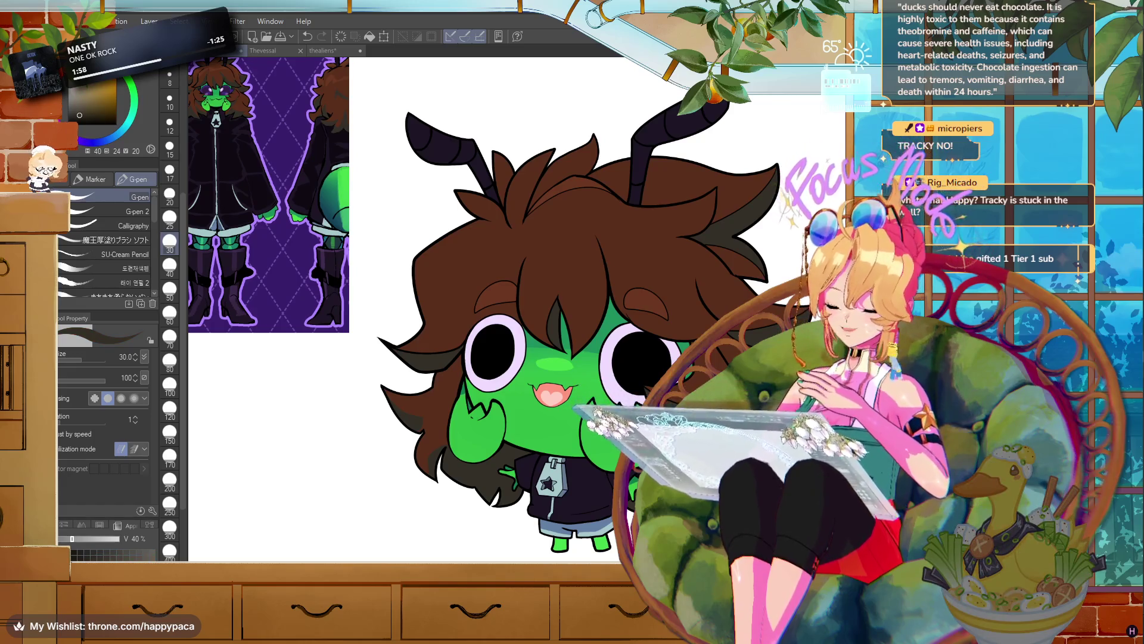
mouse_move(404, 416)
mouse_down()
mouse_move(419, 418)
mouse_move(367, 407)
mouse_up()
scroll(531, 433, up, 1)
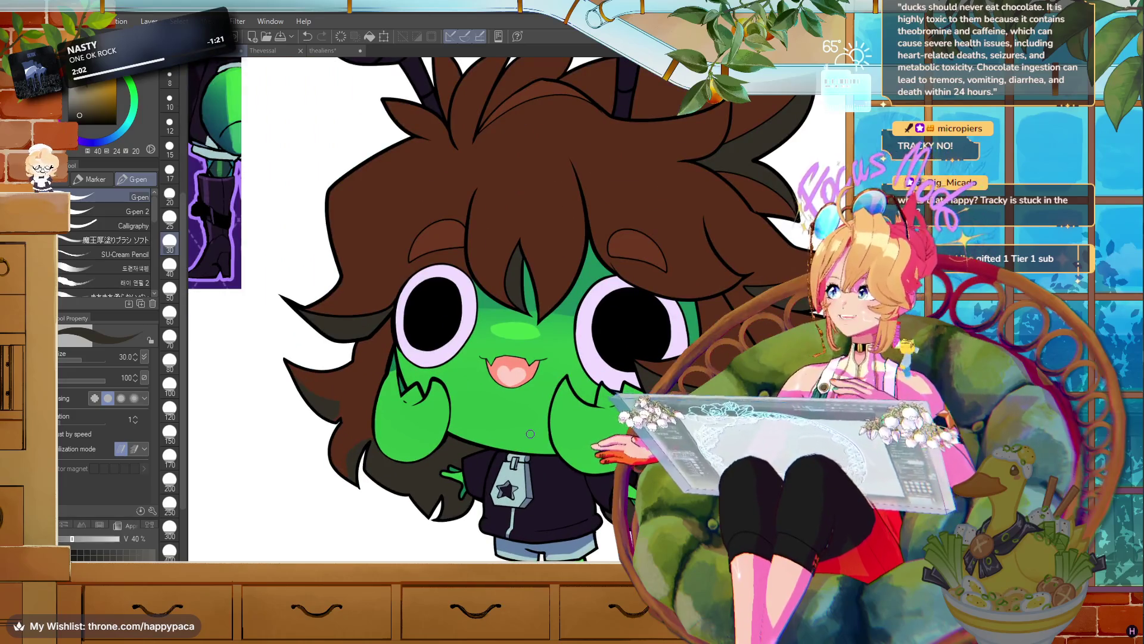
- Sample the light blush green and stroke it into the cheek crevice at size 20
scroll(531, 434, up, 4)
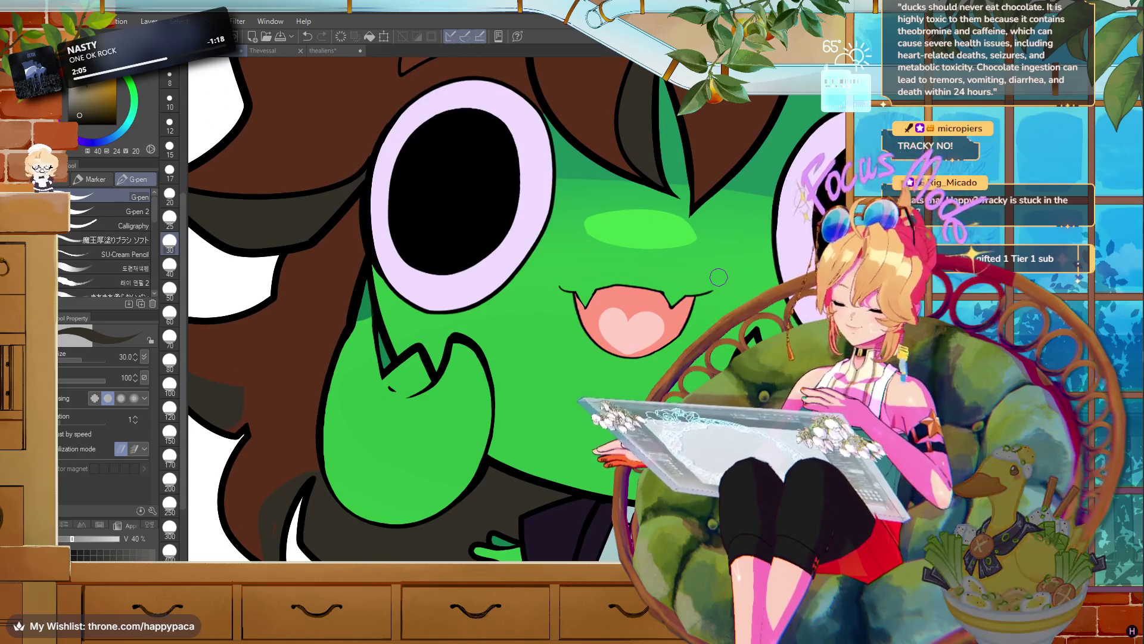
alt+click(649, 227)
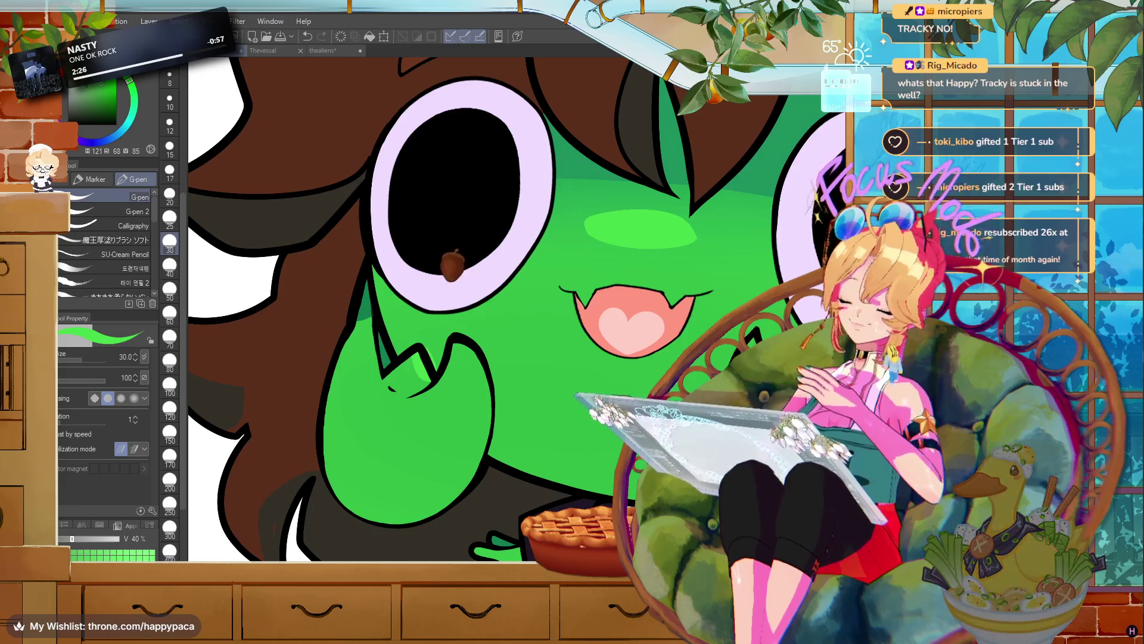
key(bracketleft)
key(bracketleft)
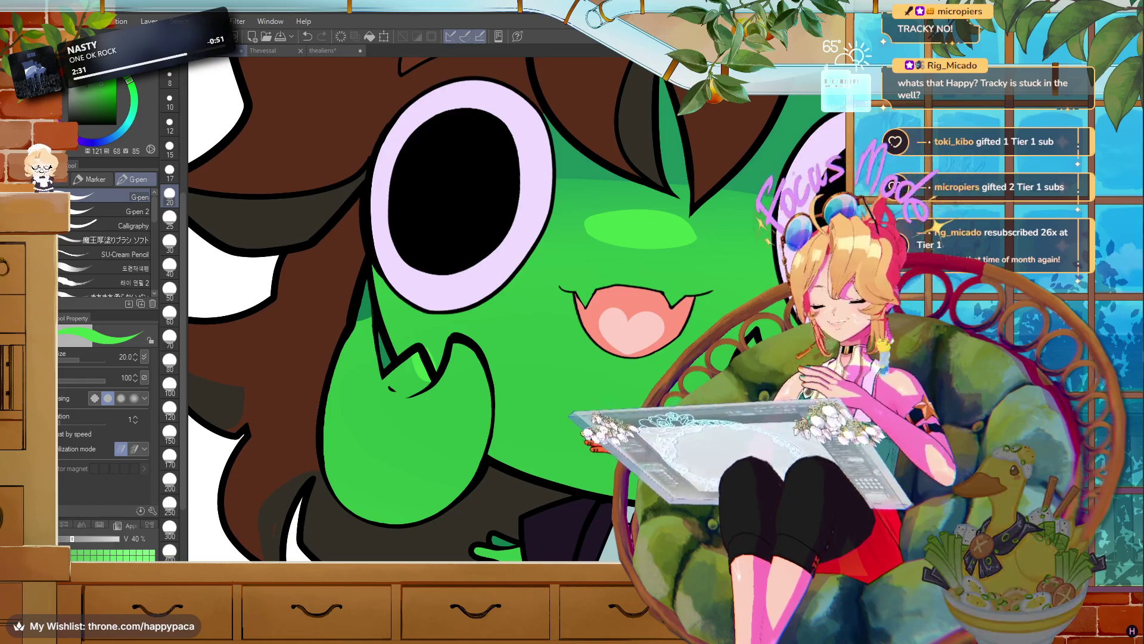
key(e)
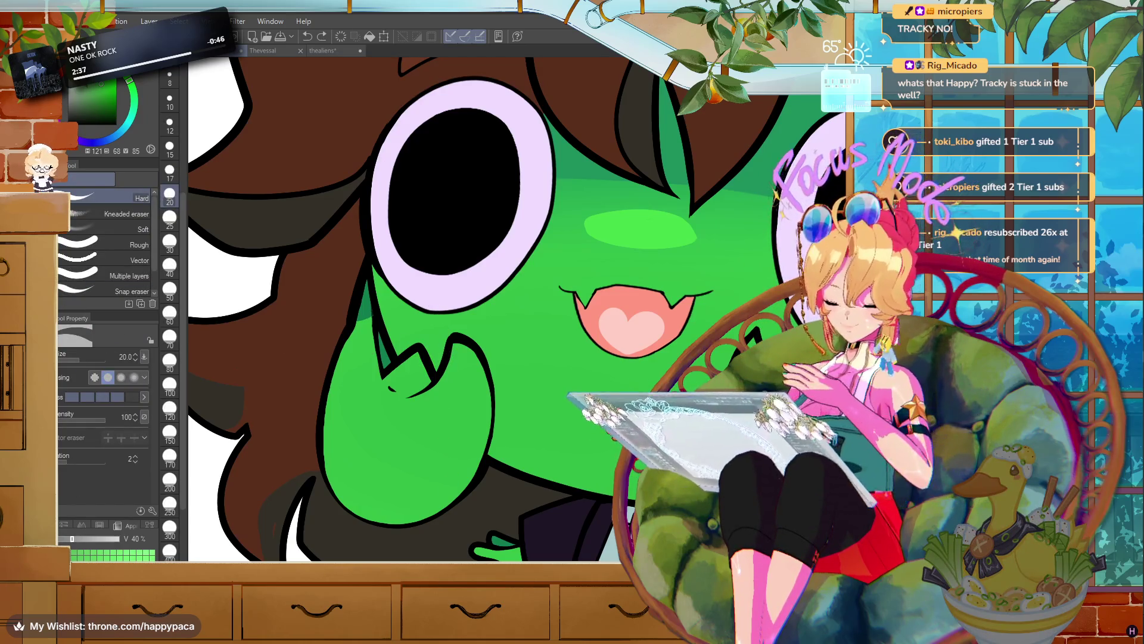
key(p)
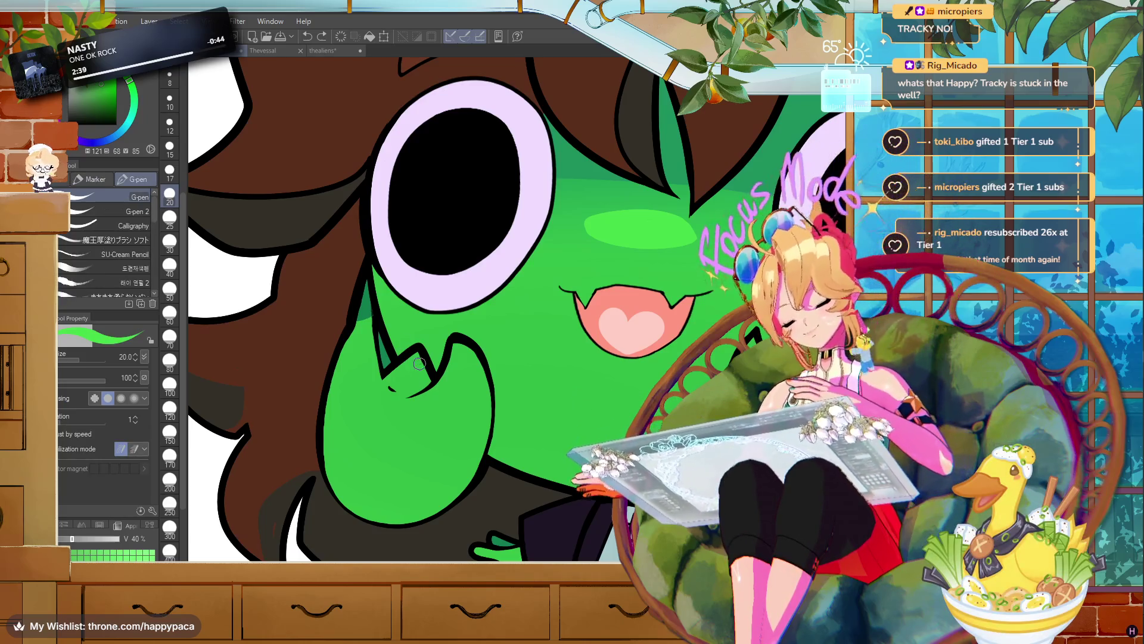
mouse_move(428, 365)
mouse_down()
mouse_move(425, 350)
mouse_move(427, 379)
mouse_up()
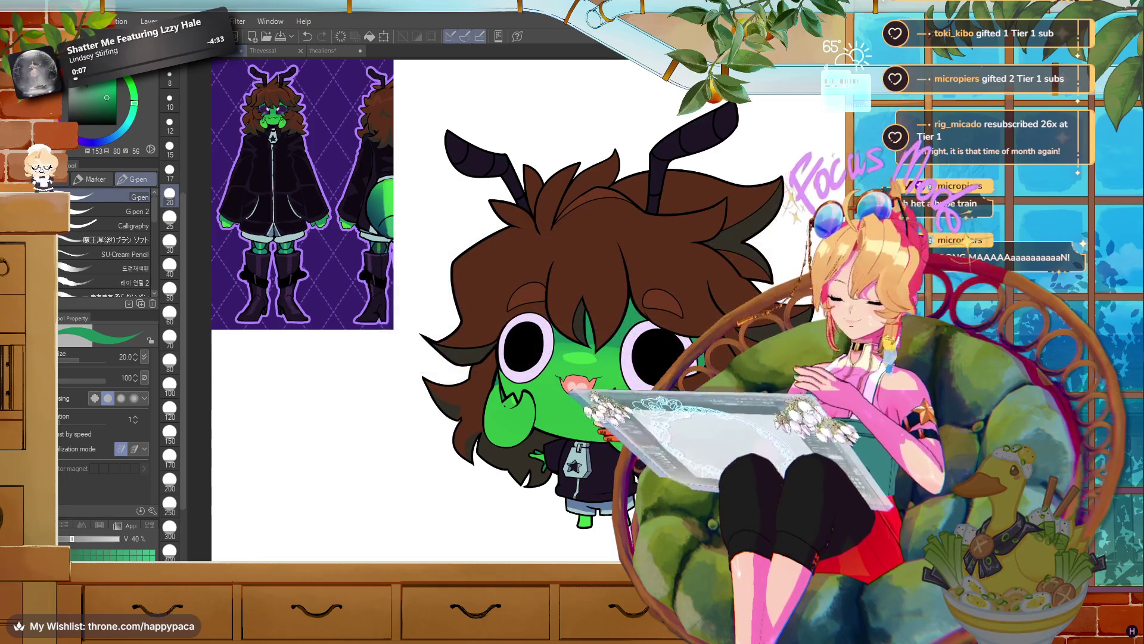
key(ctrl+minus)
key(ctrl+minus)
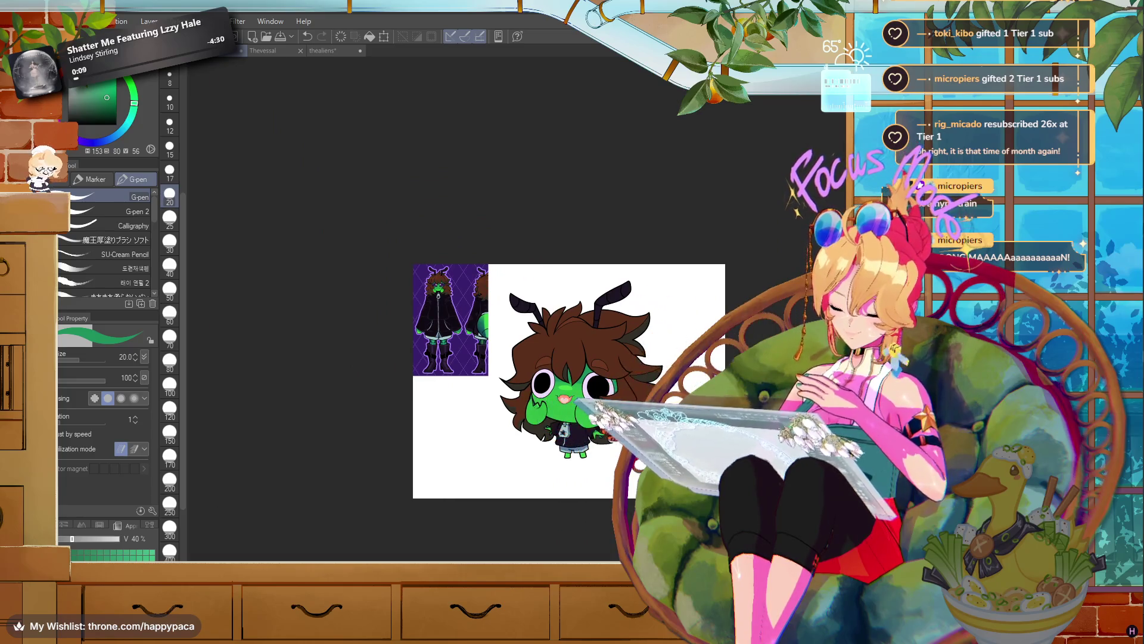
key(ctrl+plus)
key(ctrl+plus)
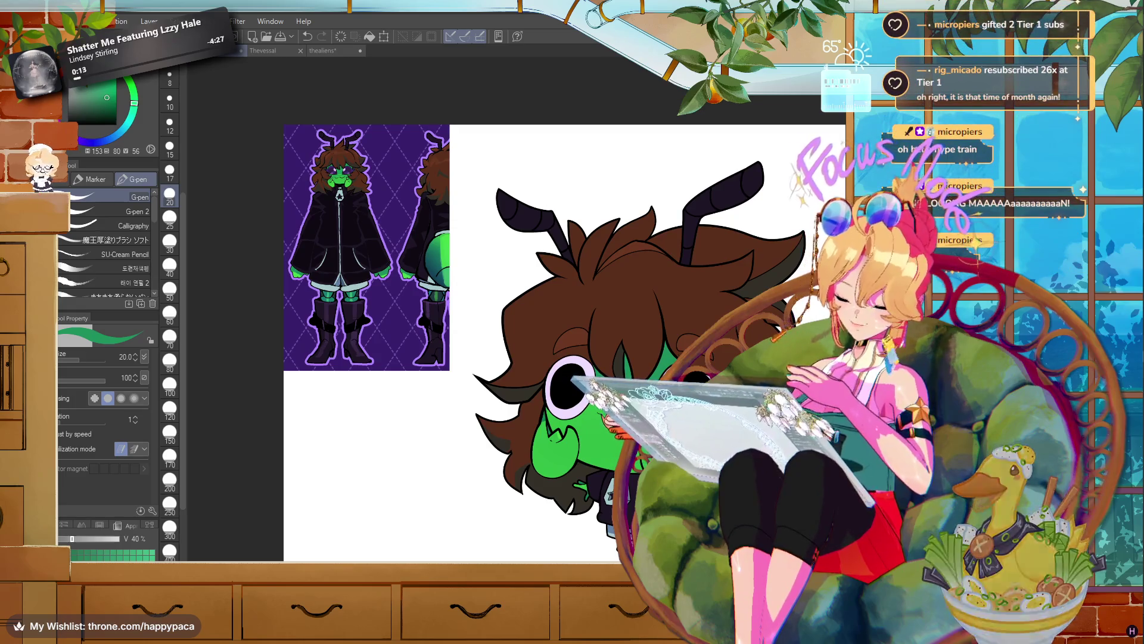
key(ctrl+minus)
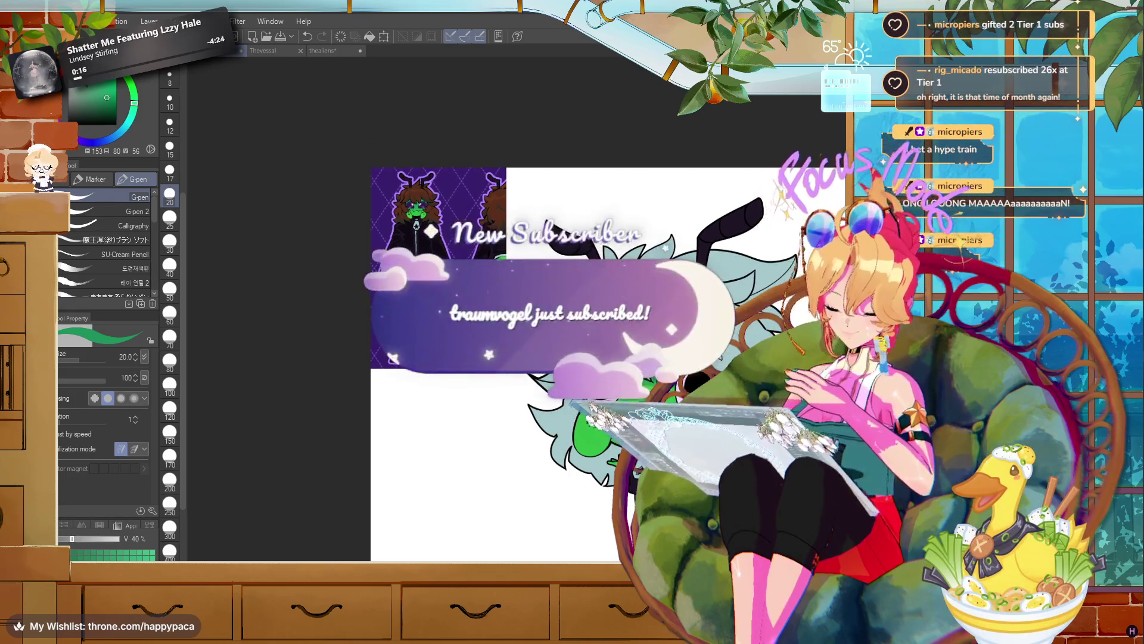
key(ctrl+z)
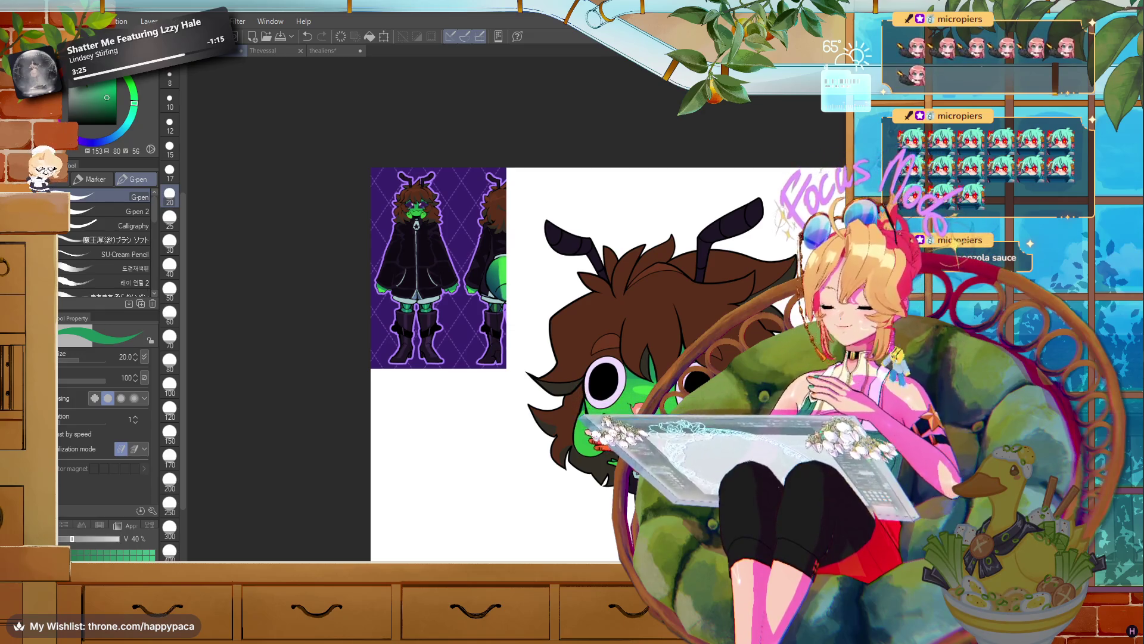
scroll(524, 334, up, 1)
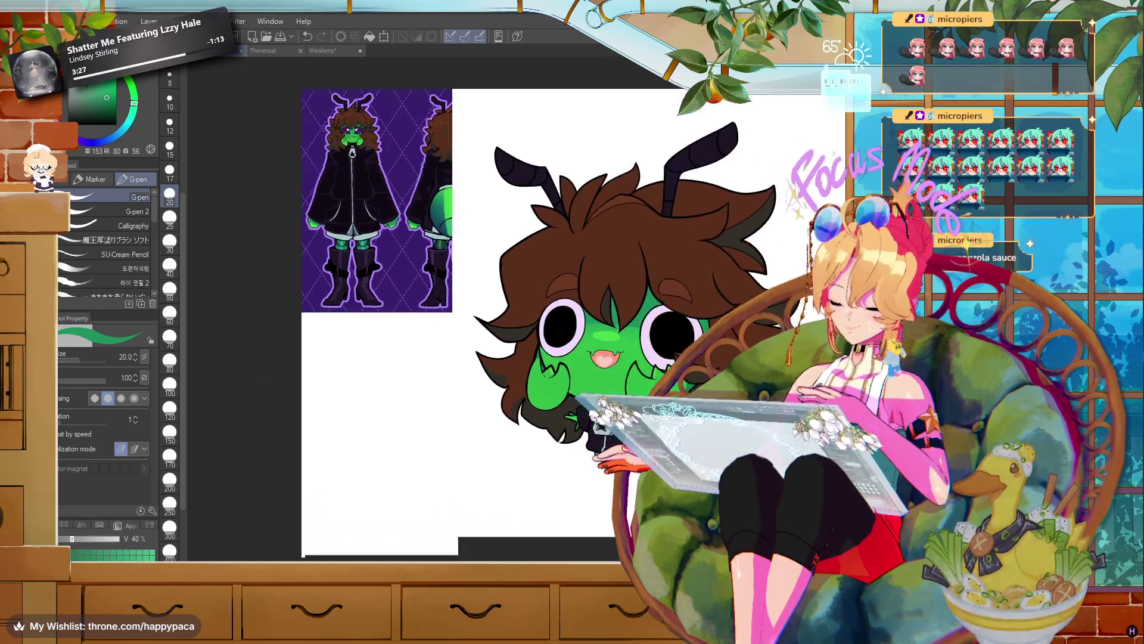
scroll(626, 352, up, 2)
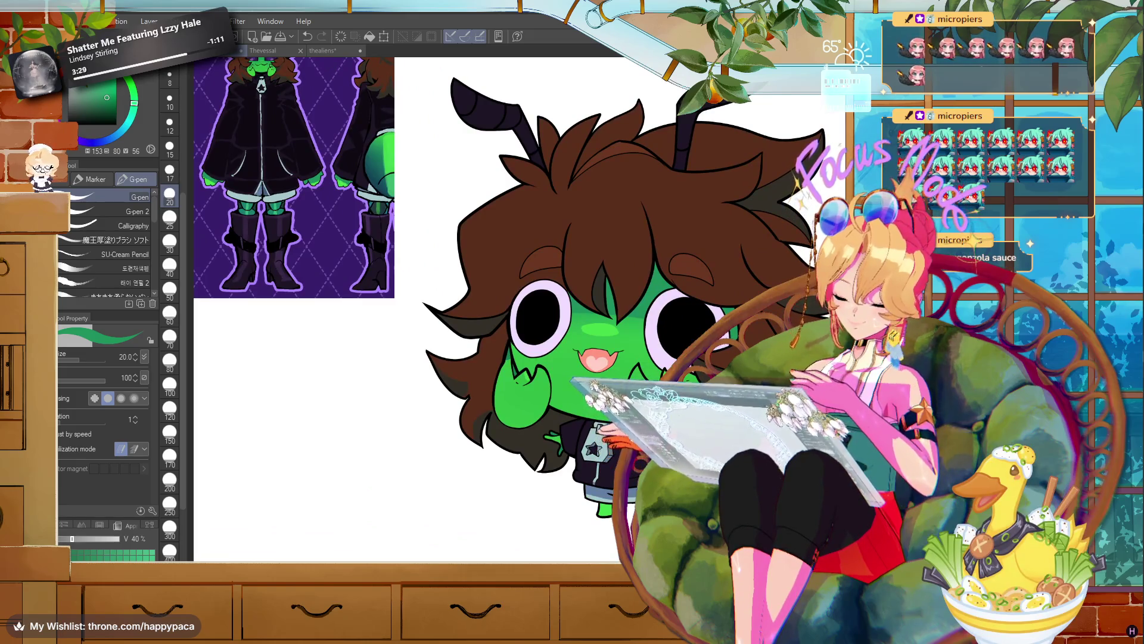
scroll(634, 195, down, 1)
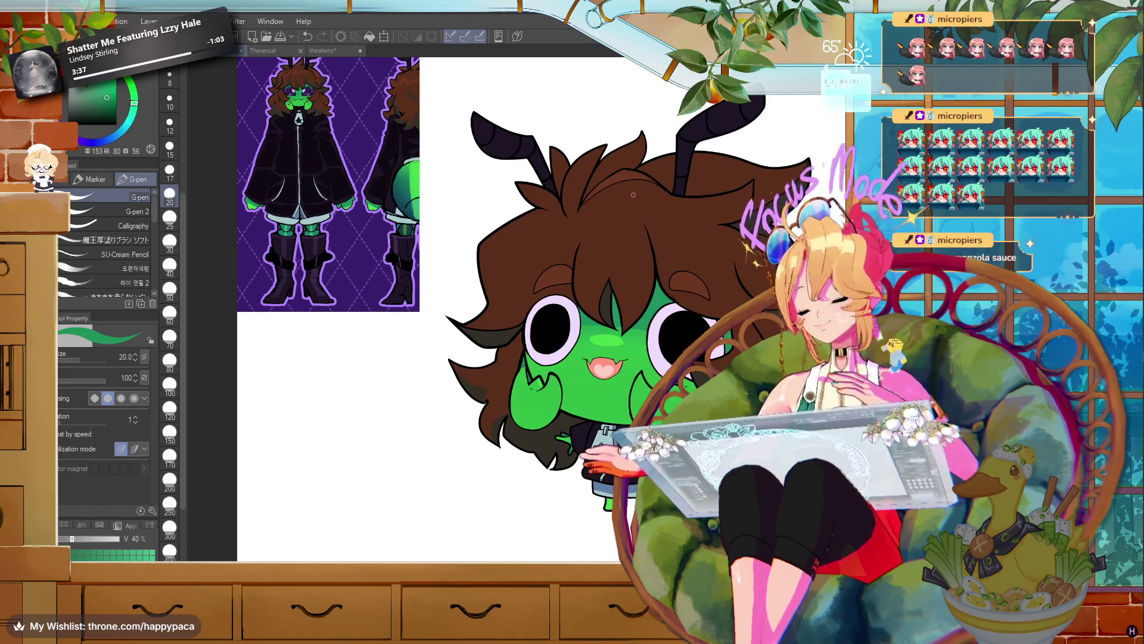
key(m)
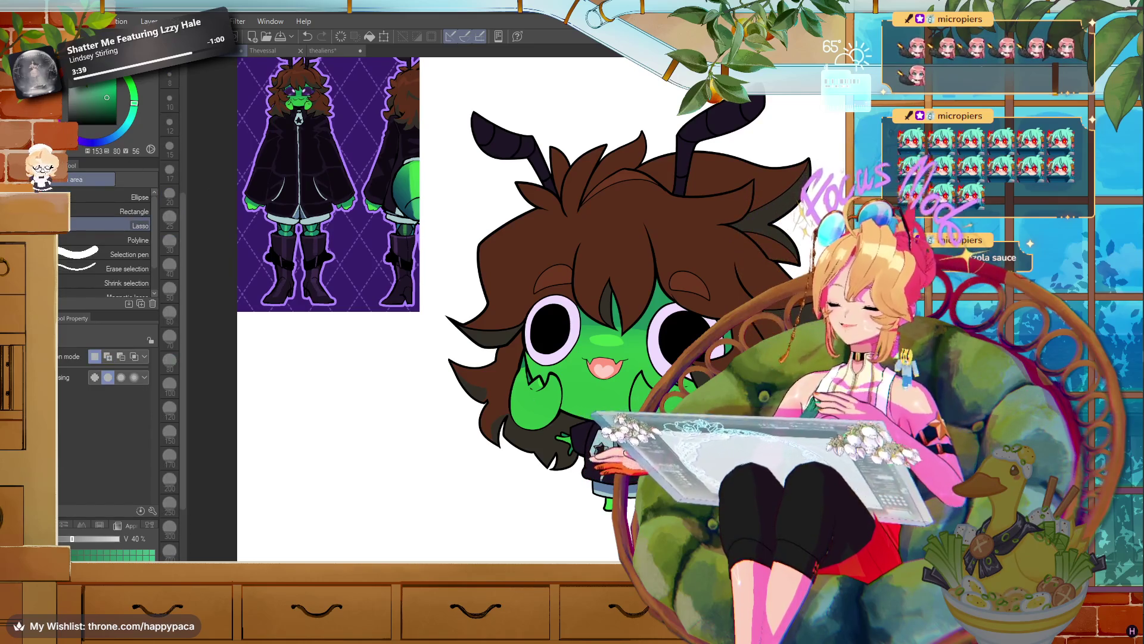
mouse_move(472, 254)
mouse_down()
mouse_move(515, 255)
mouse_move(623, 219)
mouse_move(544, 226)
mouse_up()
drag(457, 240, 453, 242)
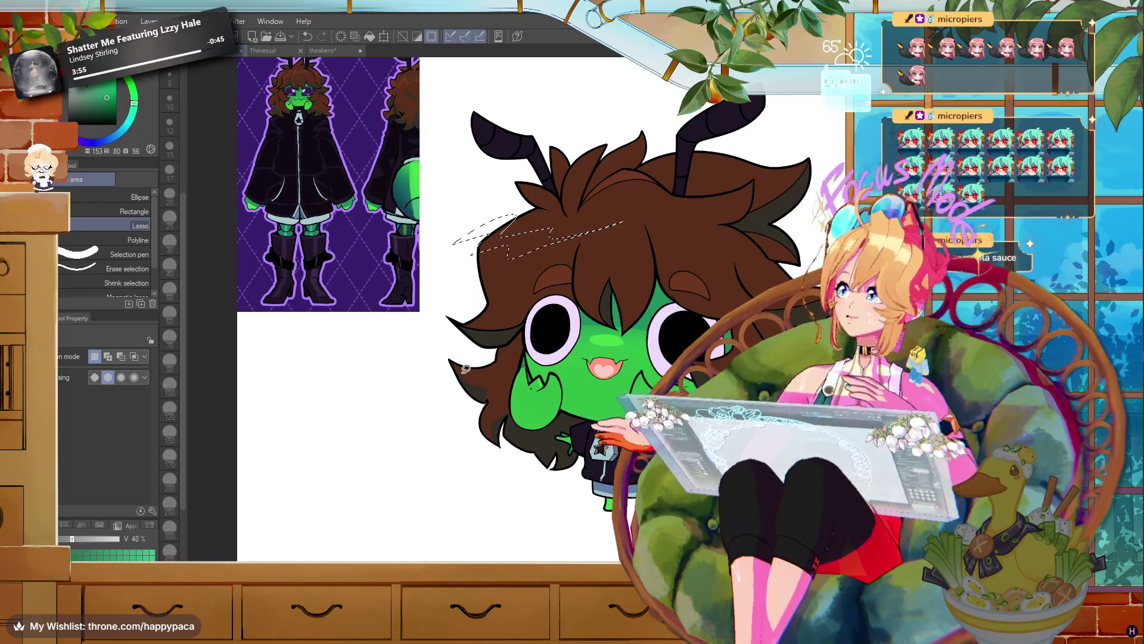
mouse_move(704, 196)
mouse_down()
mouse_move(650, 217)
mouse_move(677, 182)
mouse_move(704, 195)
mouse_up()
alt+click(634, 171)
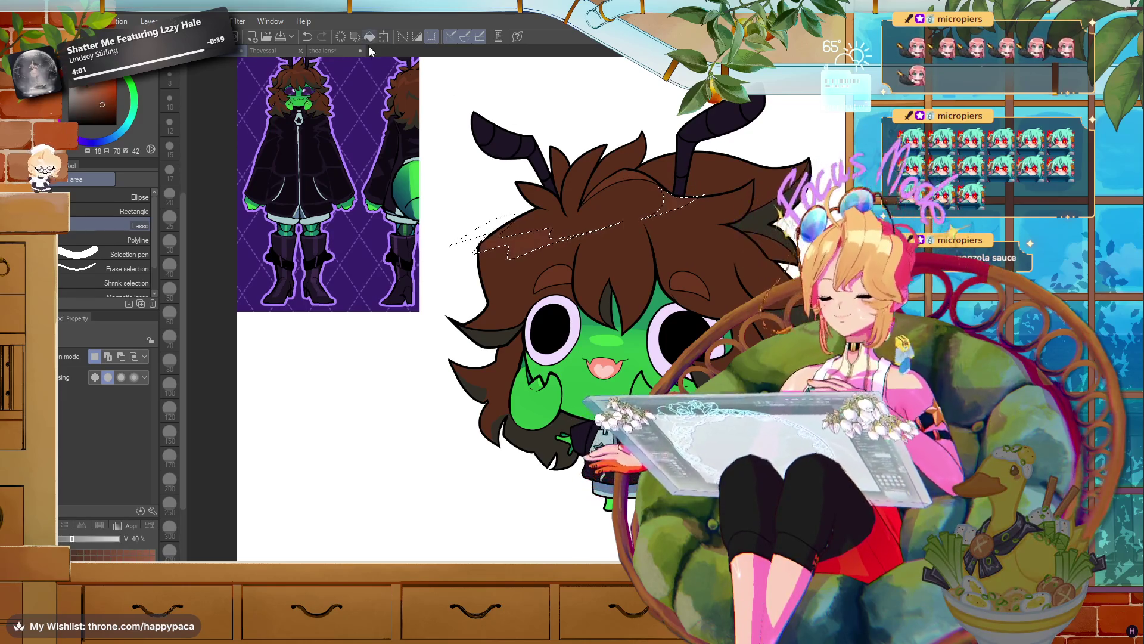
key(ctrl+d)
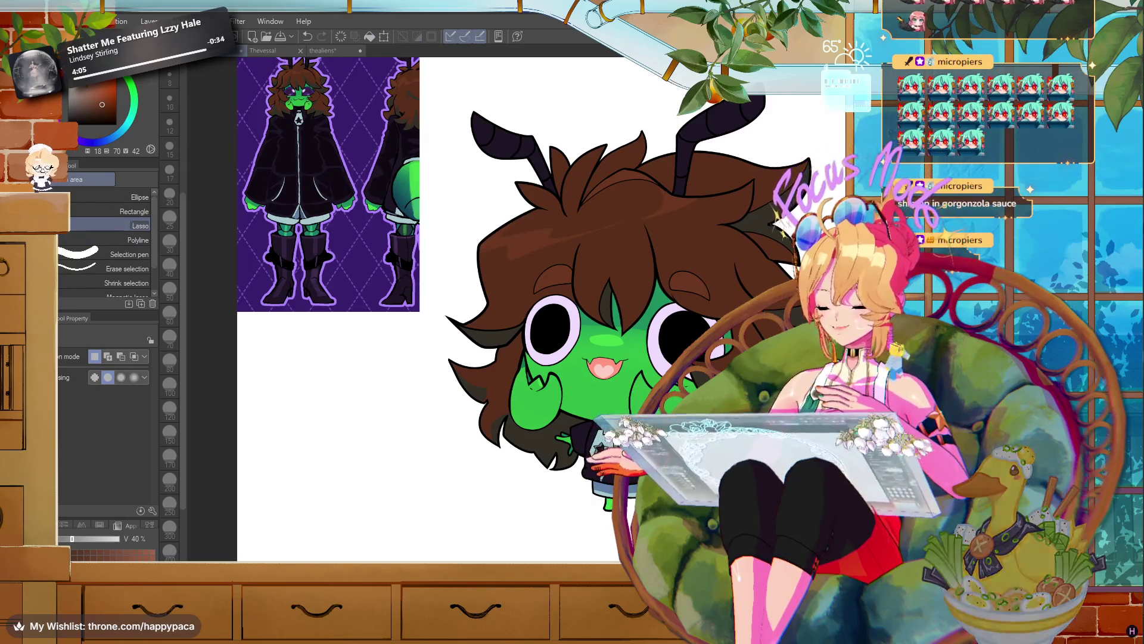
key(p)
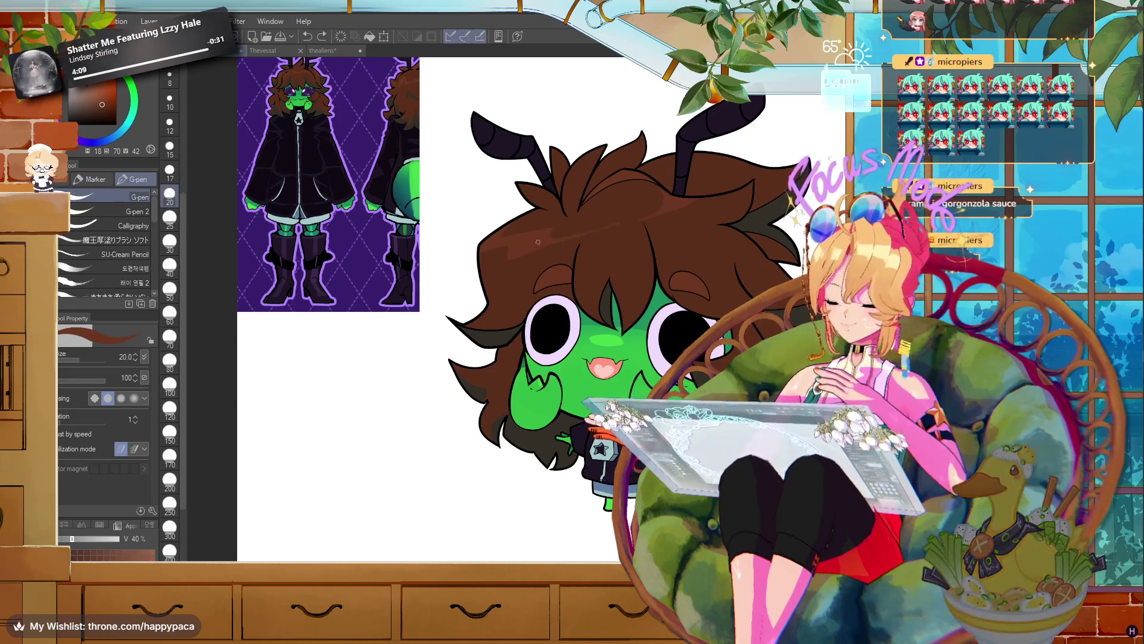
click(170, 385)
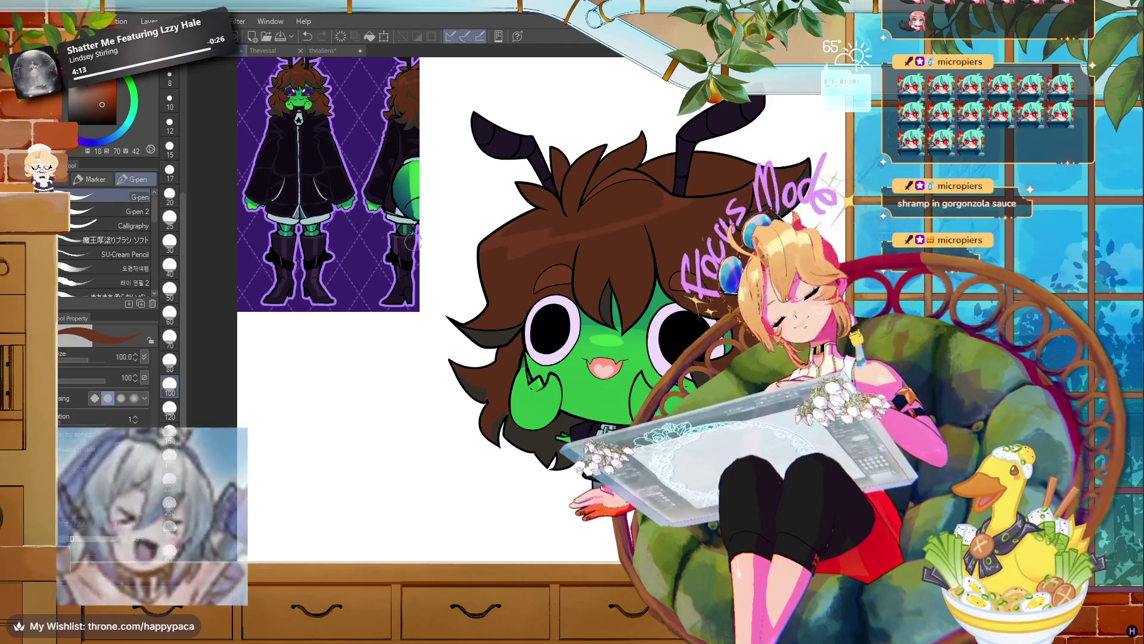
click(170, 148)
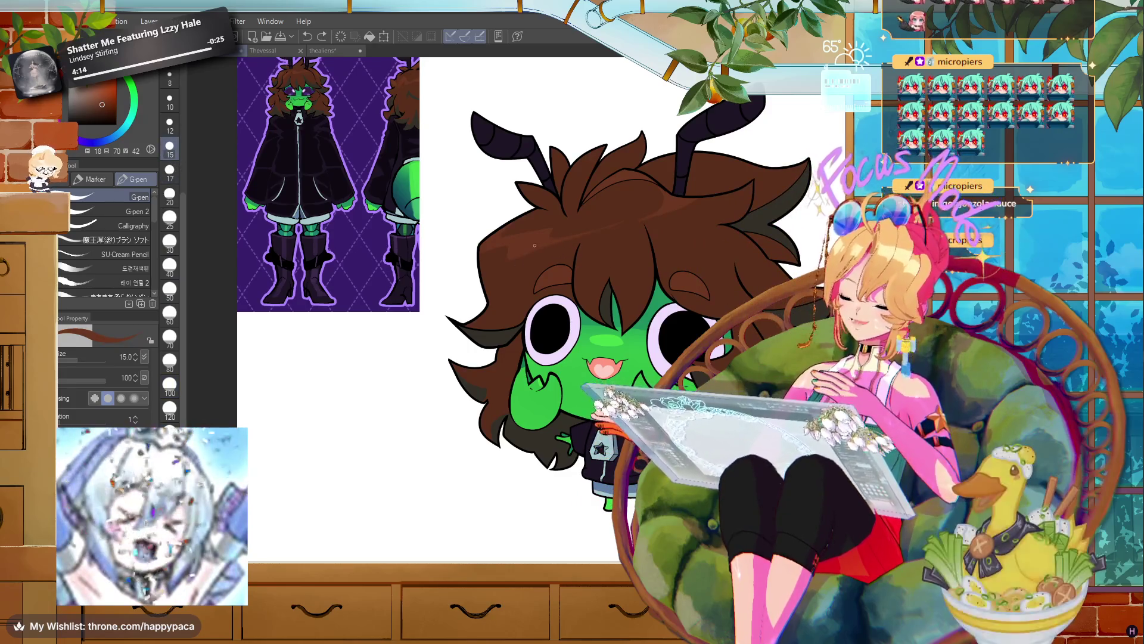
key(m)
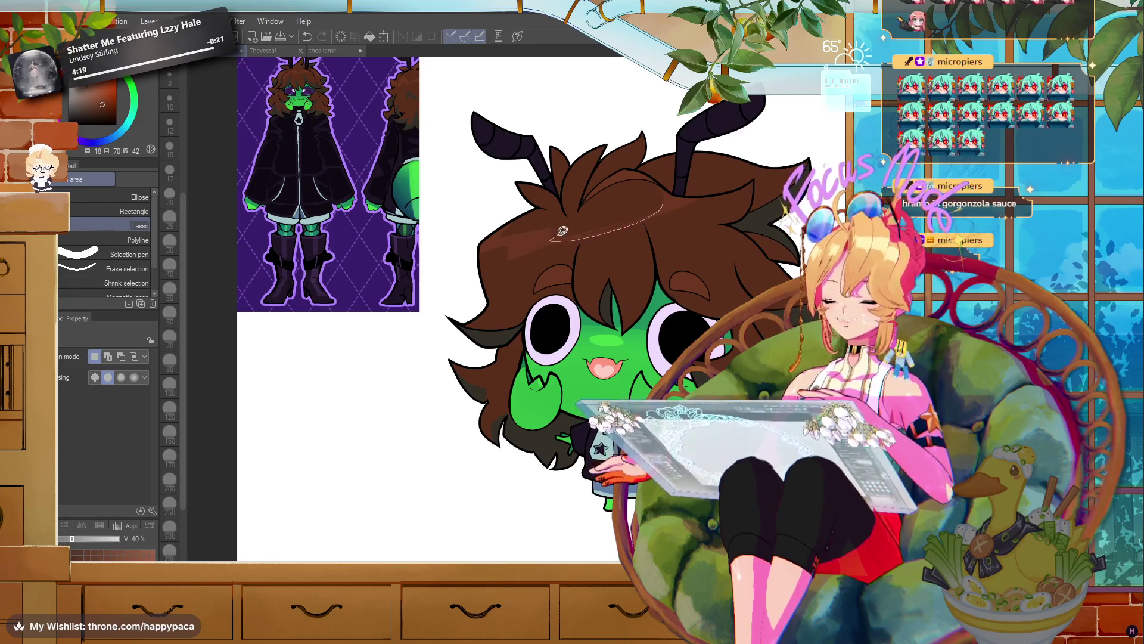
drag(563, 231, 555, 237)
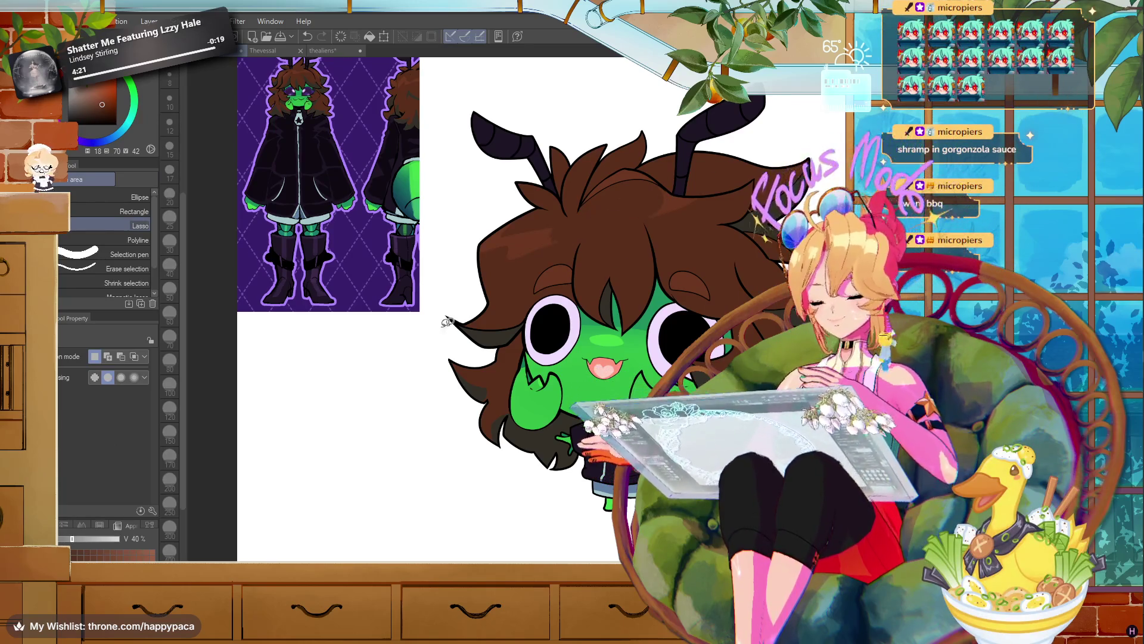
key(p)
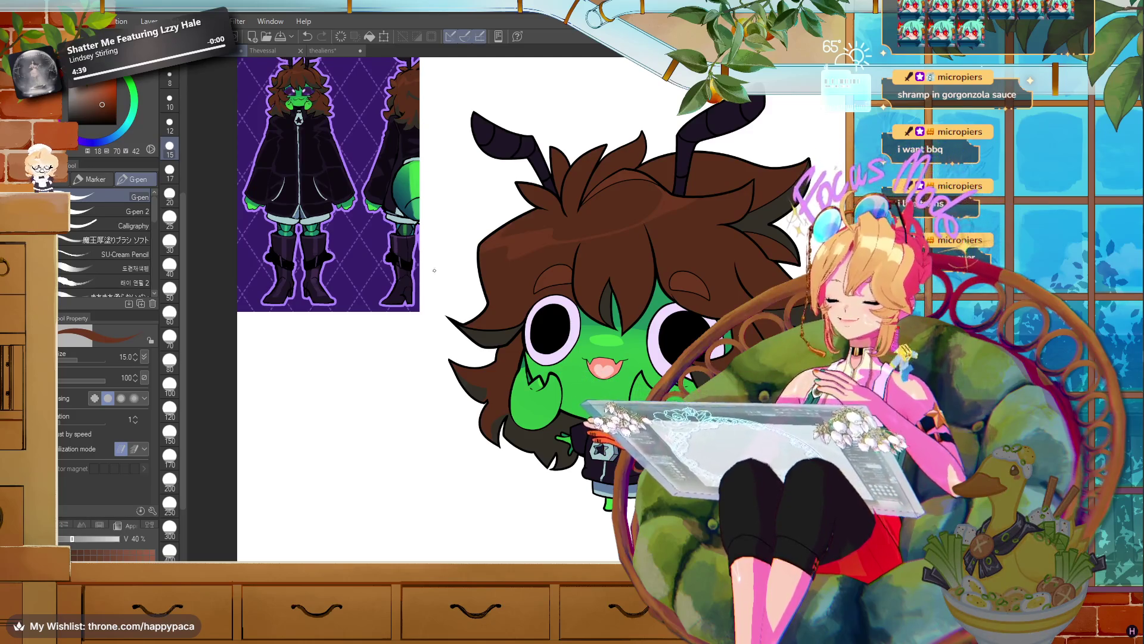
click(170, 196)
- Zoom and pan to the alien's hair with the size-20 pen ready
scroll(566, 280, up, 5)
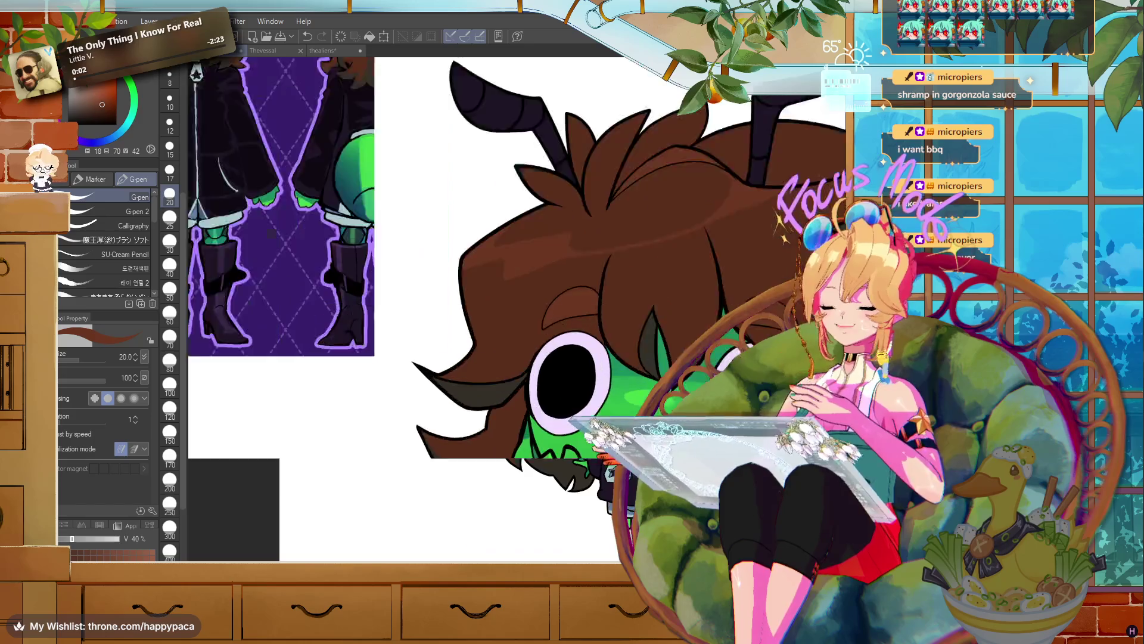
scroll(679, 280, up, 3)
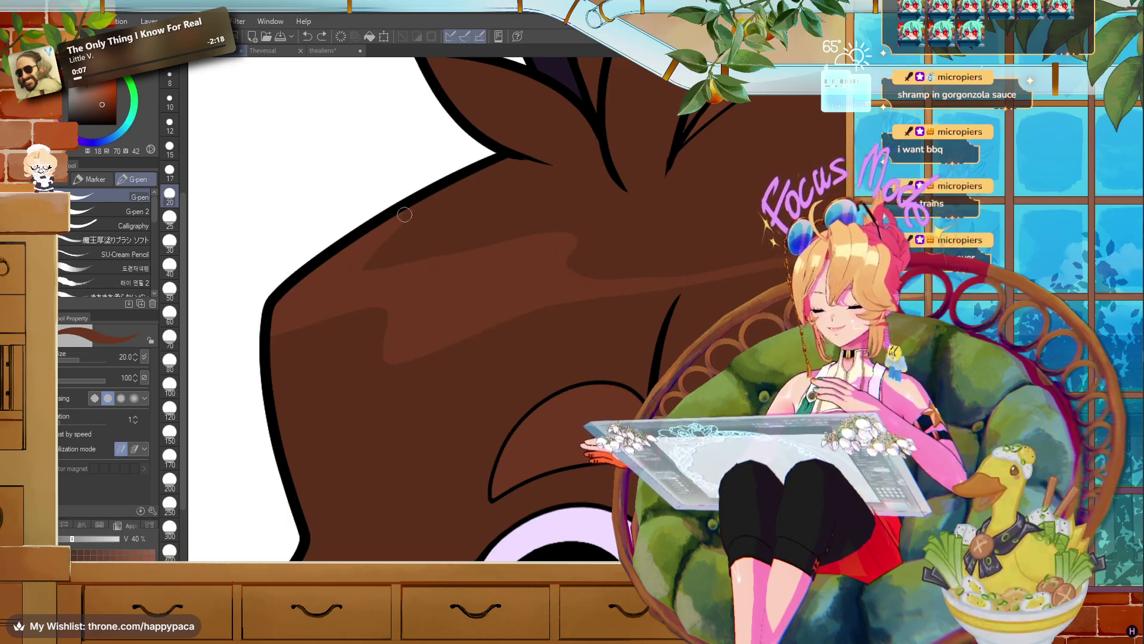
key(e)
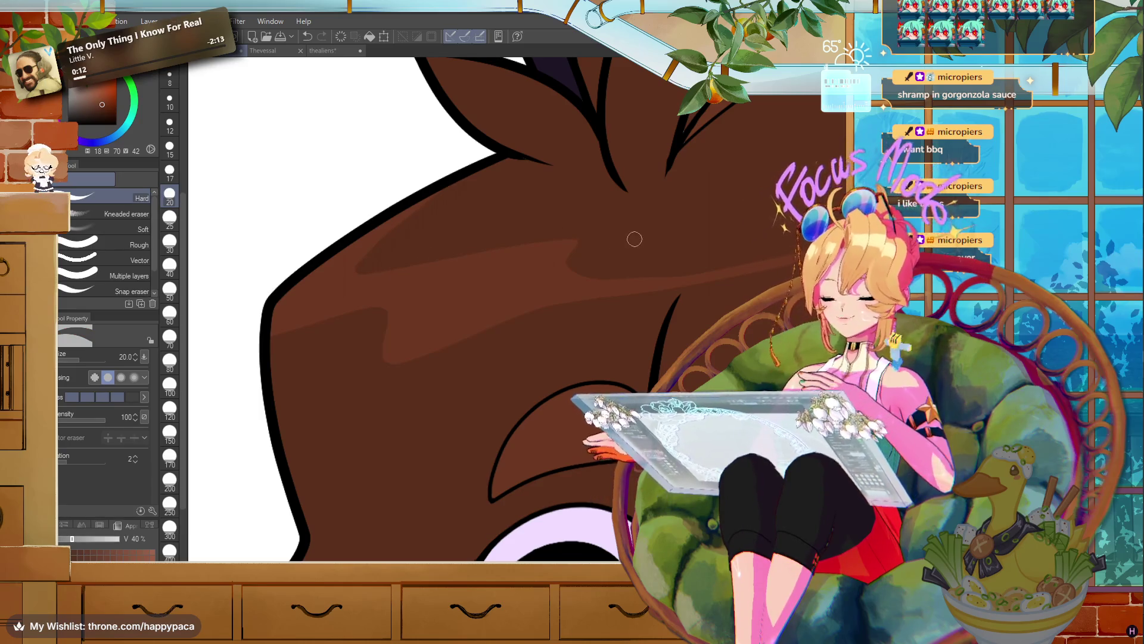
drag(305, 183, 389, 230)
key(p)
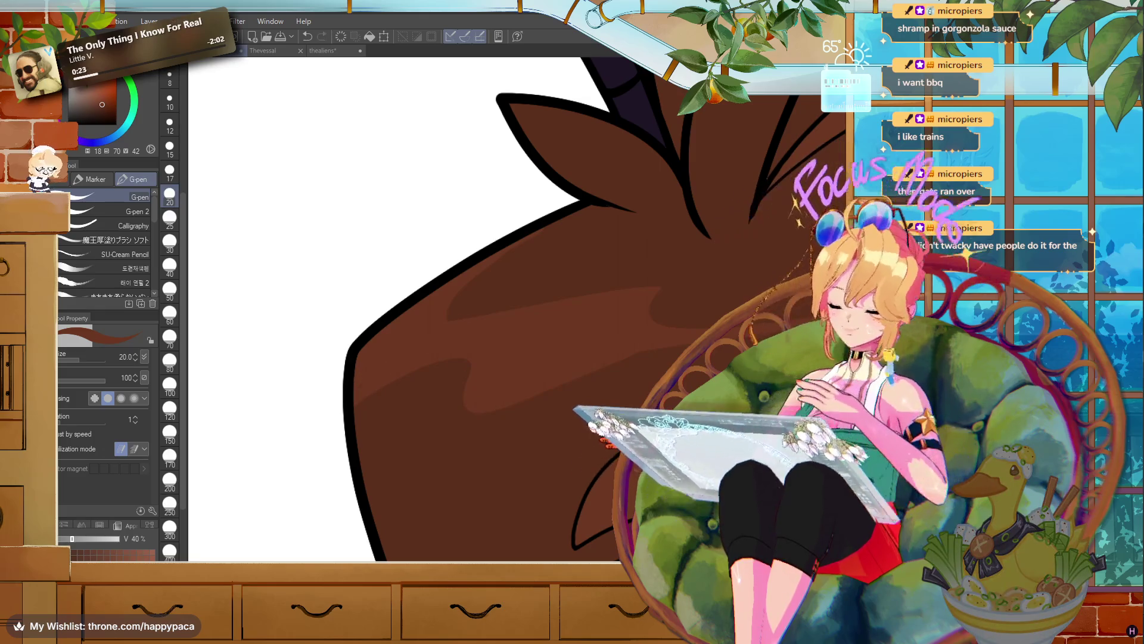
scroll(537, 357, down, 5)
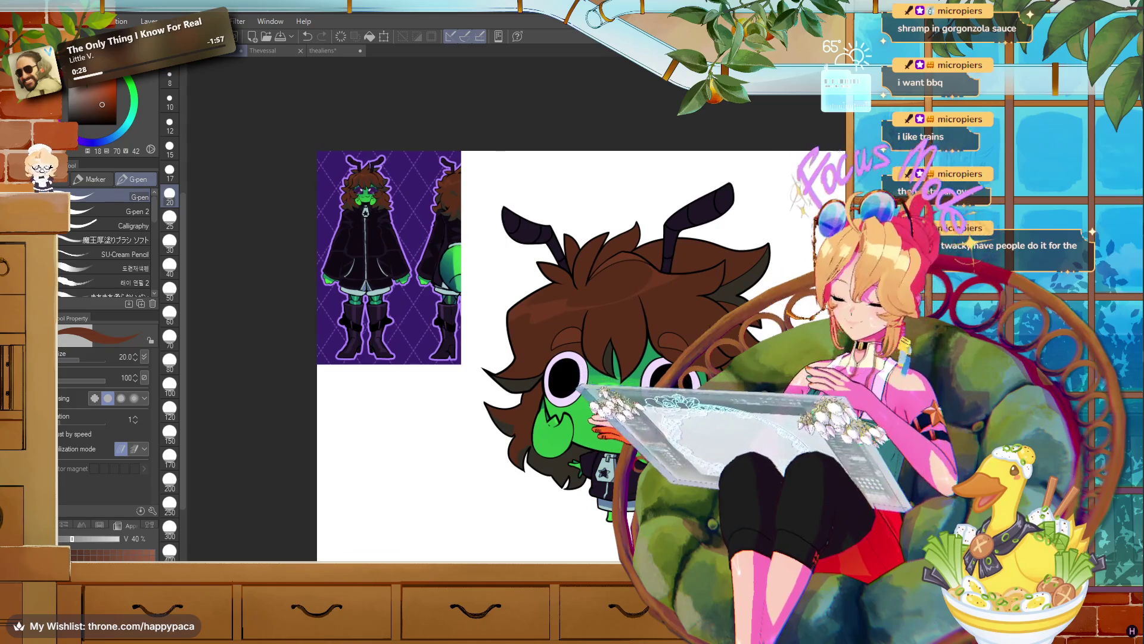
scroll(770, 499, up, 1)
- Paint reddish-brown shading strokes across the upper-left hair
drag(671, 257, 498, 307)
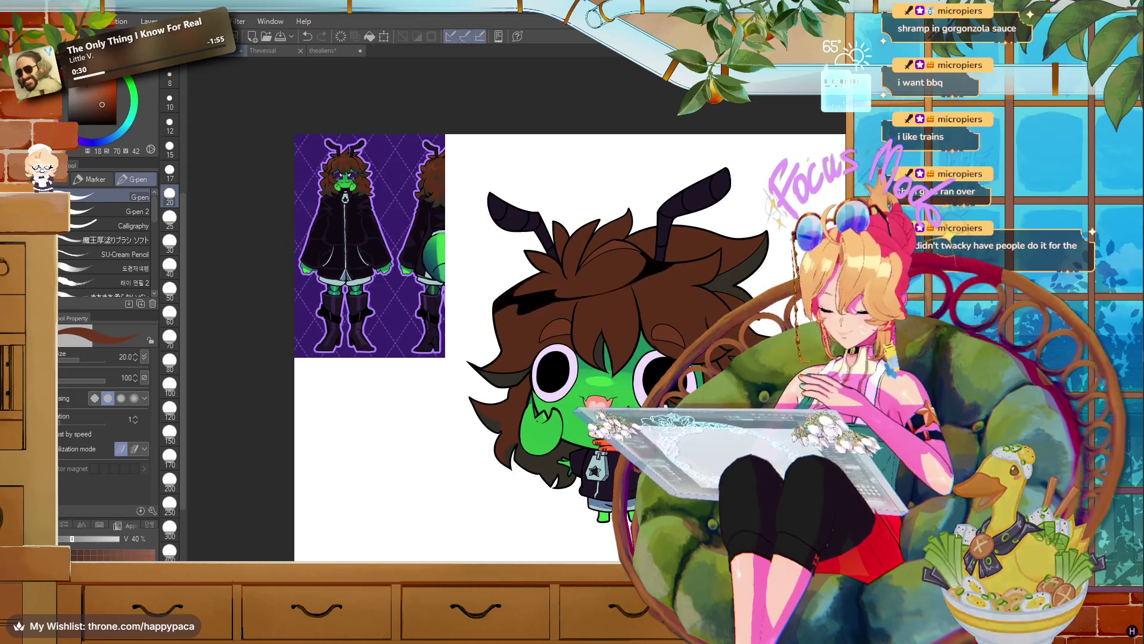
drag(733, 262, 501, 304)
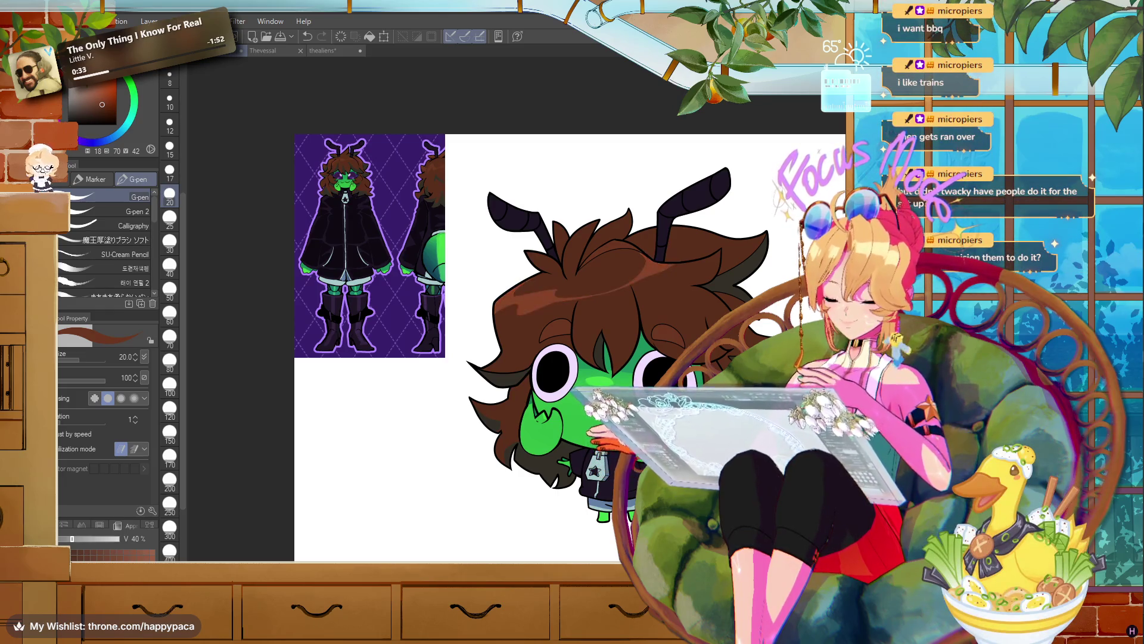
drag(670, 256, 497, 310)
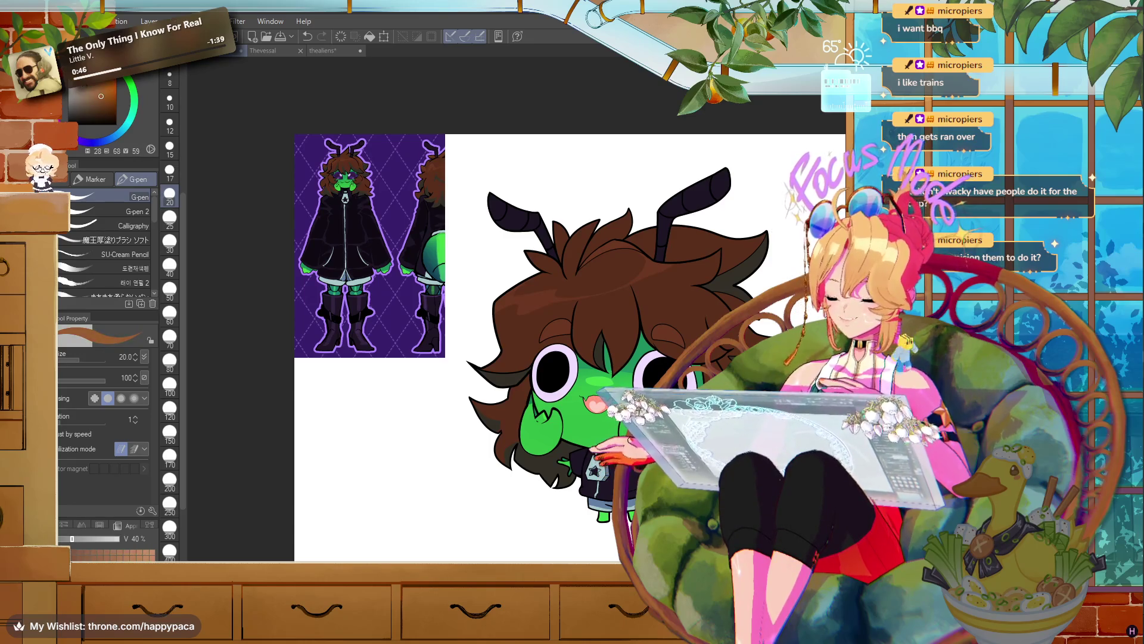
- Pick a lighter tan and fill the hair's top band as a highlight
click(95, 91)
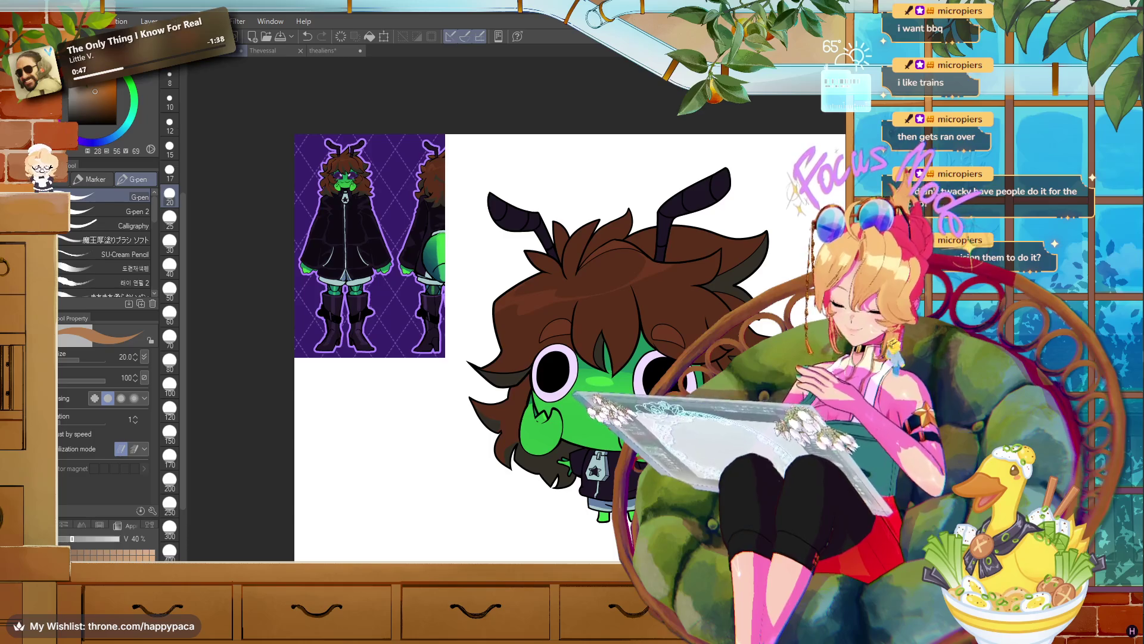
click(369, 37)
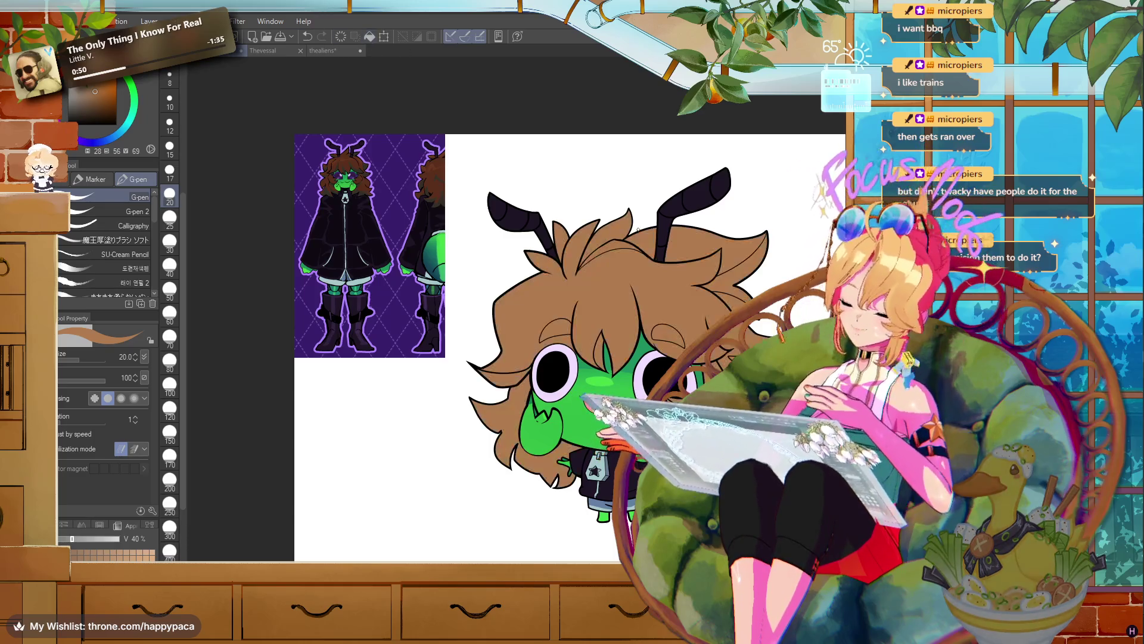
key(ctrl+z)
click(369, 37)
key(ctrl+plus)
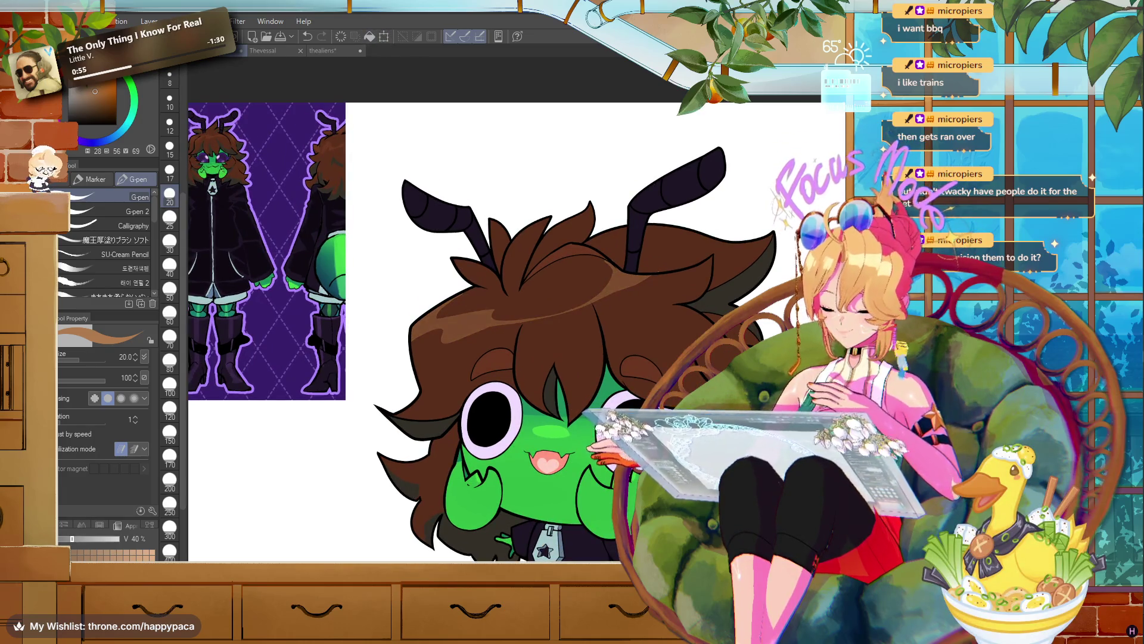
key(ctrl+z)
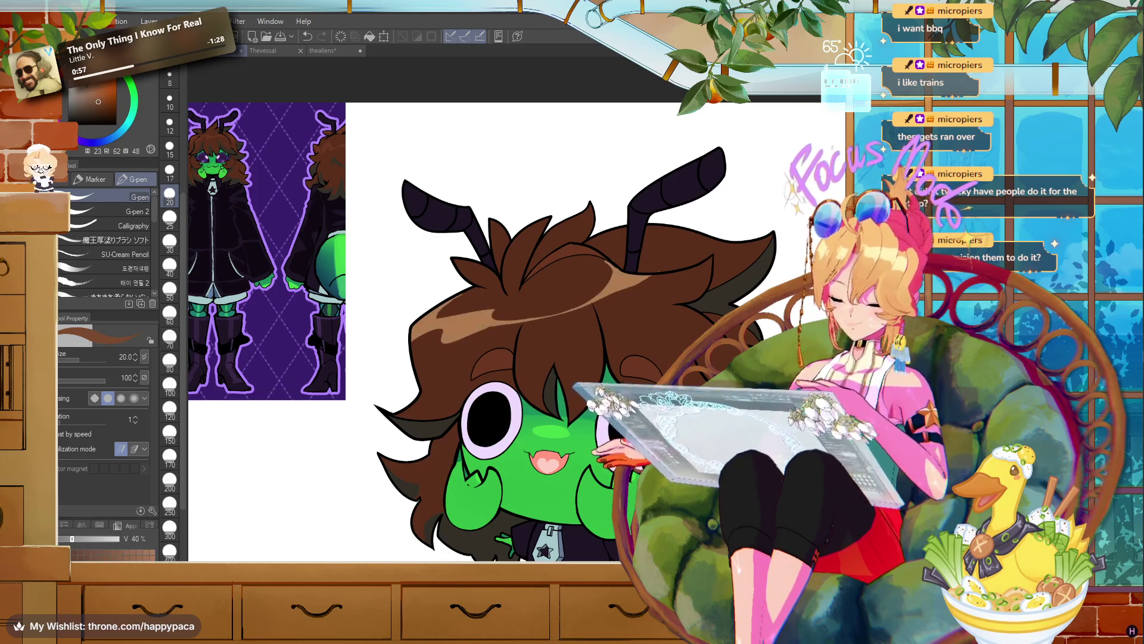
click(371, 37)
key(ctrl+plus)
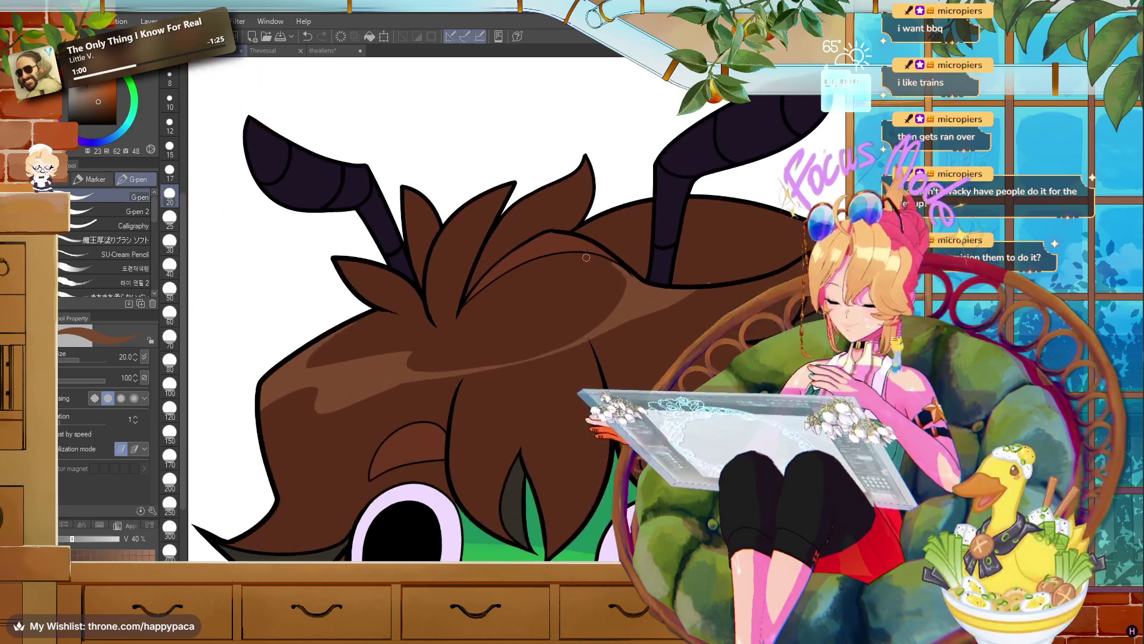
- Erase a patch of the lighter hair shading with the canvas flipped, then resume the pen
key(e)
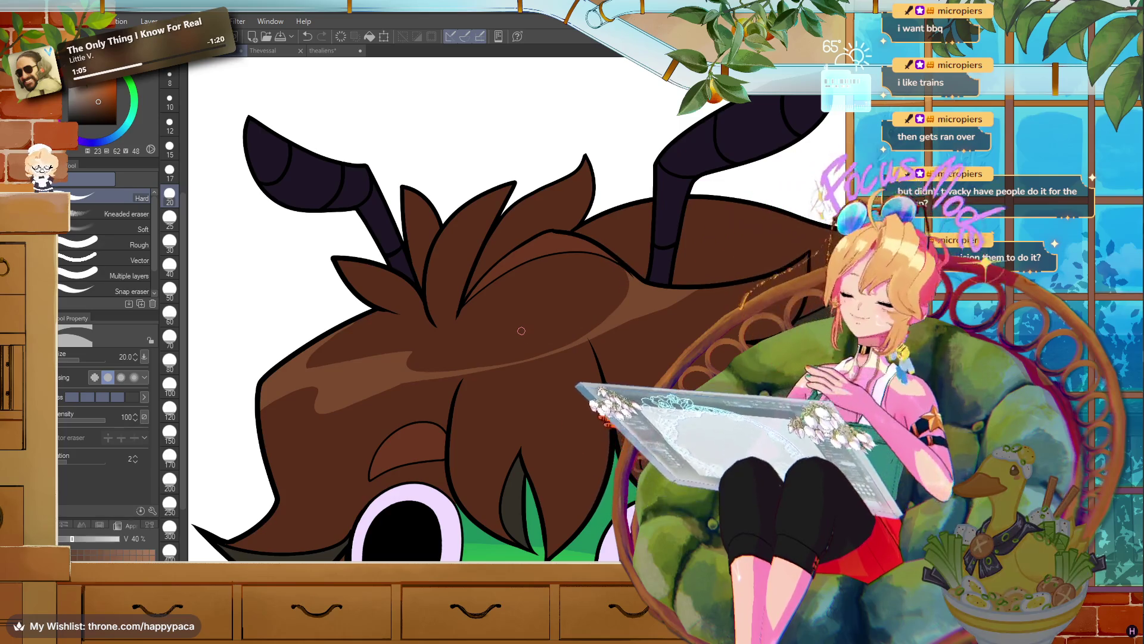
key(r)
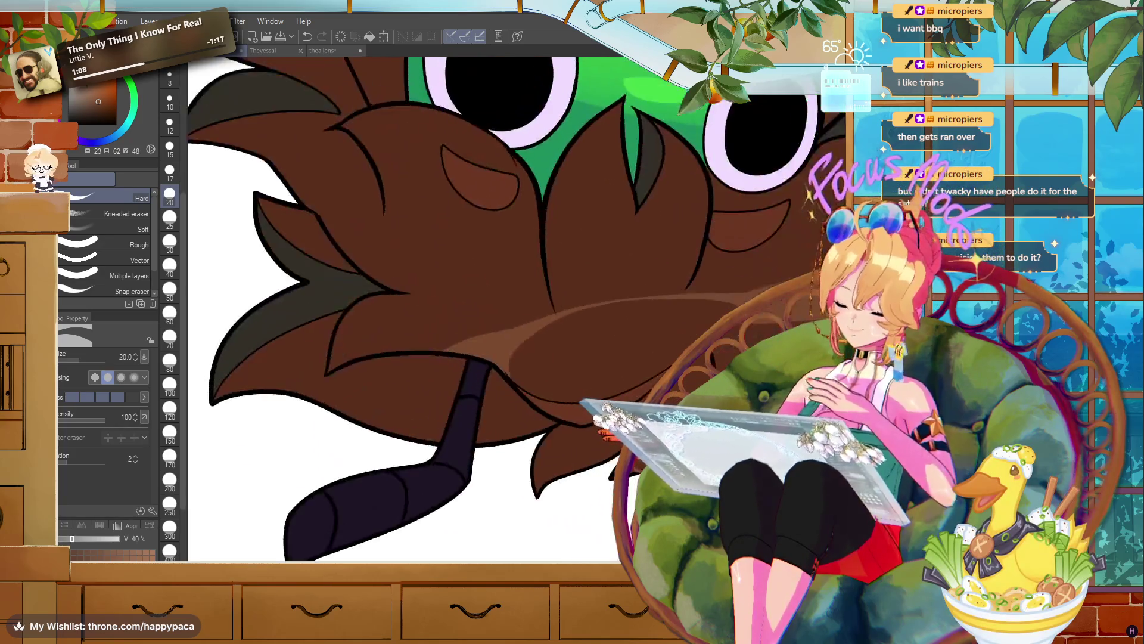
drag(547, 328, 511, 366)
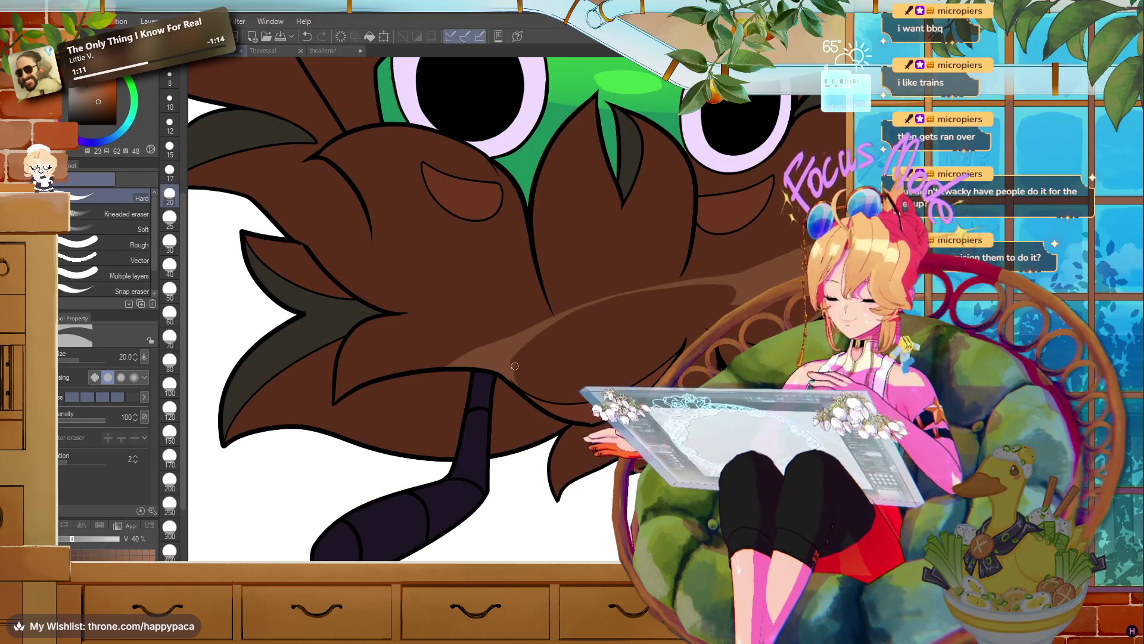
key(p)
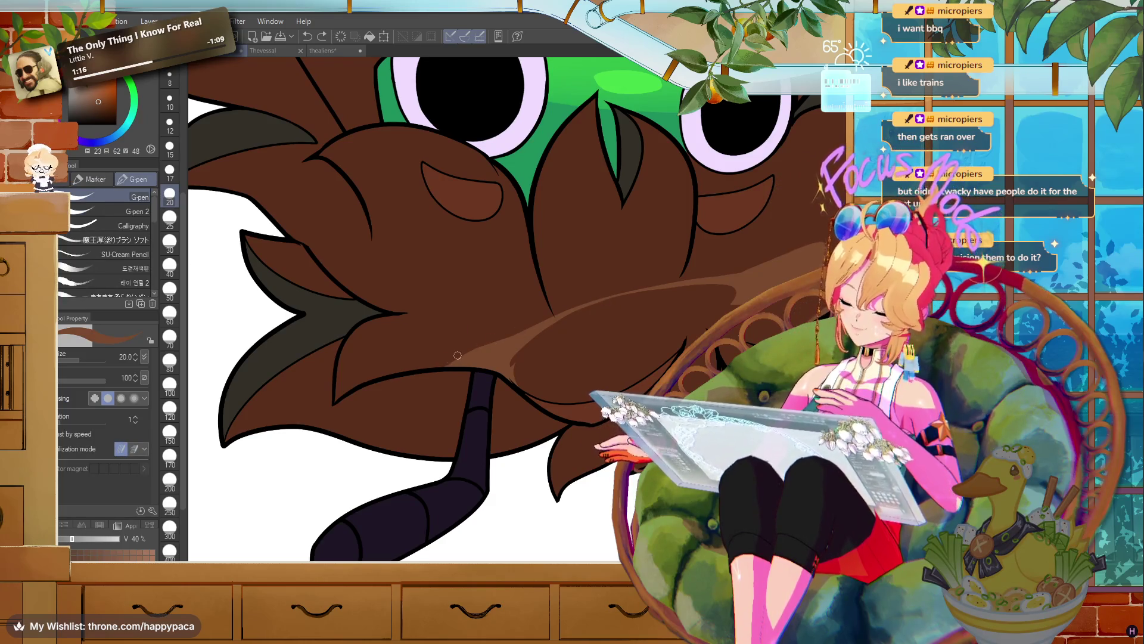
click(458, 356)
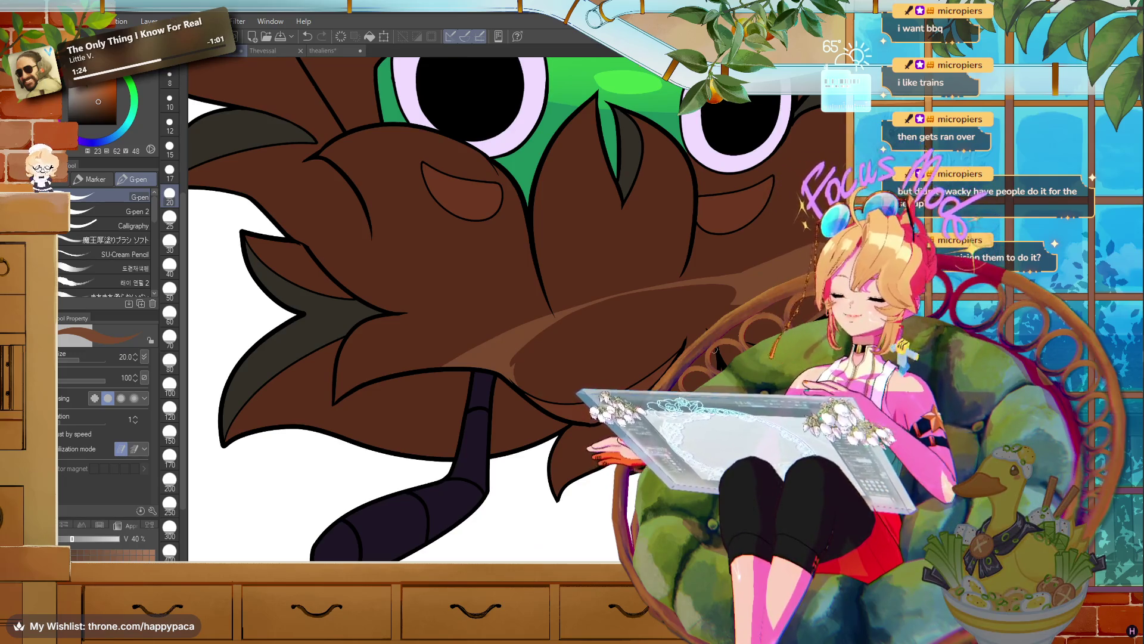
scroll(715, 350, down, 5)
scroll(513, 310, up, 3)
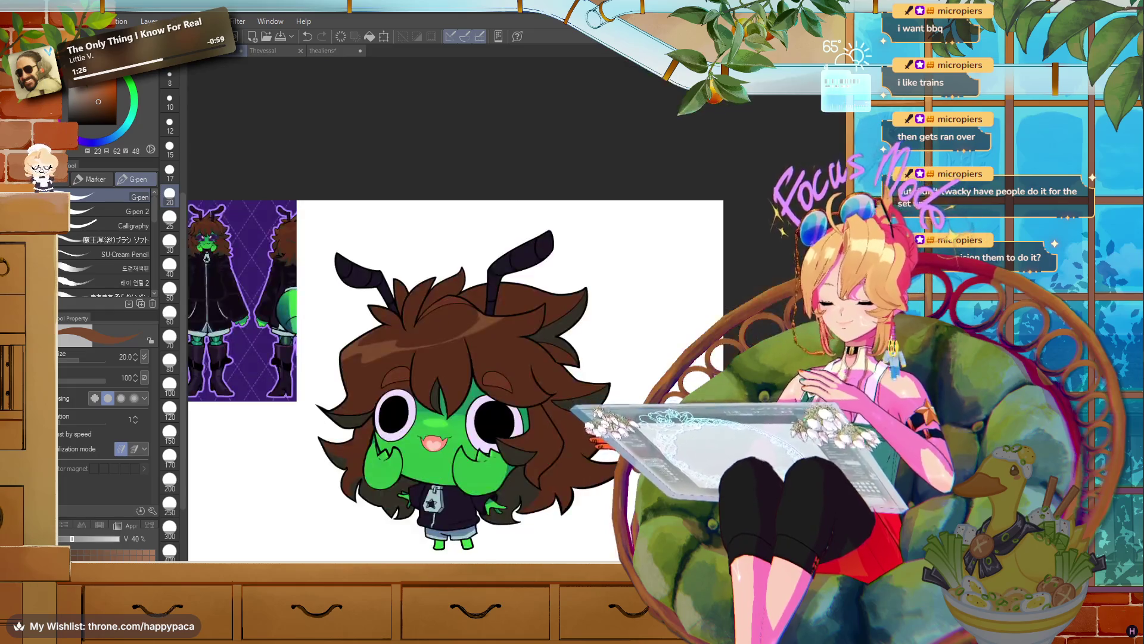
- Compare the chibi with the purple reference sheet, then switch to the Unity editor
scroll(513, 333, up, 2)
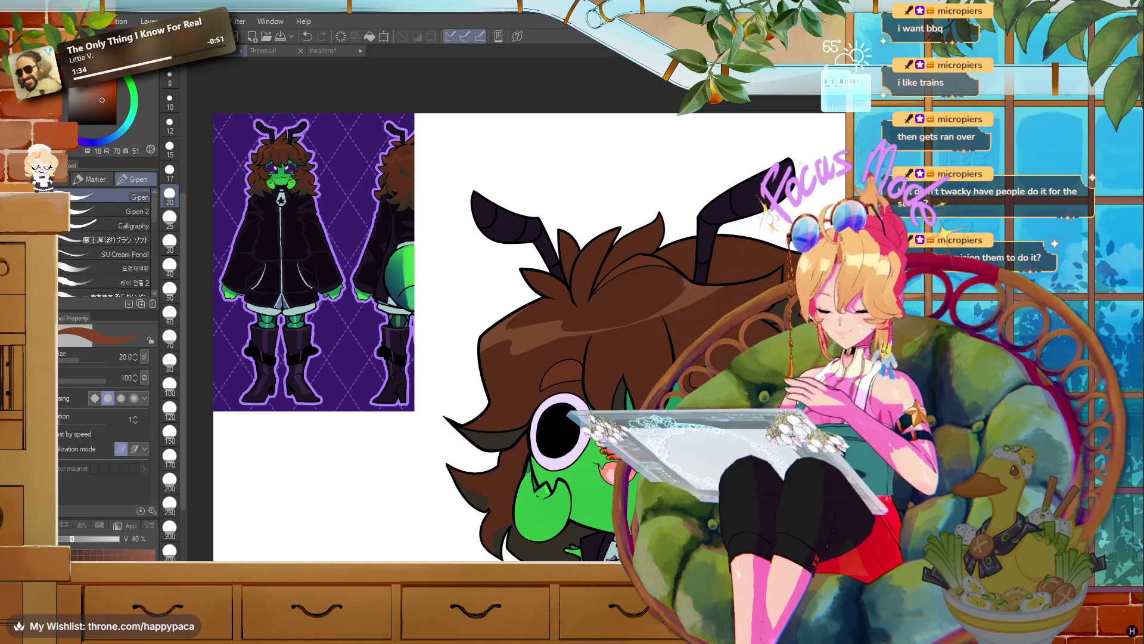
scroll(533, 182, down, 2)
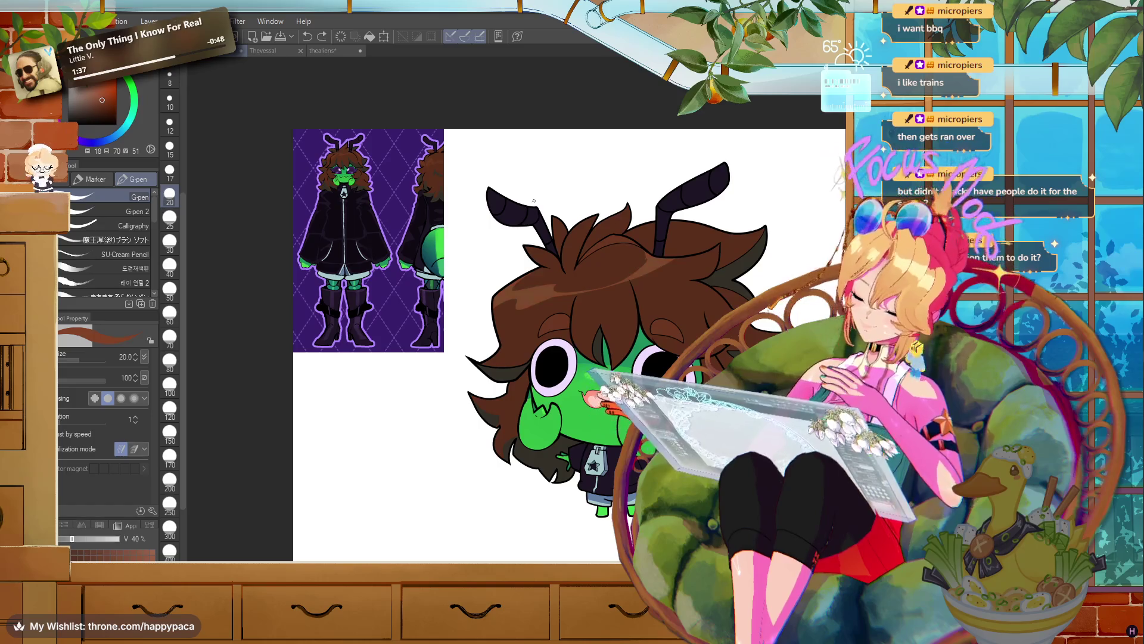
scroll(364, 158, up, 3)
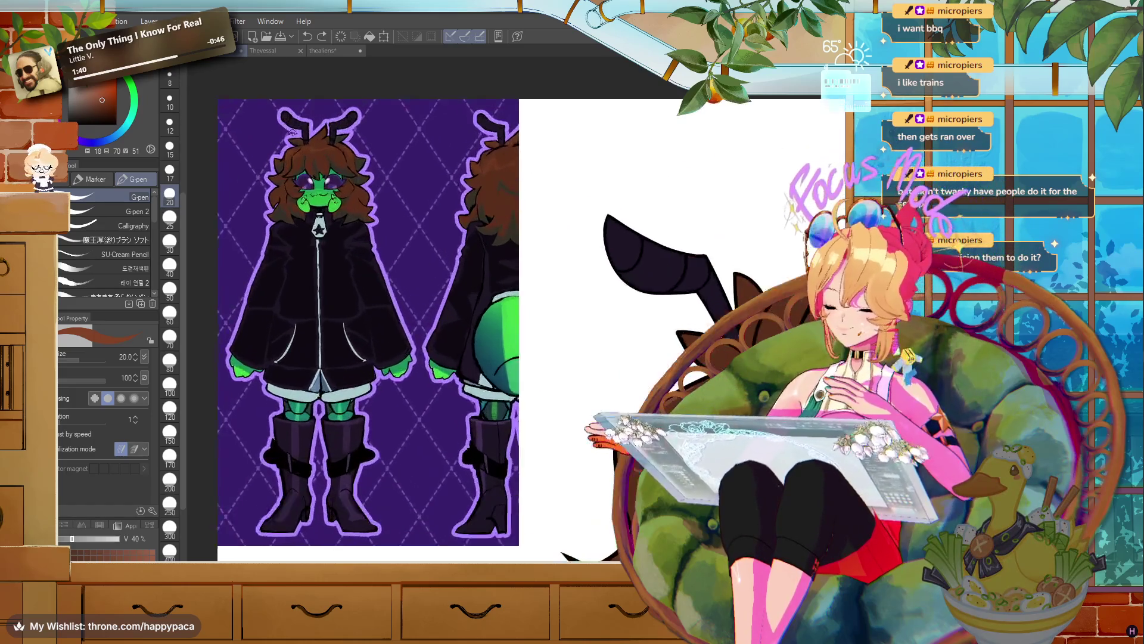
scroll(305, 138, up, 1)
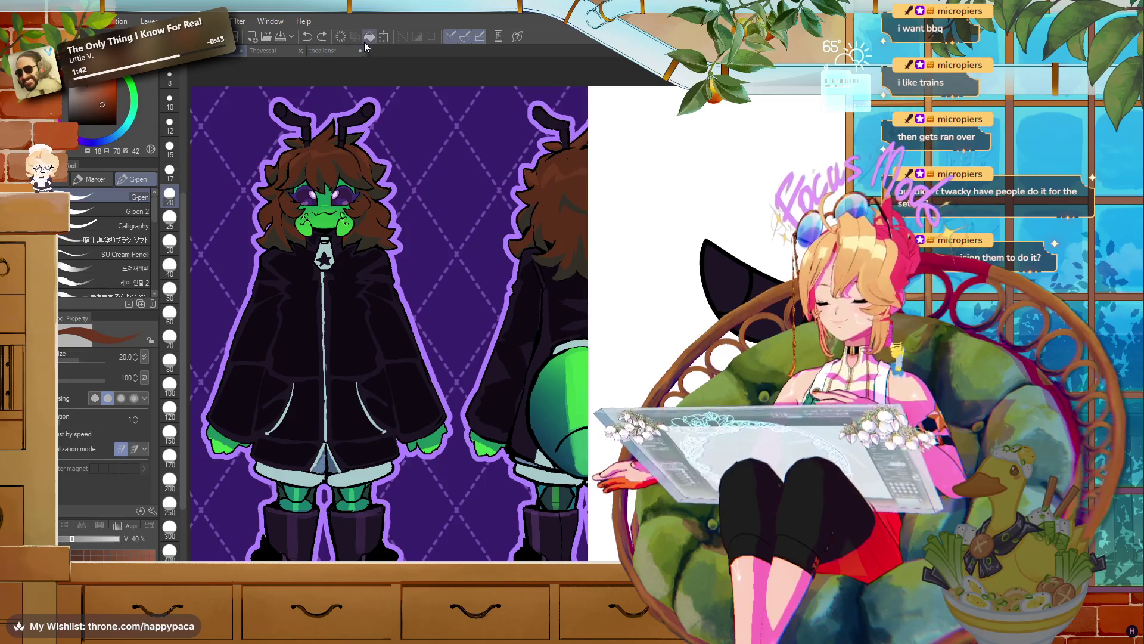
scroll(434, 230, down, 5)
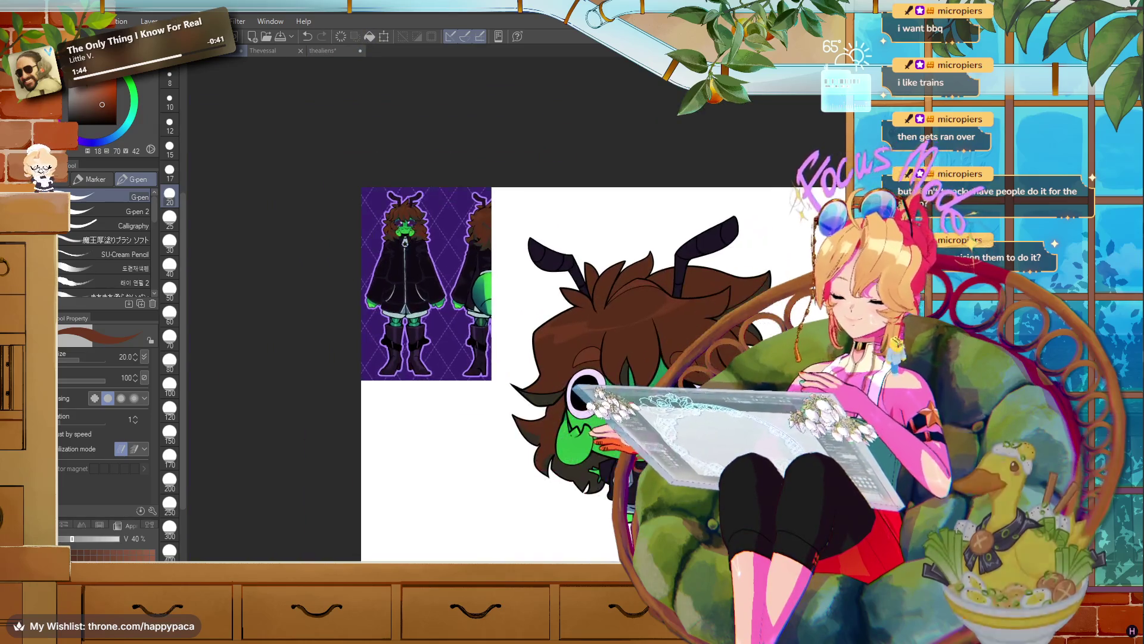
scroll(845, 281, up, 1)
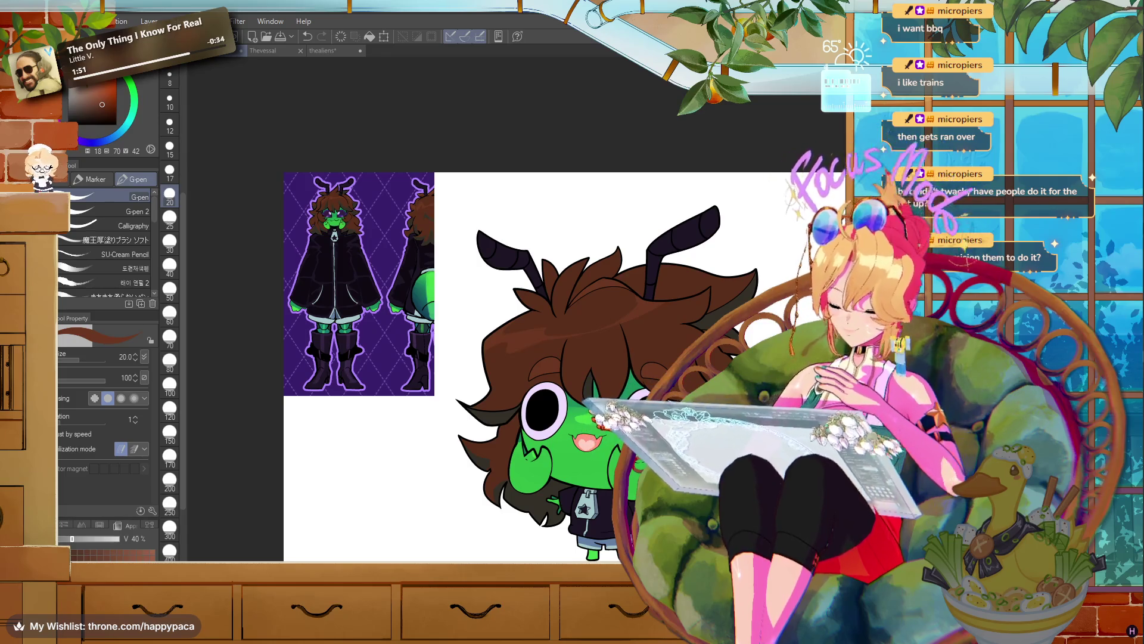
scroll(513, 367, down, 2)
scroll(513, 367, up, 2)
scroll(554, 369, down, 1)
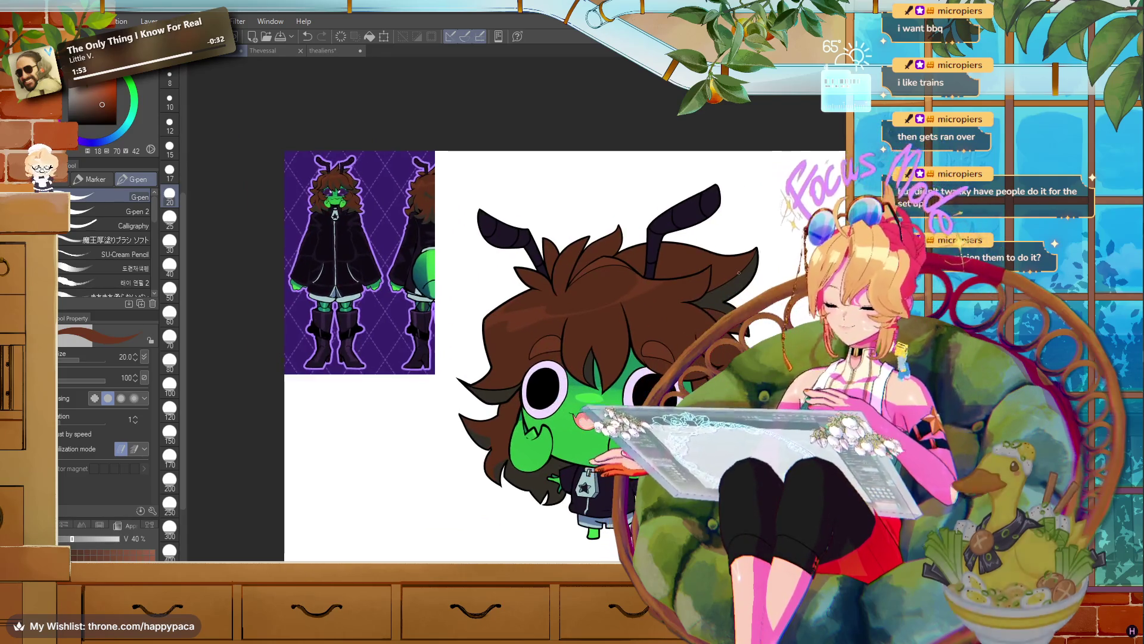
key(alt+Tab)
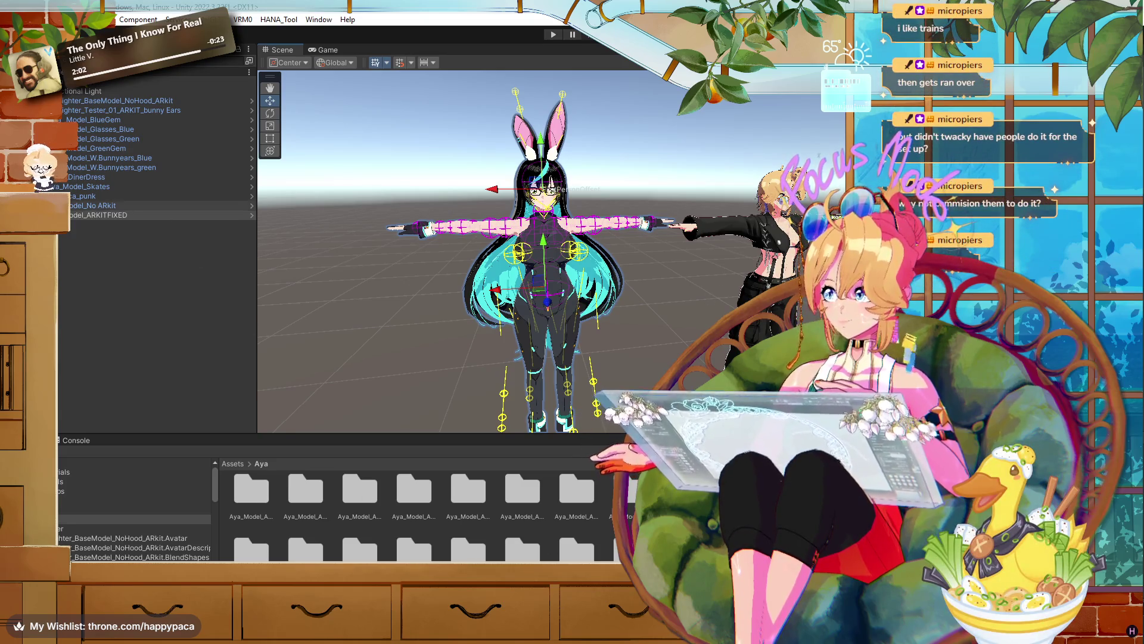
- Hide the bunny-eared avatar, clear the selection and go back to the top-level Assets folder
click(244, 215)
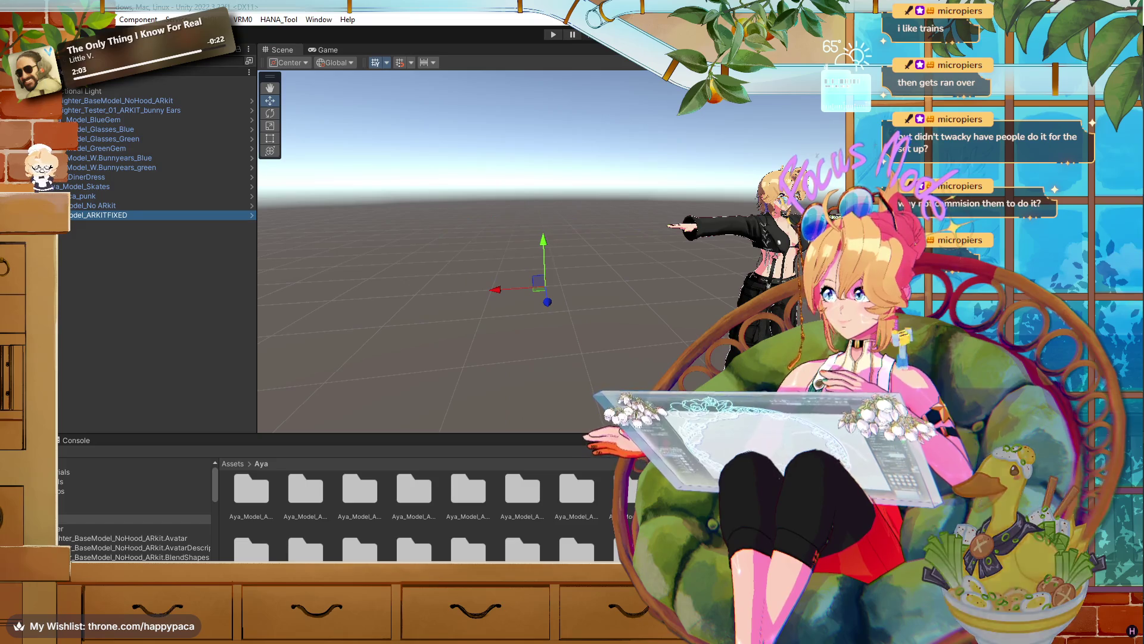
click(298, 306)
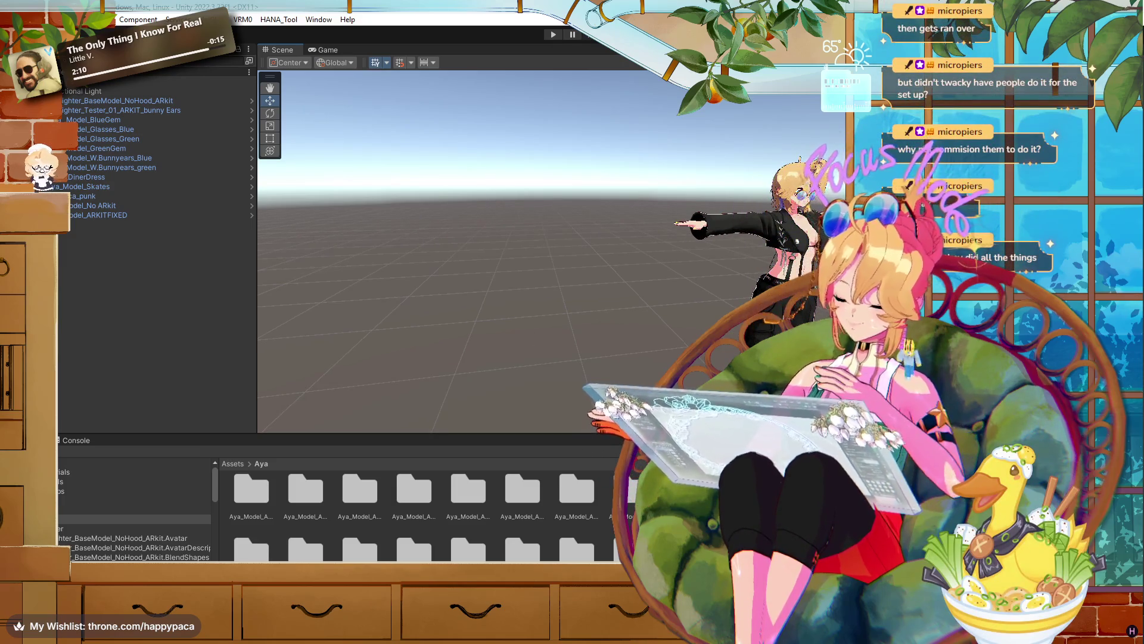
click(229, 464)
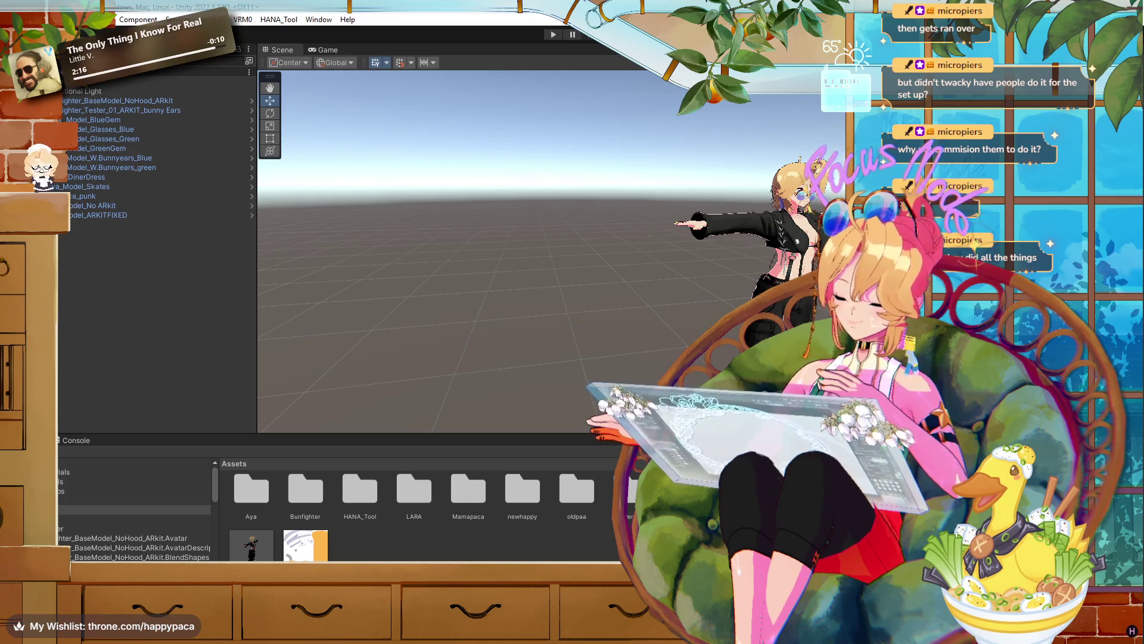
- Import Aya_Model_ARKITFIXED.vrm into Unity by dragging it in from File Explorer
key(alt+Tab)
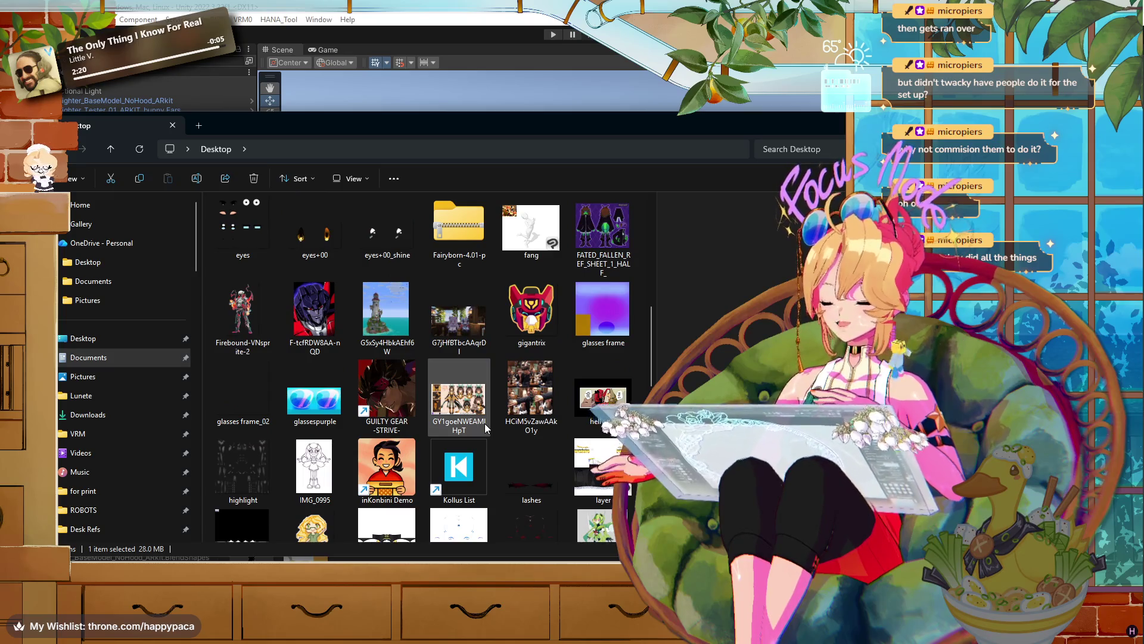
scroll(484, 423, up, 5)
mouse_move(449, 397)
mouse_down()
mouse_move(459, 405)
mouse_move(119, 339)
mouse_move(225, 79)
mouse_up()
- Look over the VRM import/export menu, then switch to the VRoid Studio hair editor
click(251, 22)
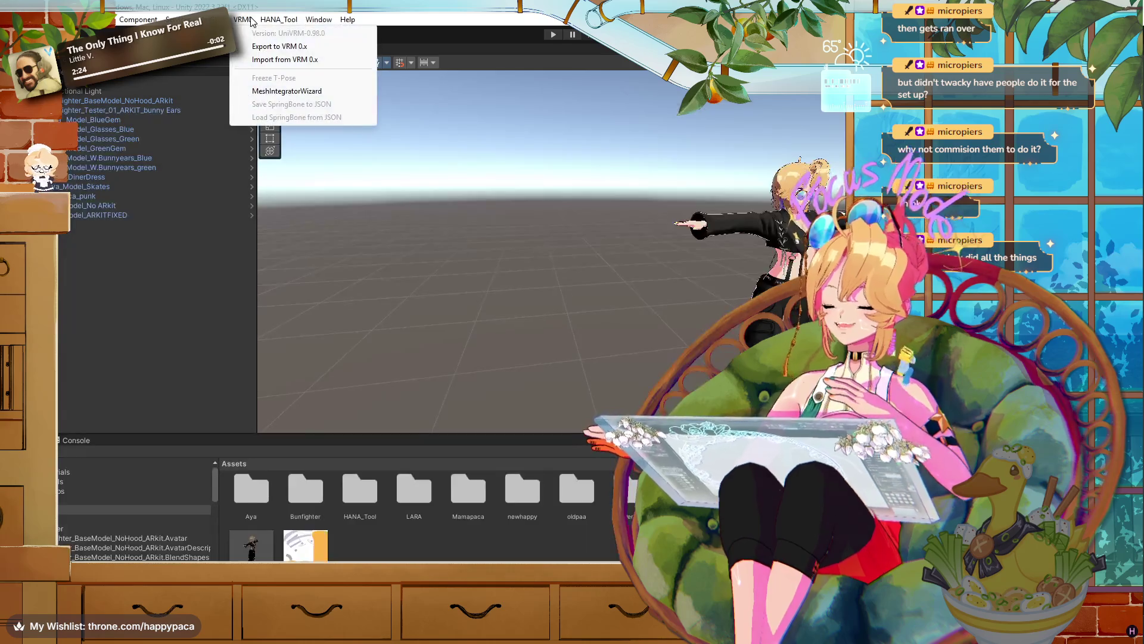
mouse_move(262, 24)
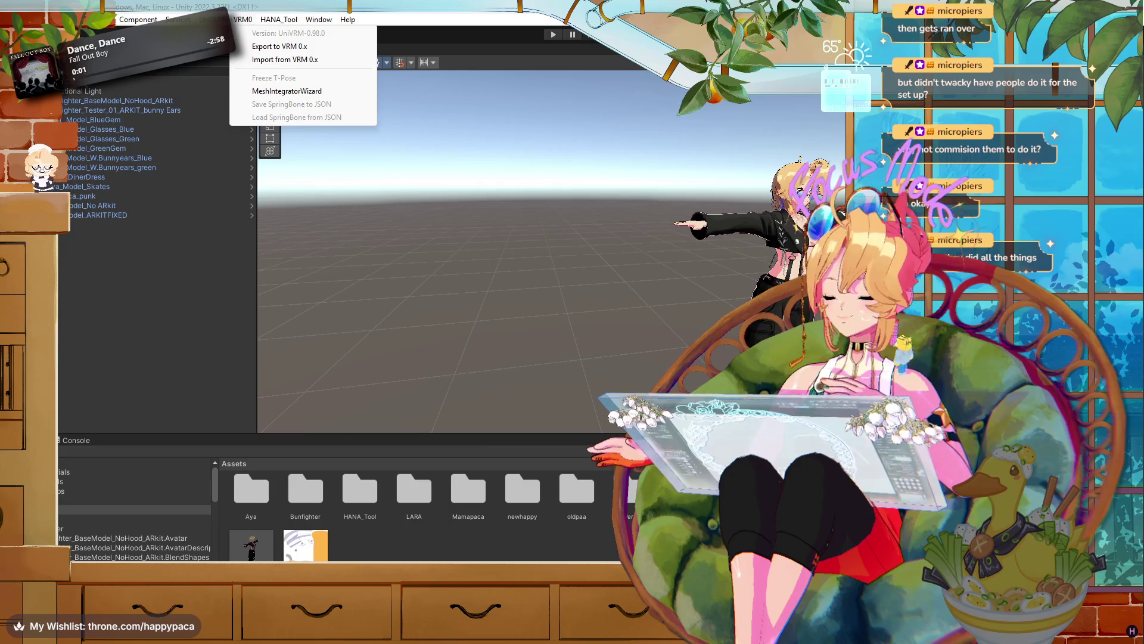
key(alt+Tab)
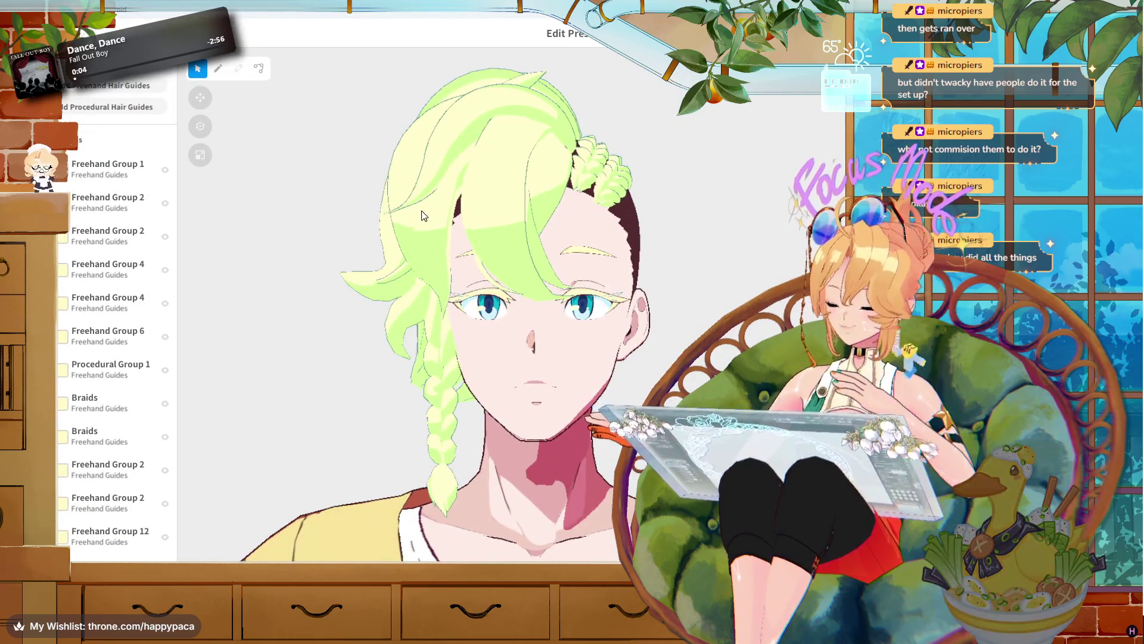
- Close the Hairstyle Editor and save the braided hairstyle as a new item
drag(422, 216, 585, 246)
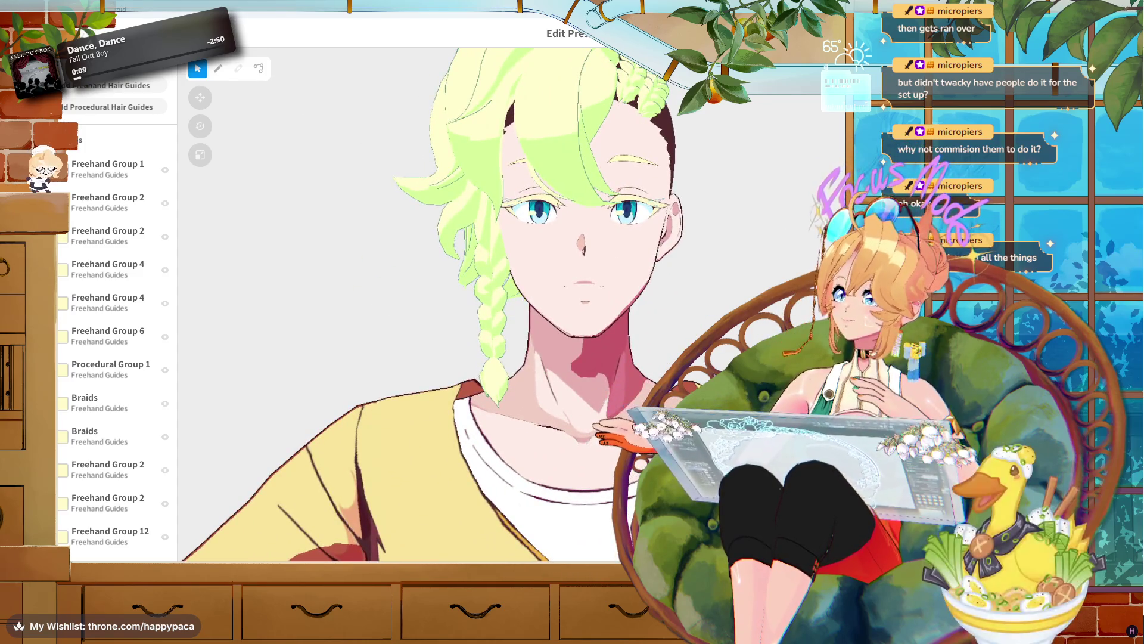
key(Escape)
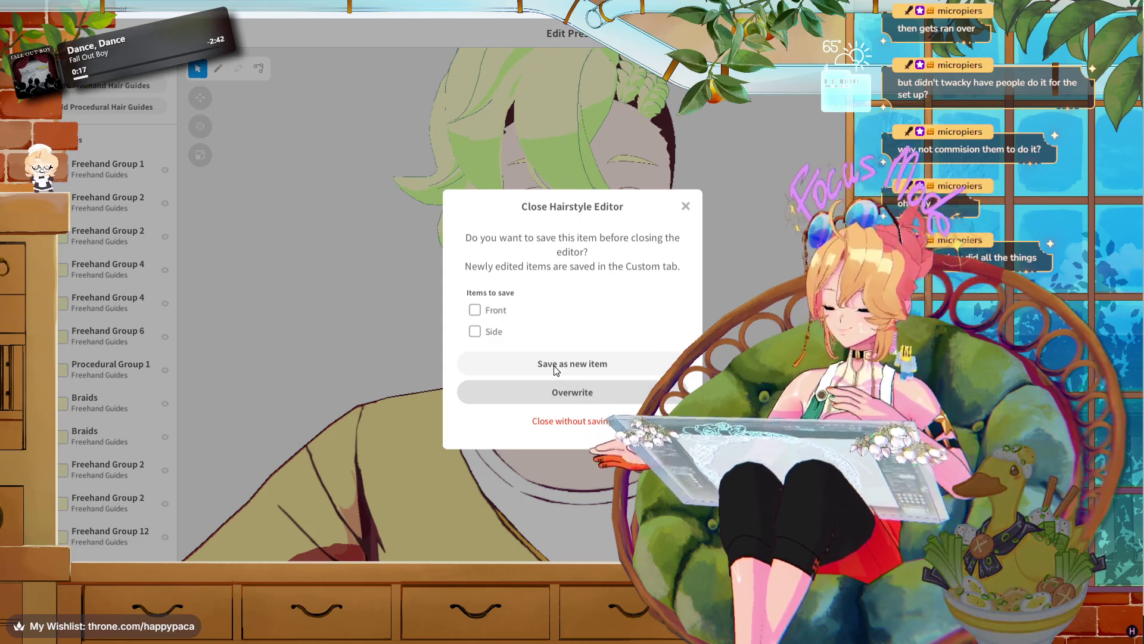
click(555, 365)
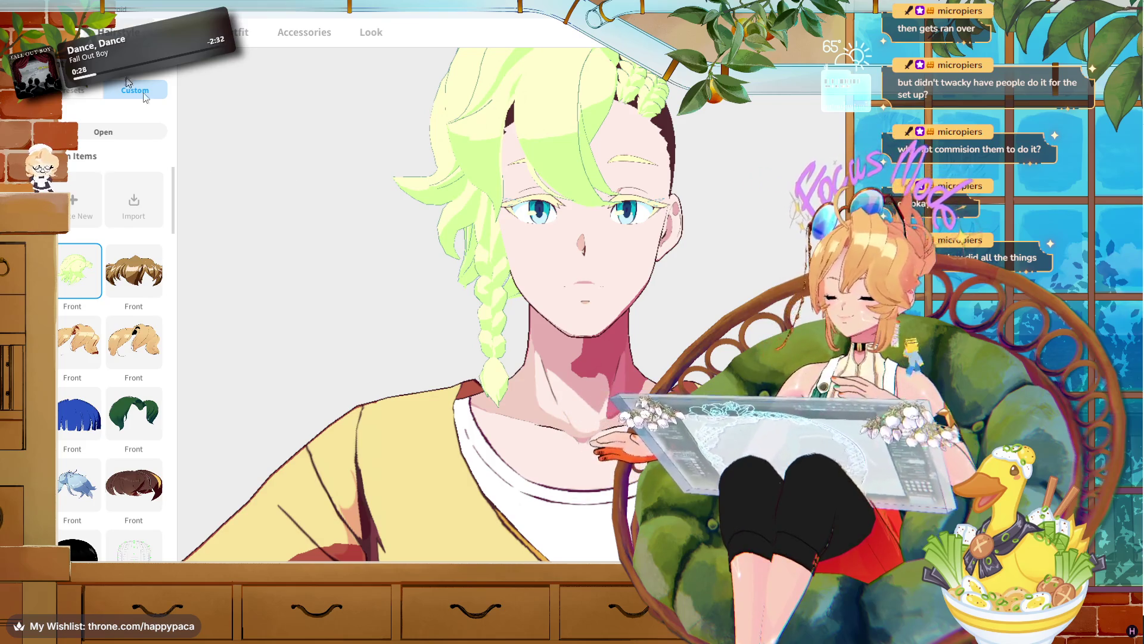
- Return to the model selection screen and load the Lara model
click(104, 32)
click(113, 172)
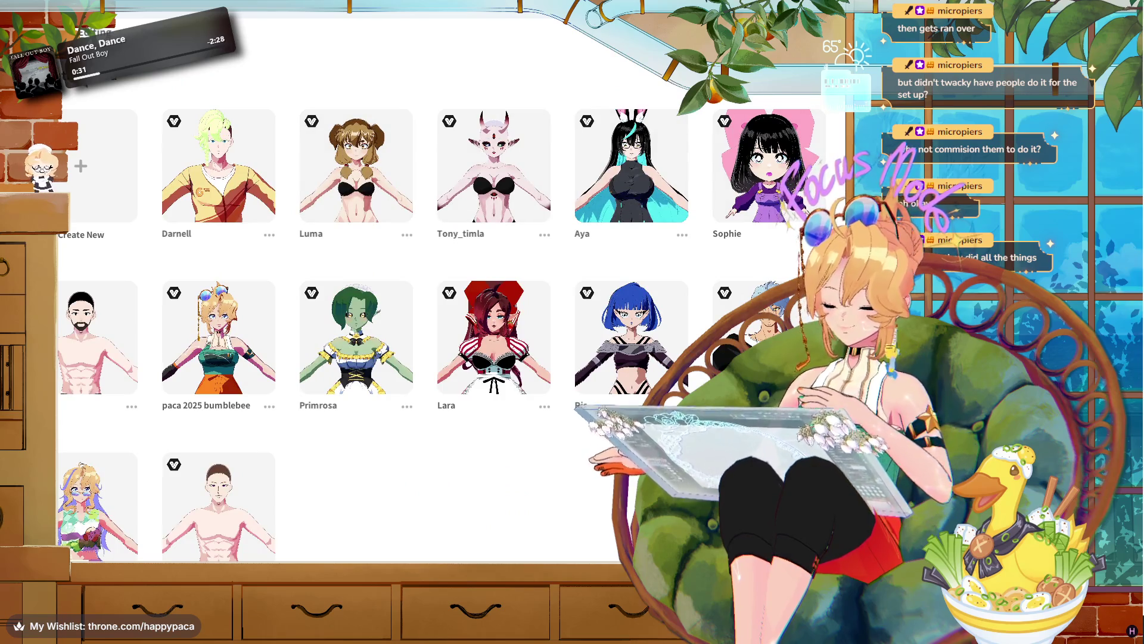
click(510, 319)
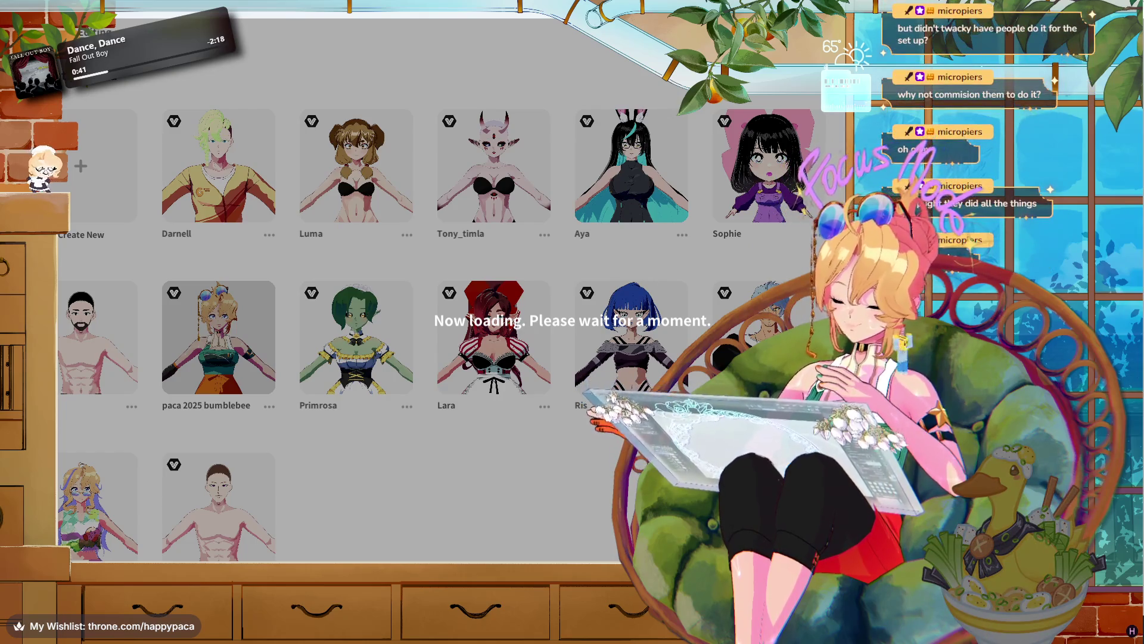
mouse_move(509, 632)
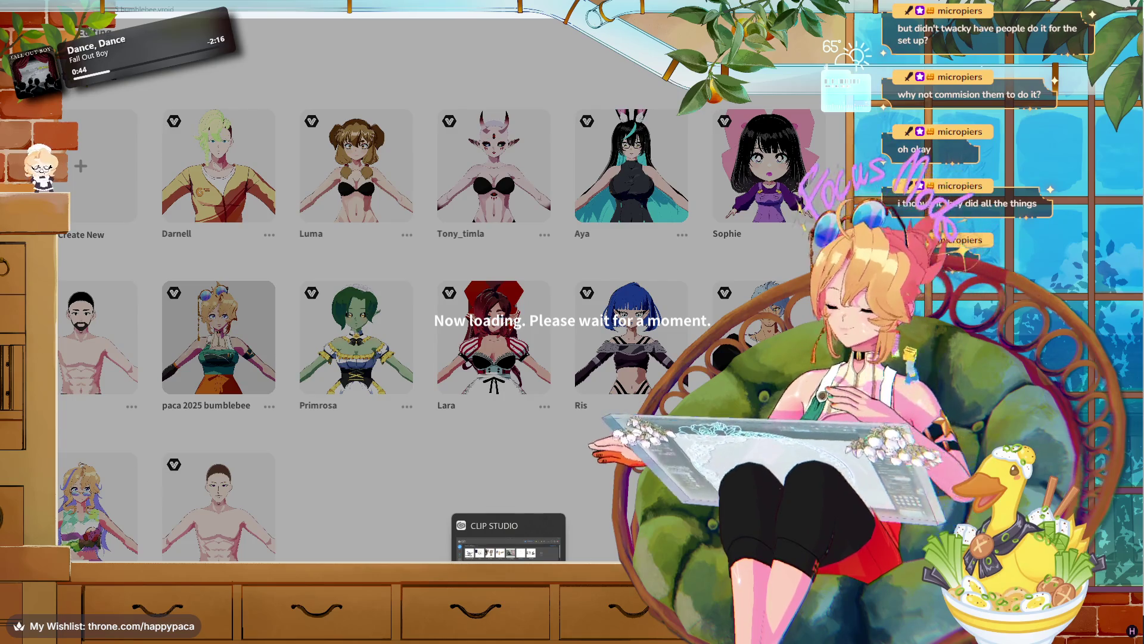
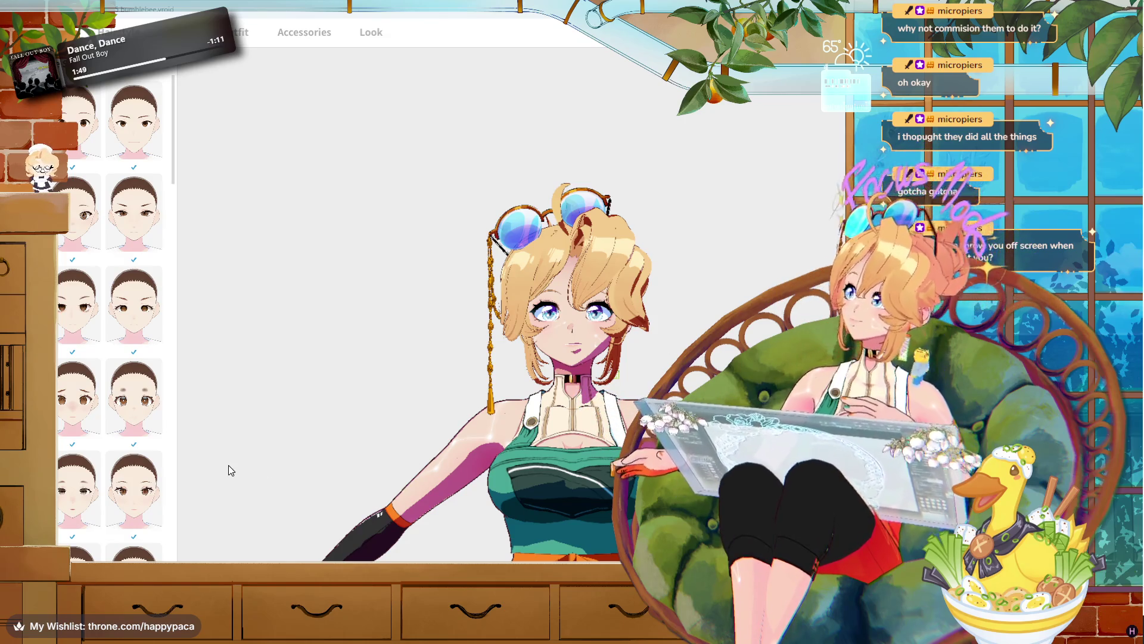
- Scroll through the VRM Settings dialog to review the title and creator fields
mouse_move(417, 638)
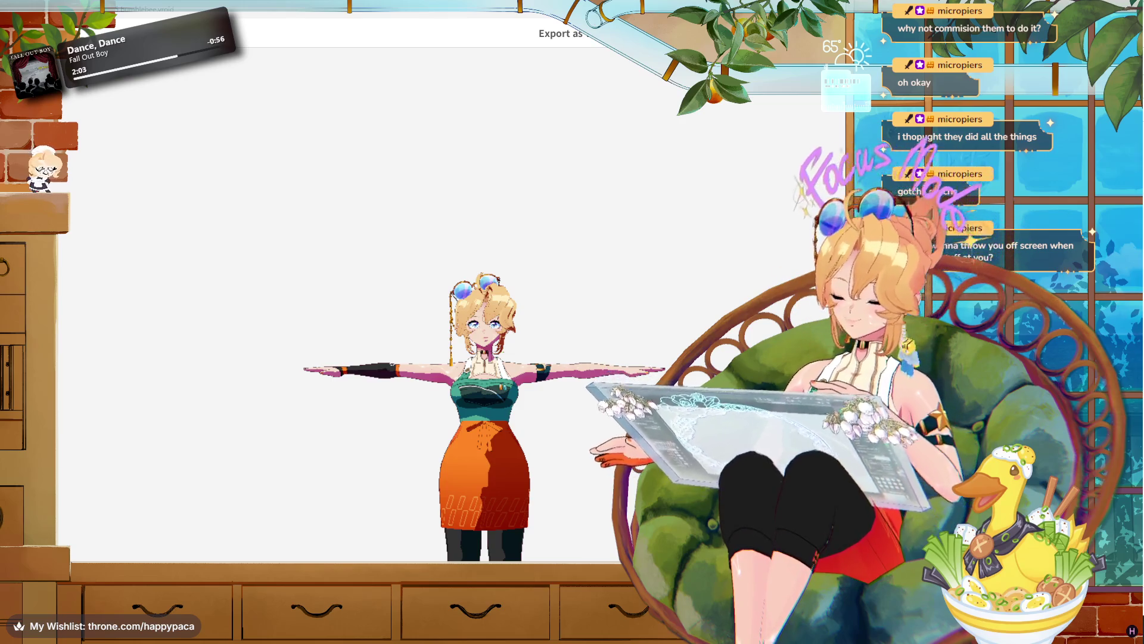
scroll(604, 371, up, 5)
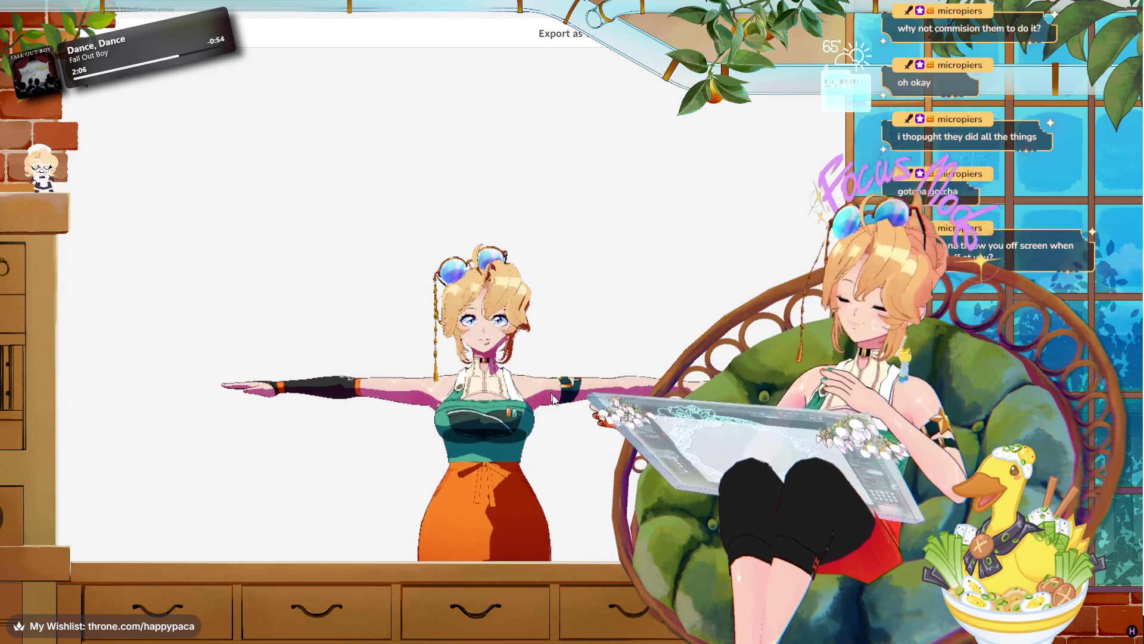
scroll(604, 366, up, 1)
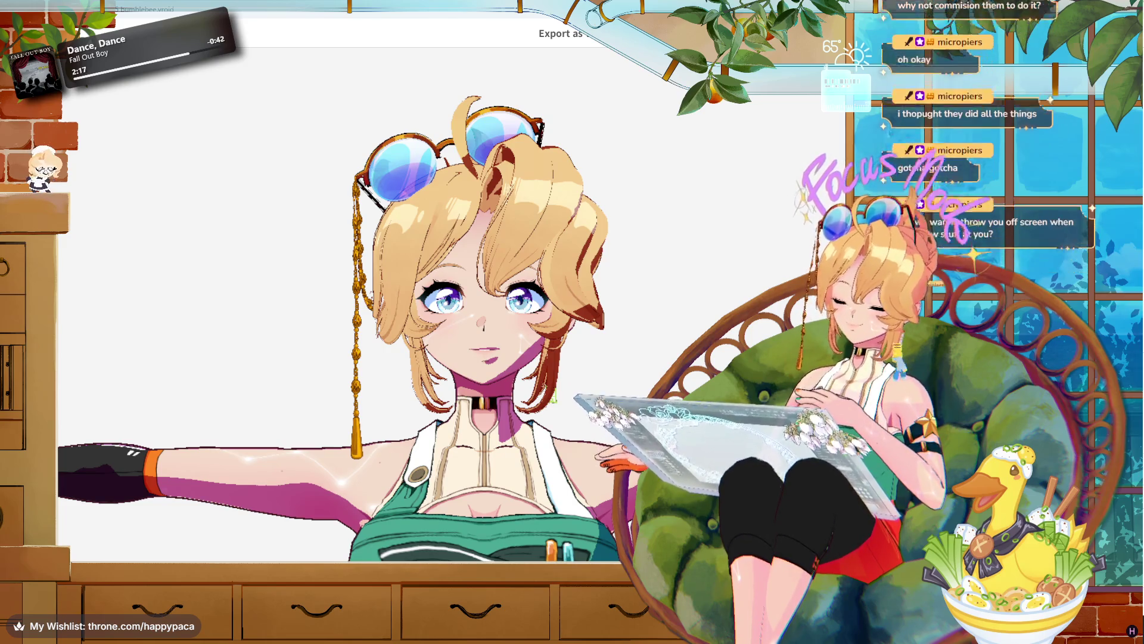
scroll(617, 340, down, 3)
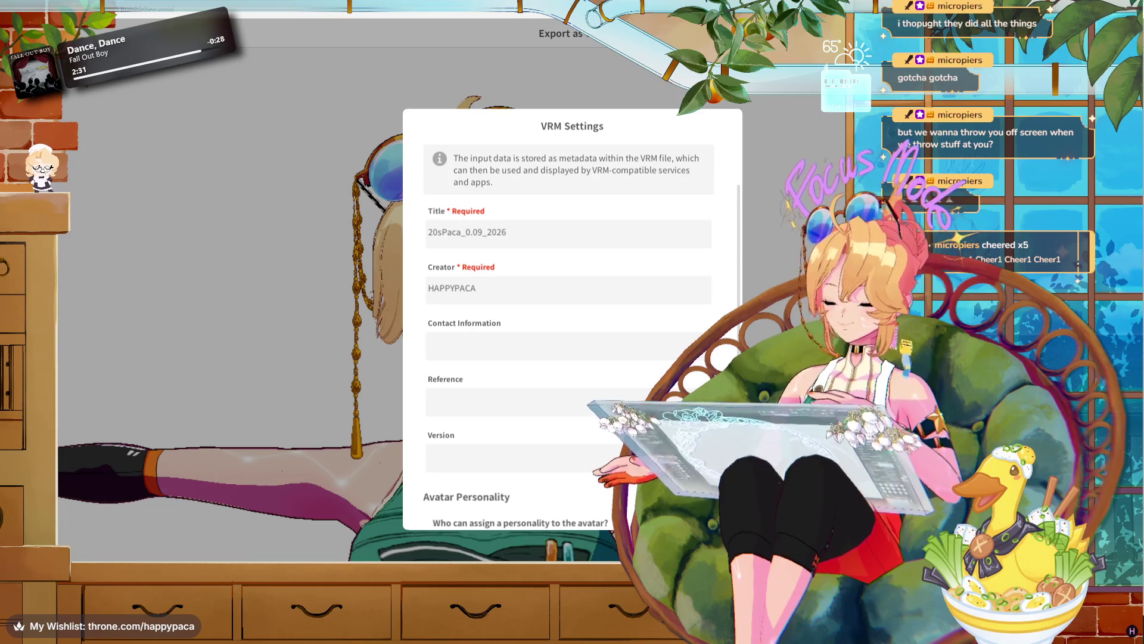
- Scroll down the VRM Settings dialog toward the Export button
scroll(569, 334, down, 6)
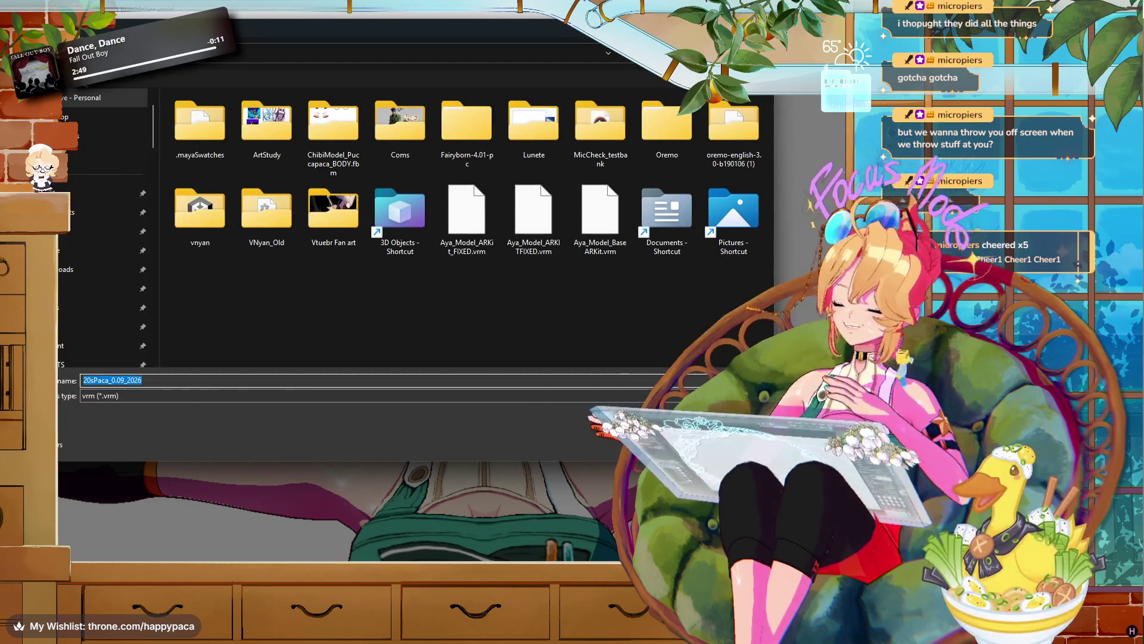
- Save the export into the VRM folder as 20sPaca_0.09_2026.vrm, replacing the existing file
scroll(112, 277, down, 2)
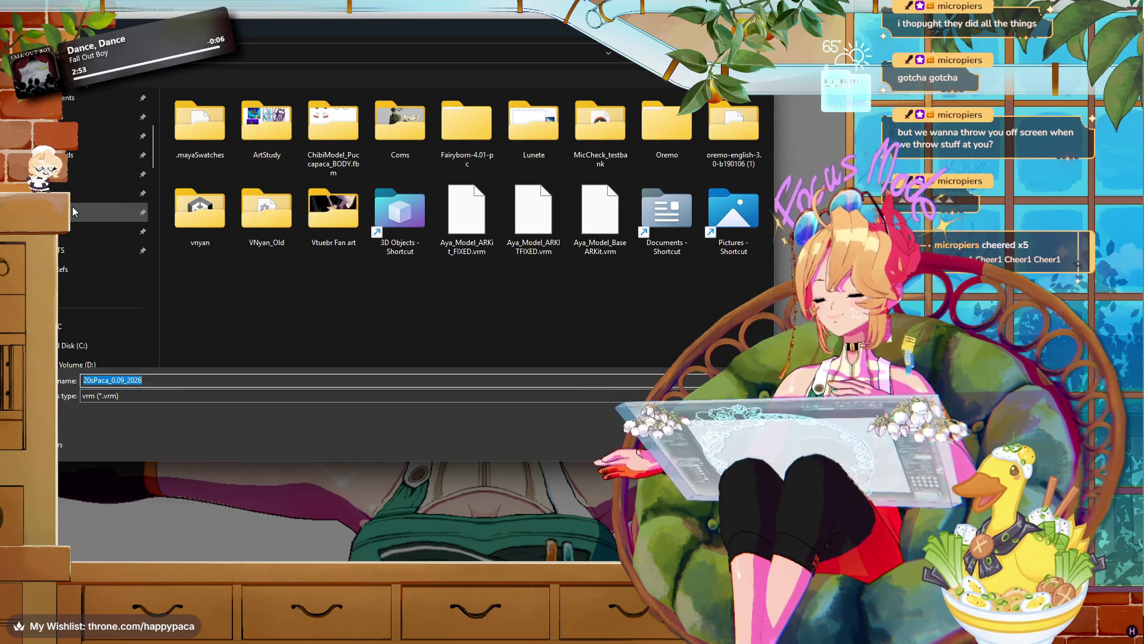
scroll(77, 263, down, 3)
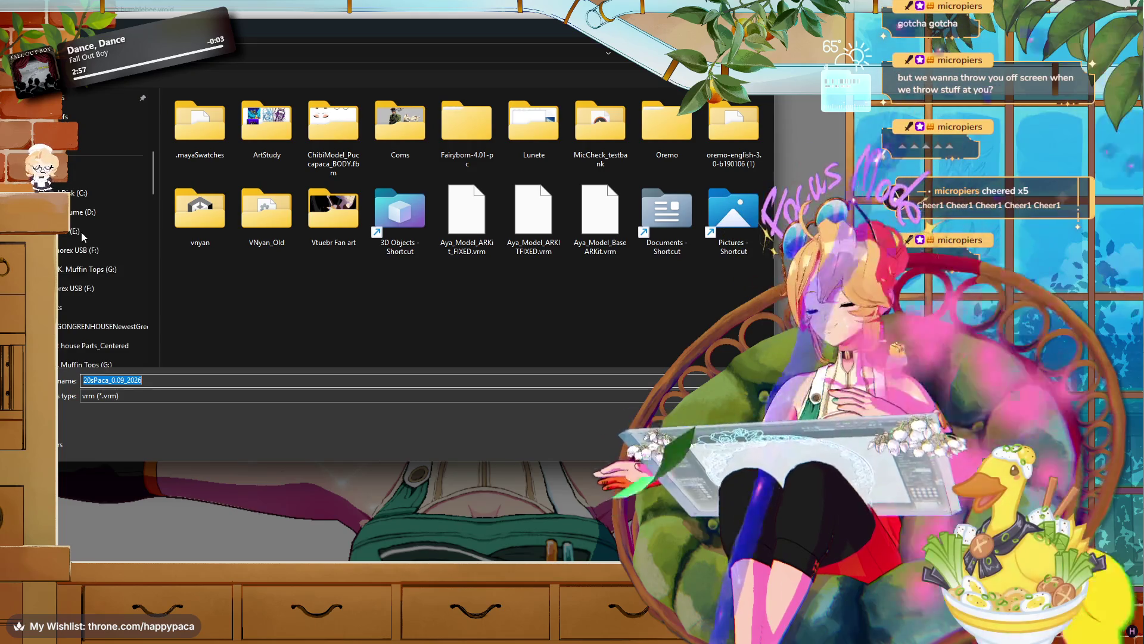
scroll(78, 264, down, 5)
scroll(77, 264, up, 10)
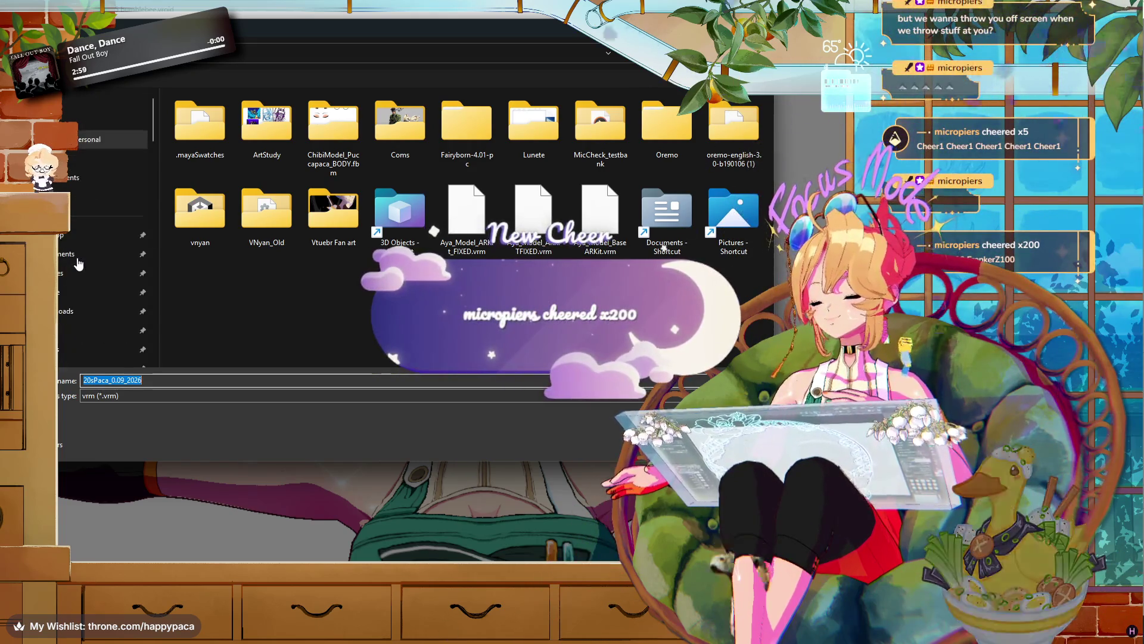
scroll(79, 254, down, 4)
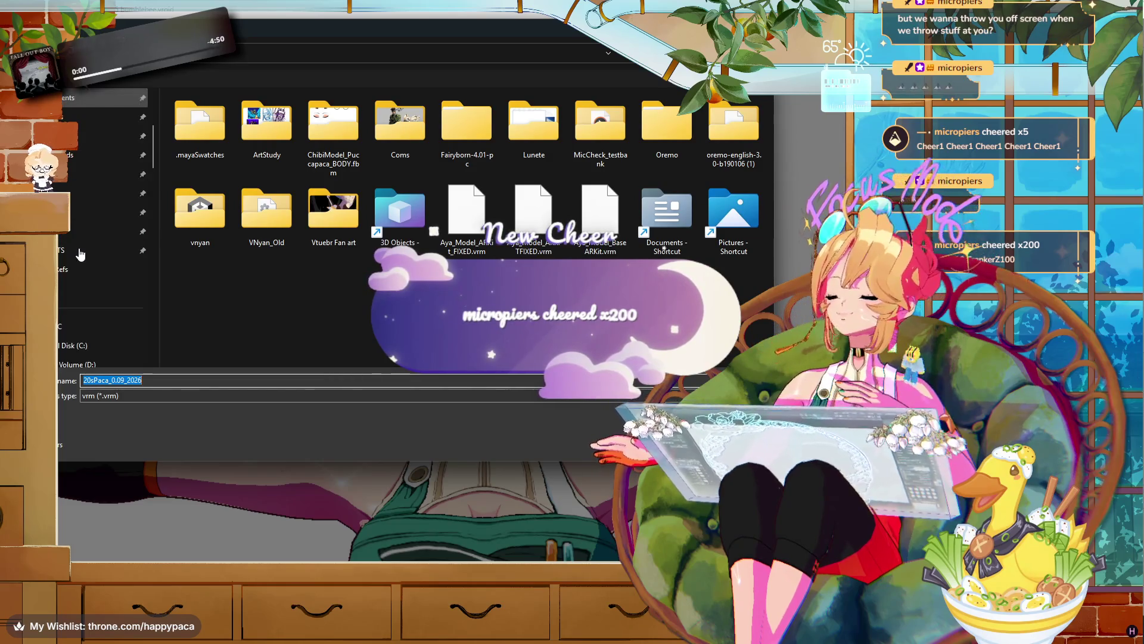
click(65, 180)
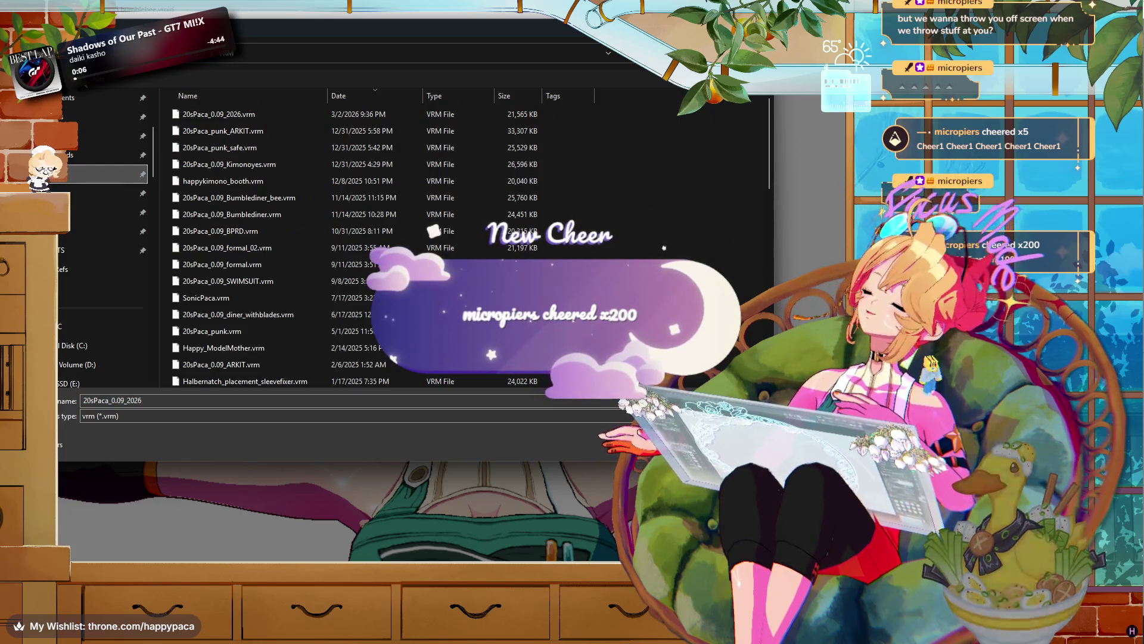
click(242, 115)
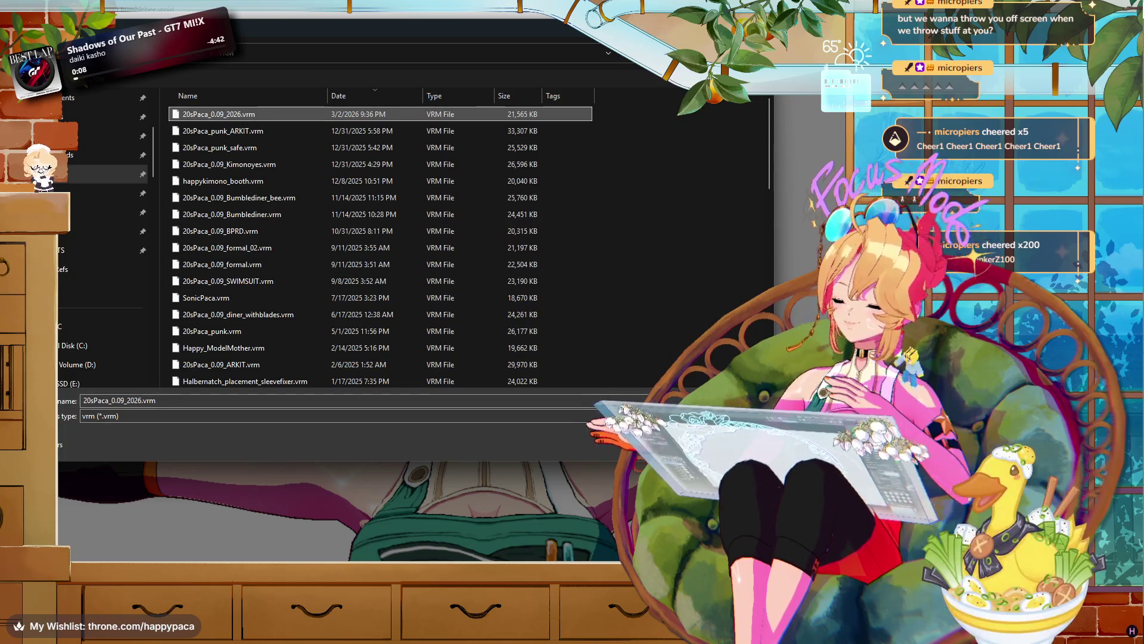
click(673, 444)
click(598, 319)
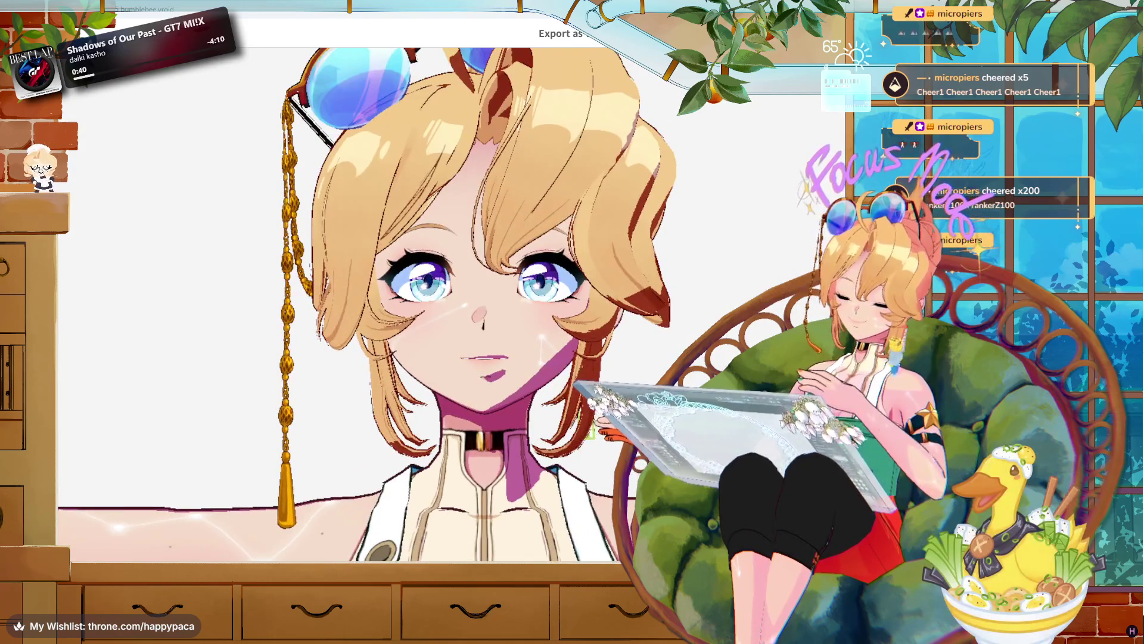
- Back in VRoid Studio, start the VRM export from the bottom of VRM Settings
key(alt+Tab)
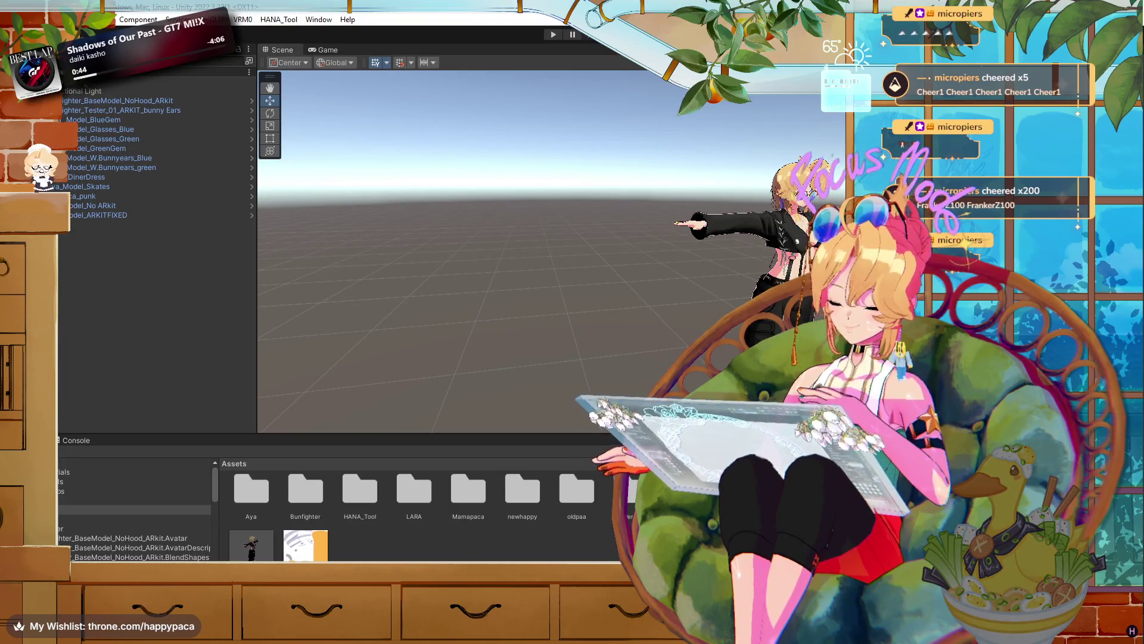
key(alt+Tab)
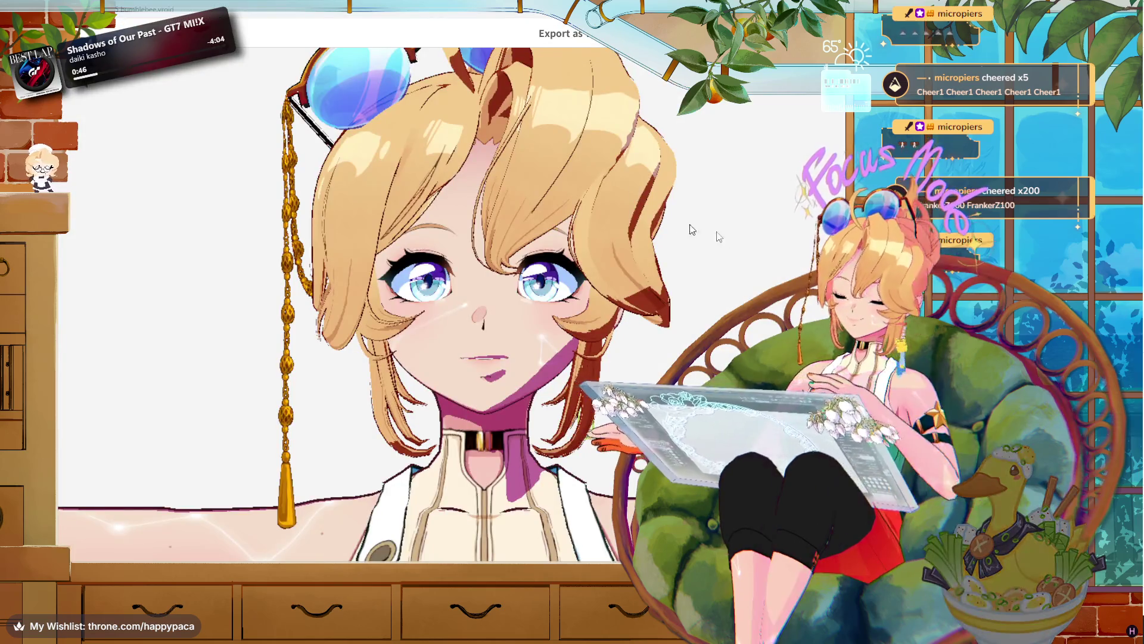
scroll(541, 355, down, 8)
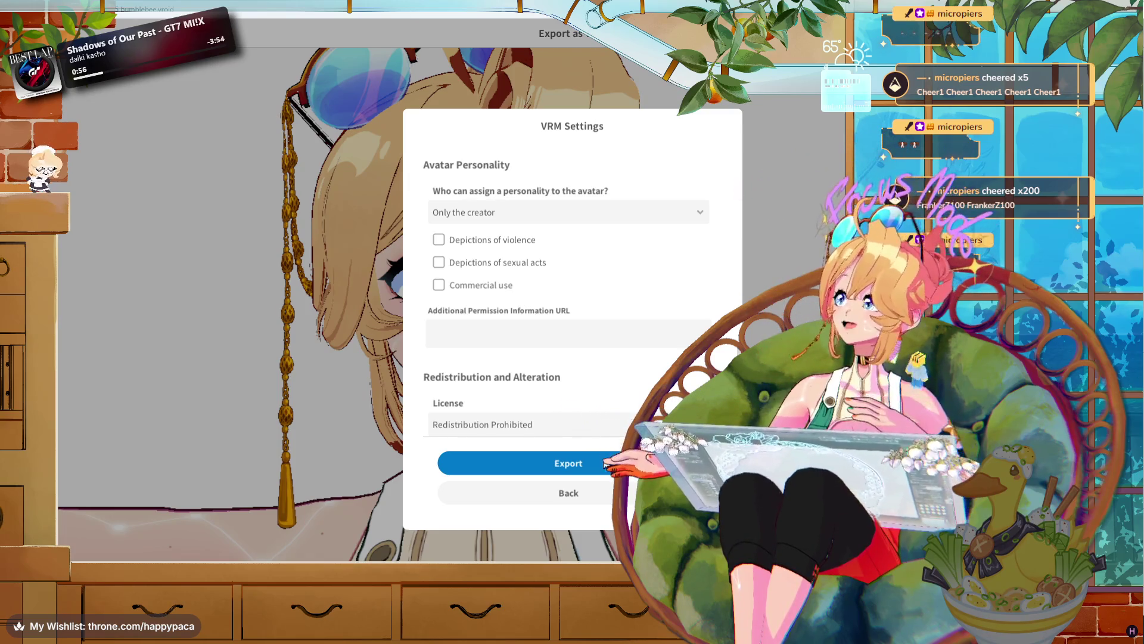
click(606, 460)
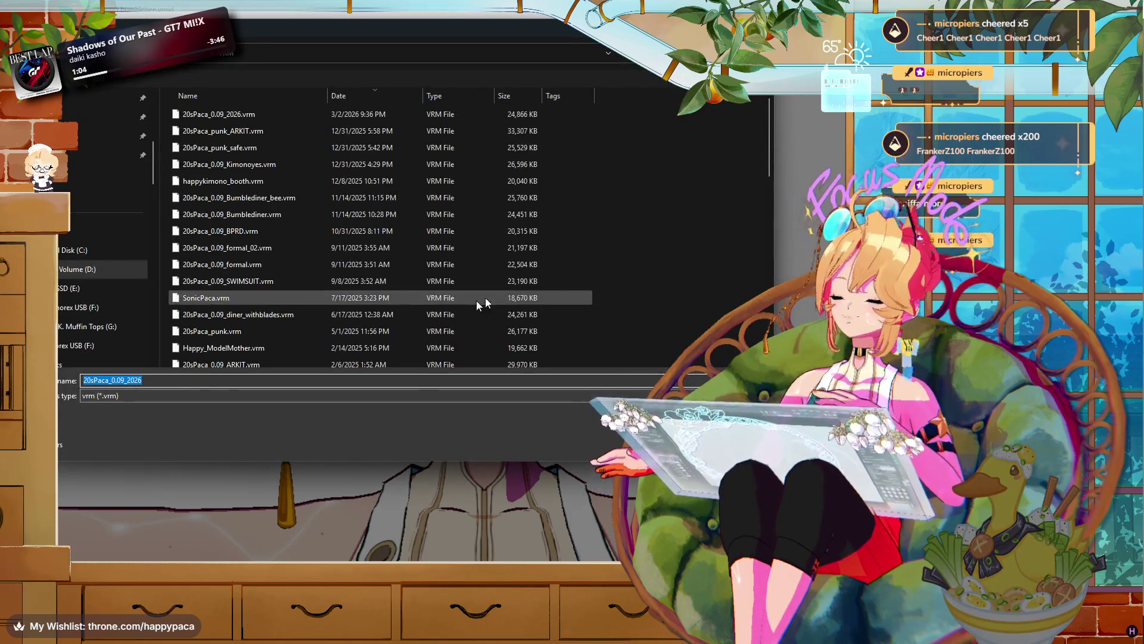
- Overwrite 20sPaca_0.09_2026.vrm with the new export and confirm the replacement
click(260, 113)
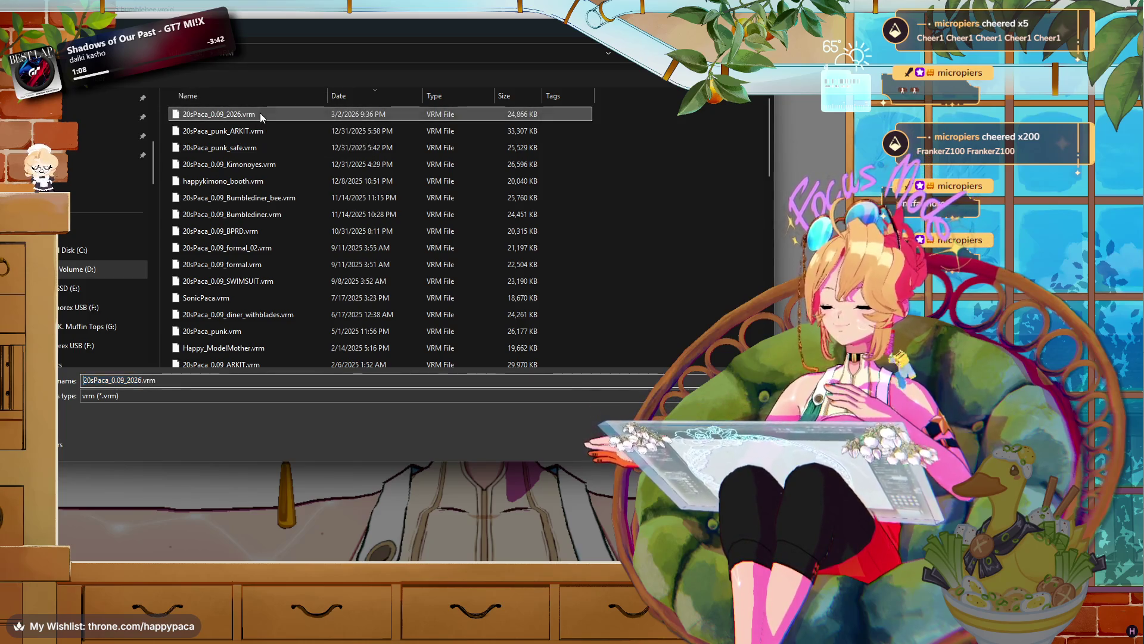
key(Return)
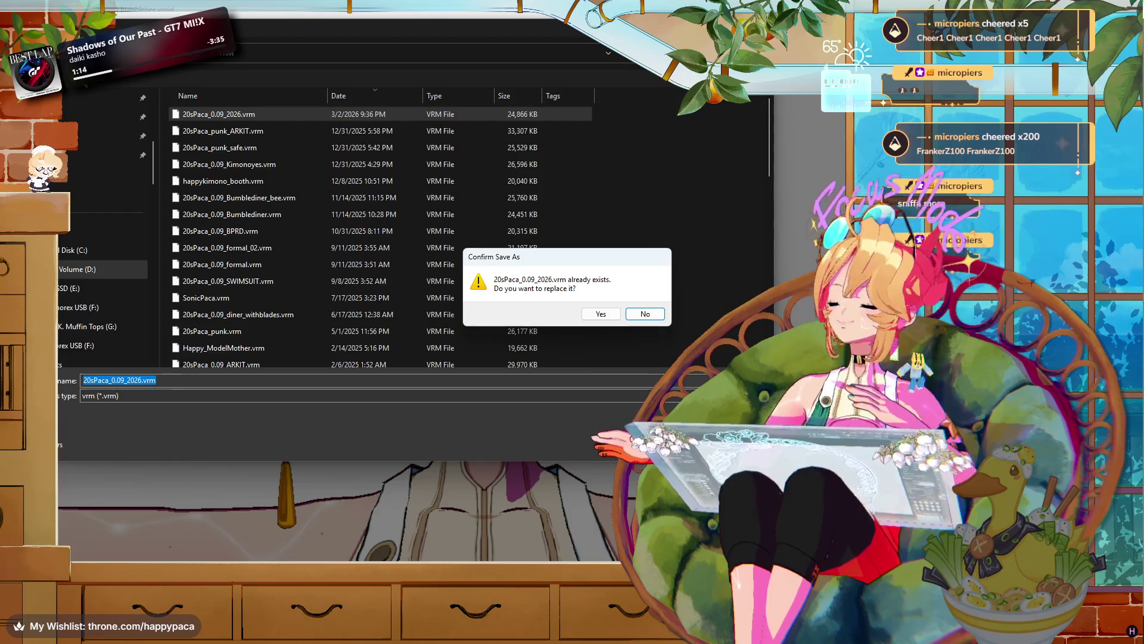
click(618, 315)
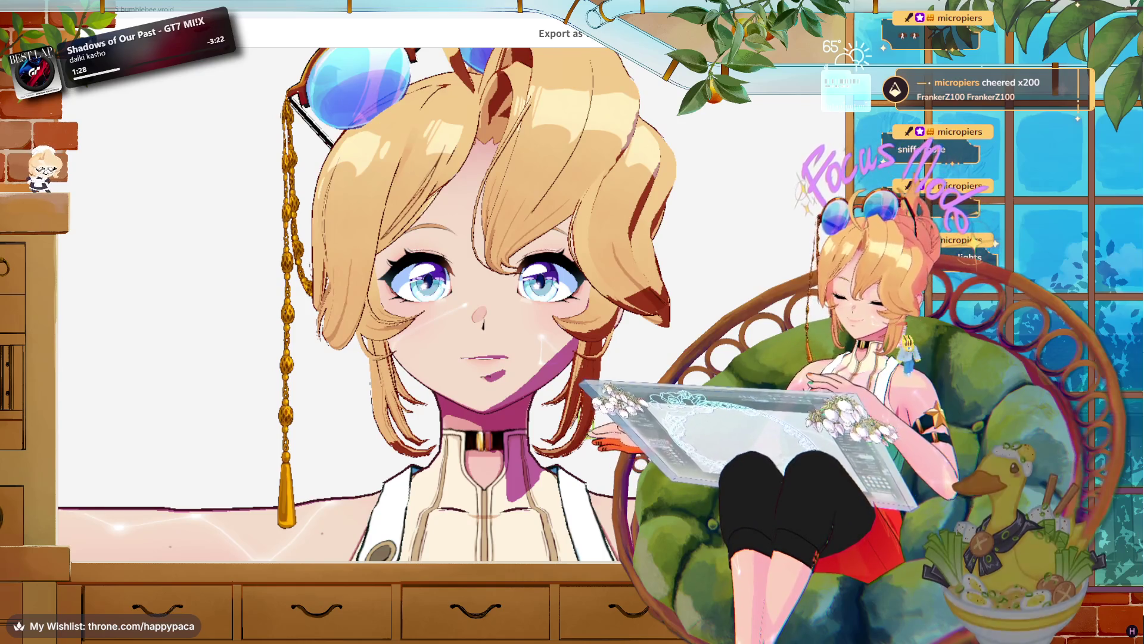
- In Unity, choose VRM0 > Import from VRM 0.x
key(alt+Tab)
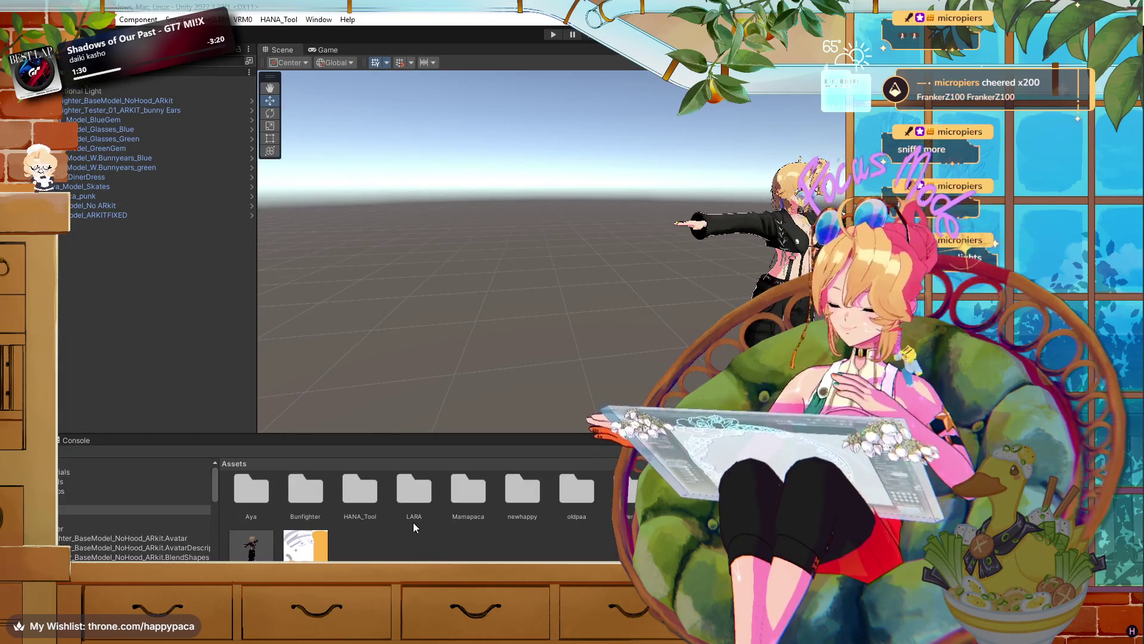
click(279, 19)
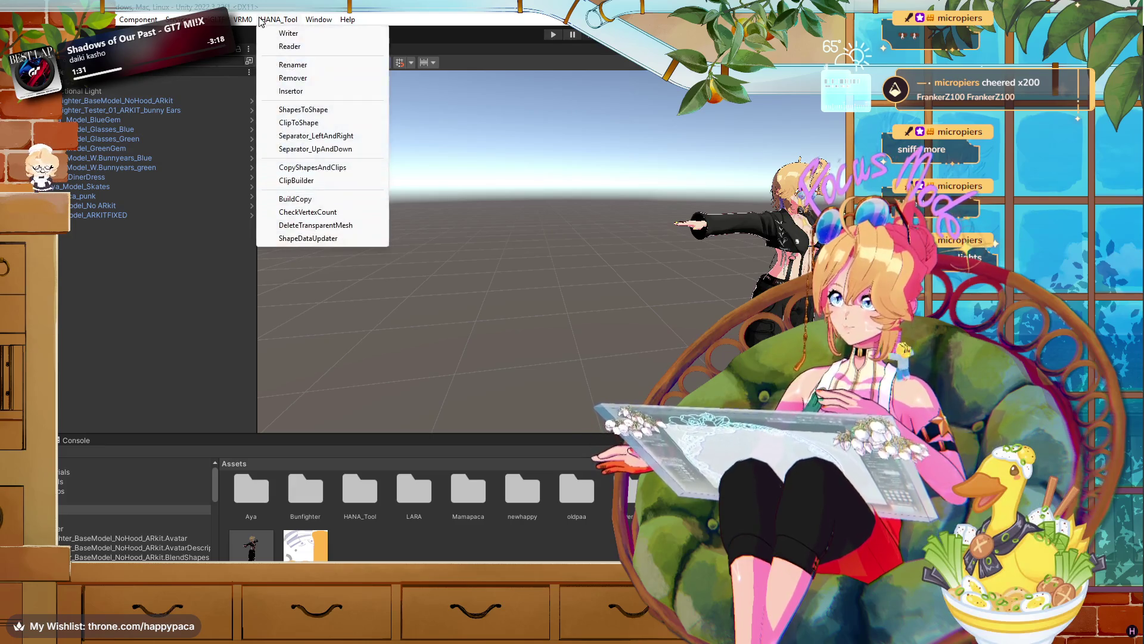
mouse_move(245, 22)
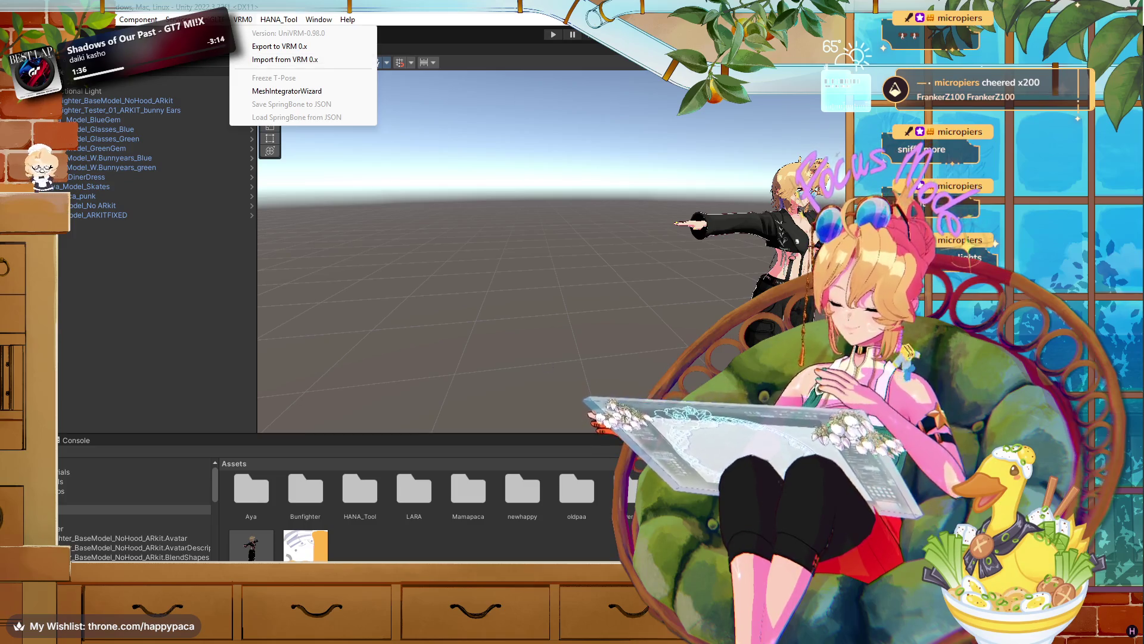
key(alt+Tab)
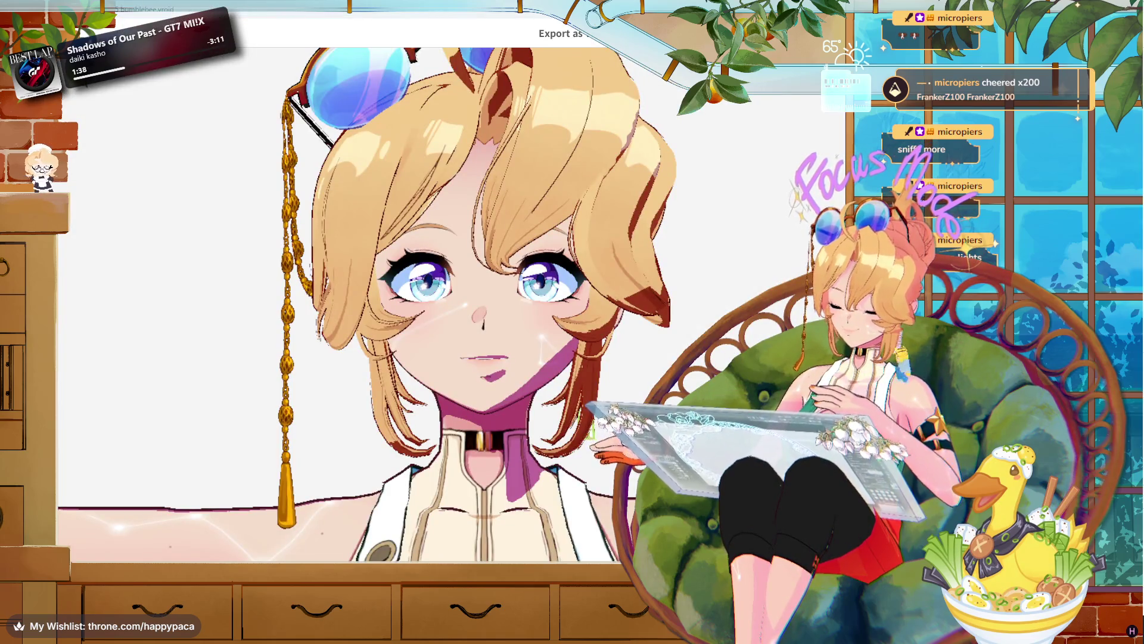
key(alt+Tab)
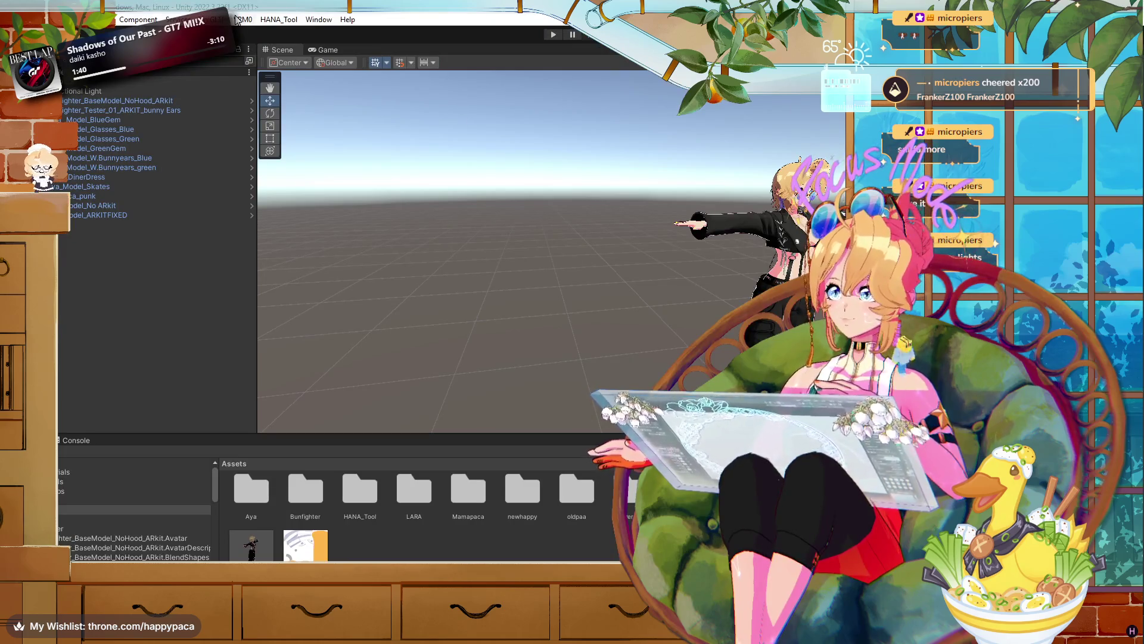
click(238, 20)
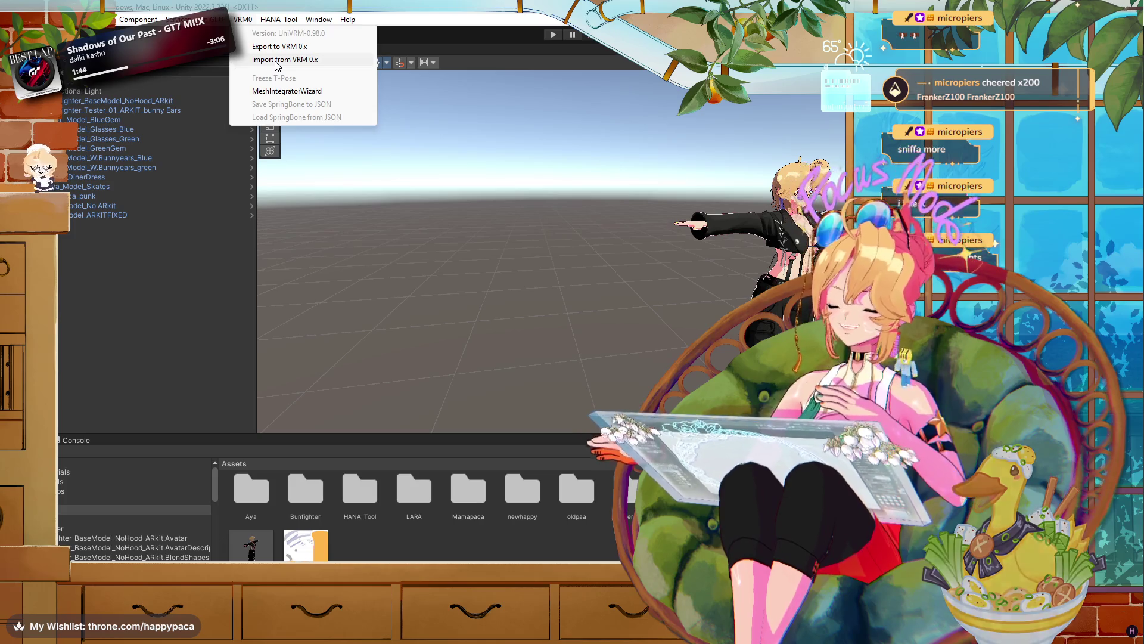
click(275, 60)
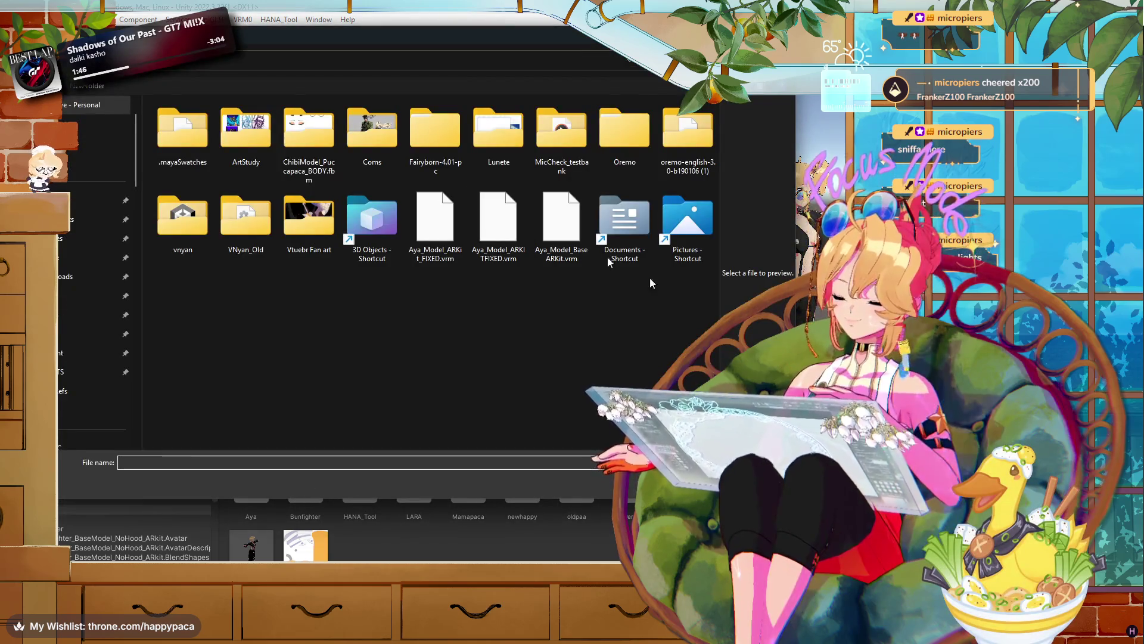
- Import 20sPaca_0.09_2026.vrm from the VRM folder and save its prefab in Assets/newhappy
scroll(65, 186, up, 1)
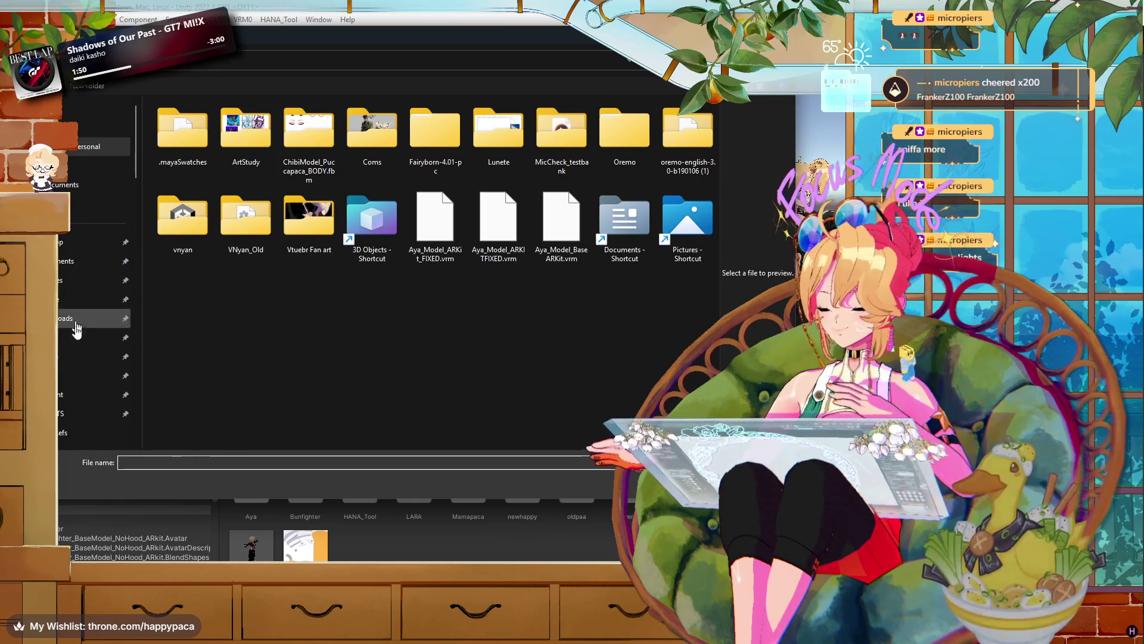
click(70, 301)
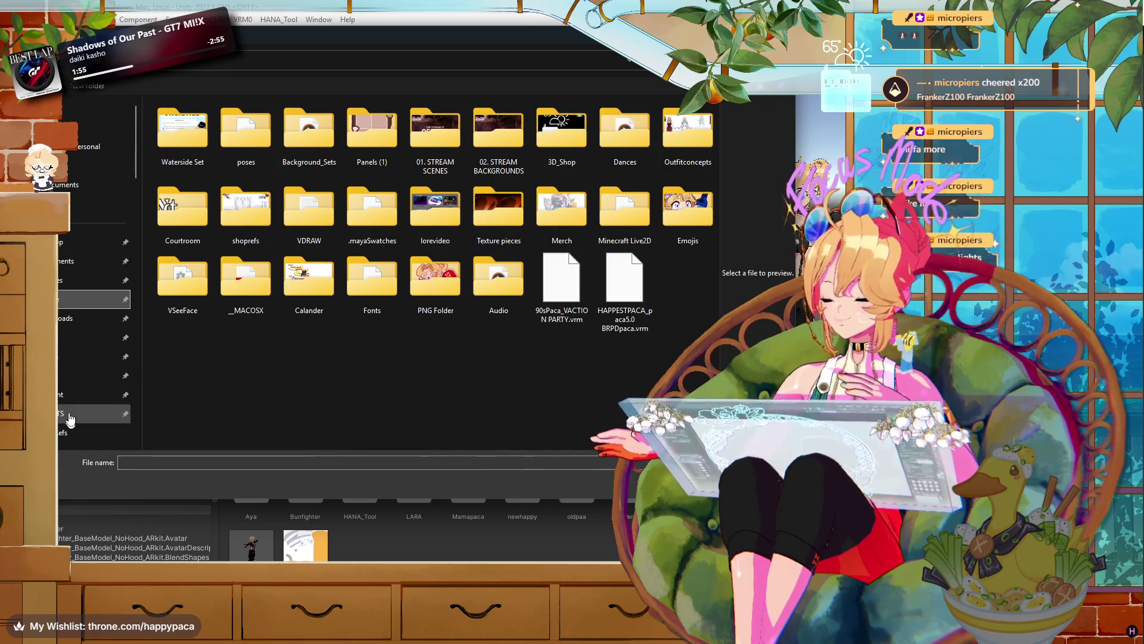
click(64, 342)
click(222, 124)
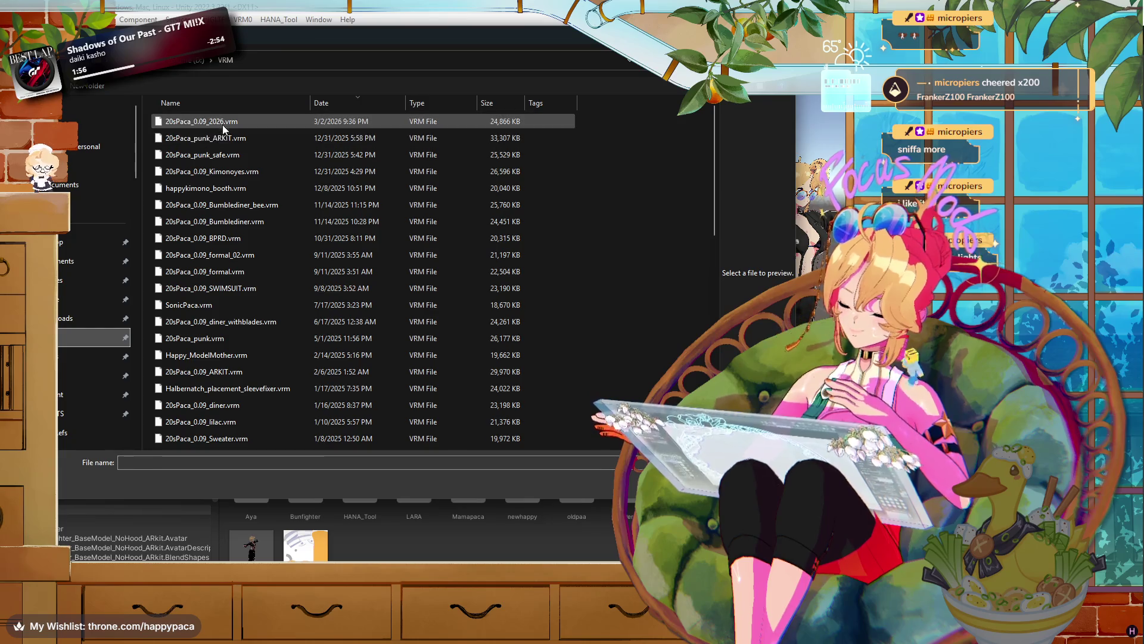
key(Return)
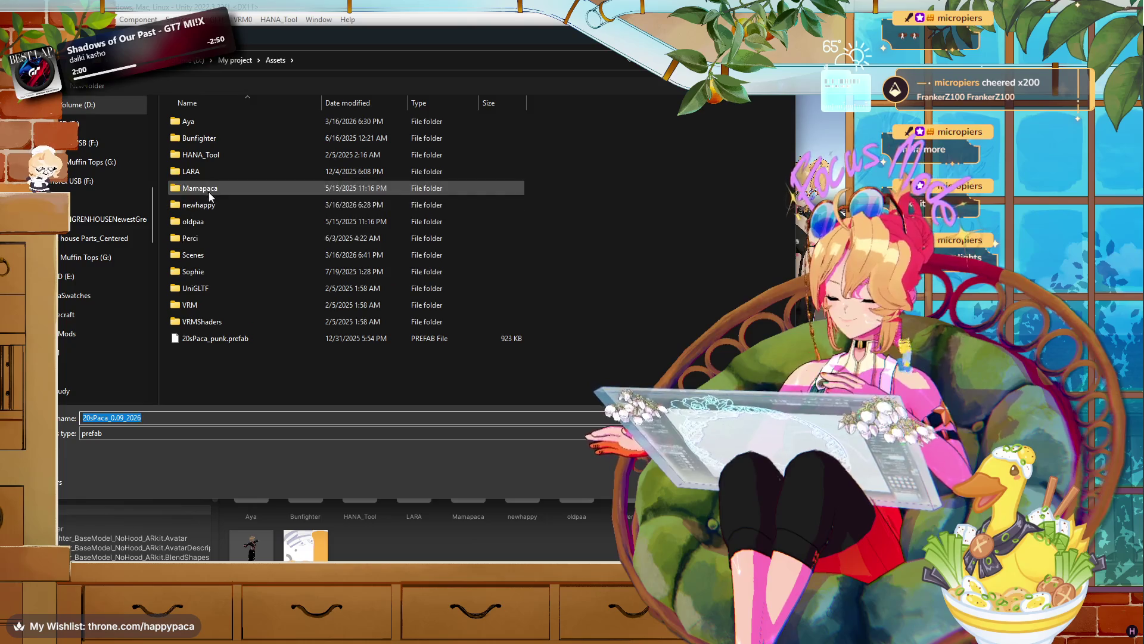
double_click(213, 206)
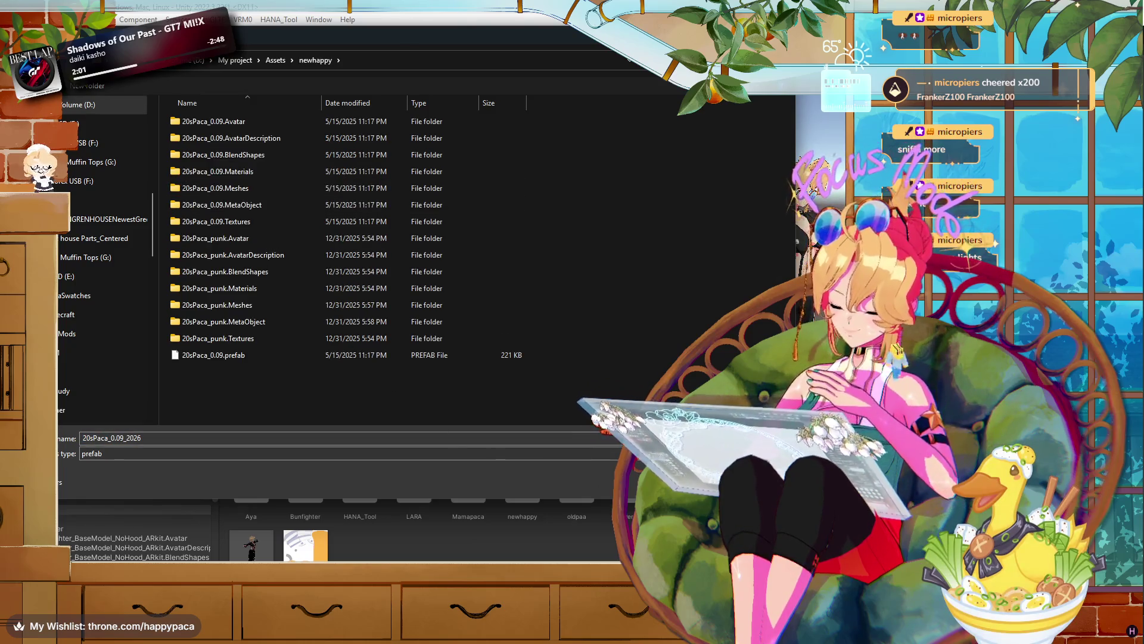
key(Return)
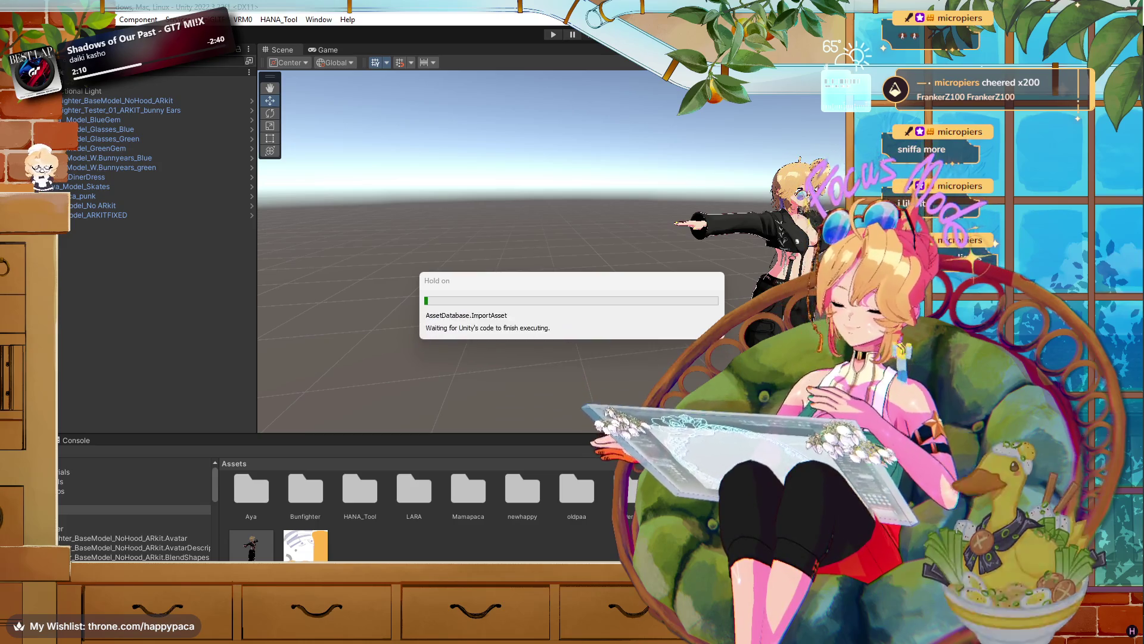
key(alt+Tab)
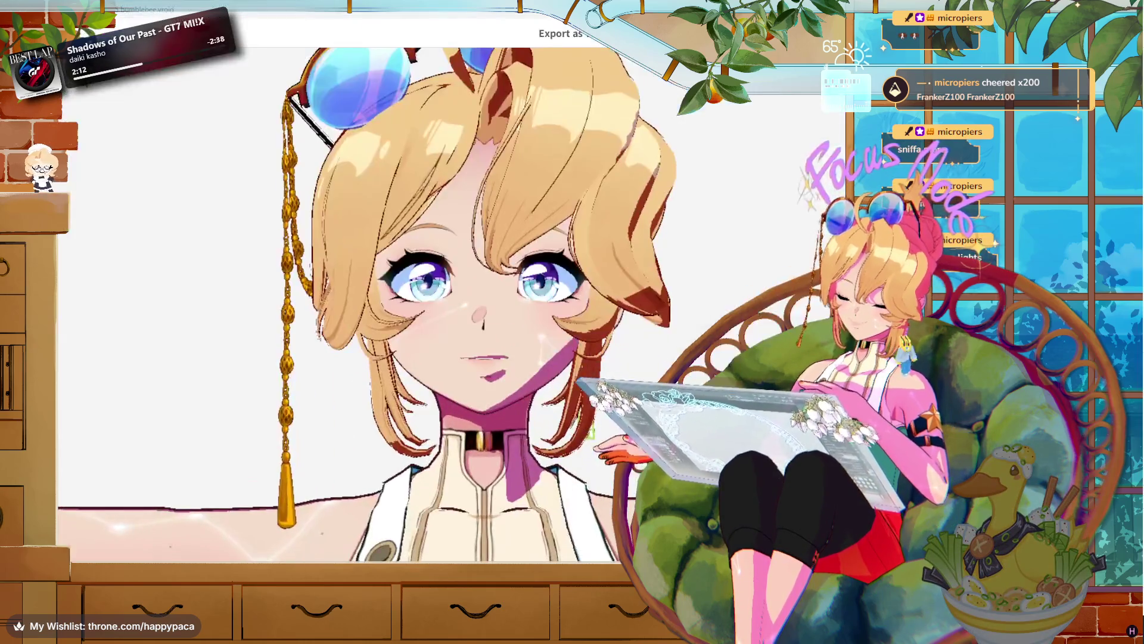
- Orbit to the back of the avatar's head and open Edit Bone for its hair
drag(547, 395, 745, 393)
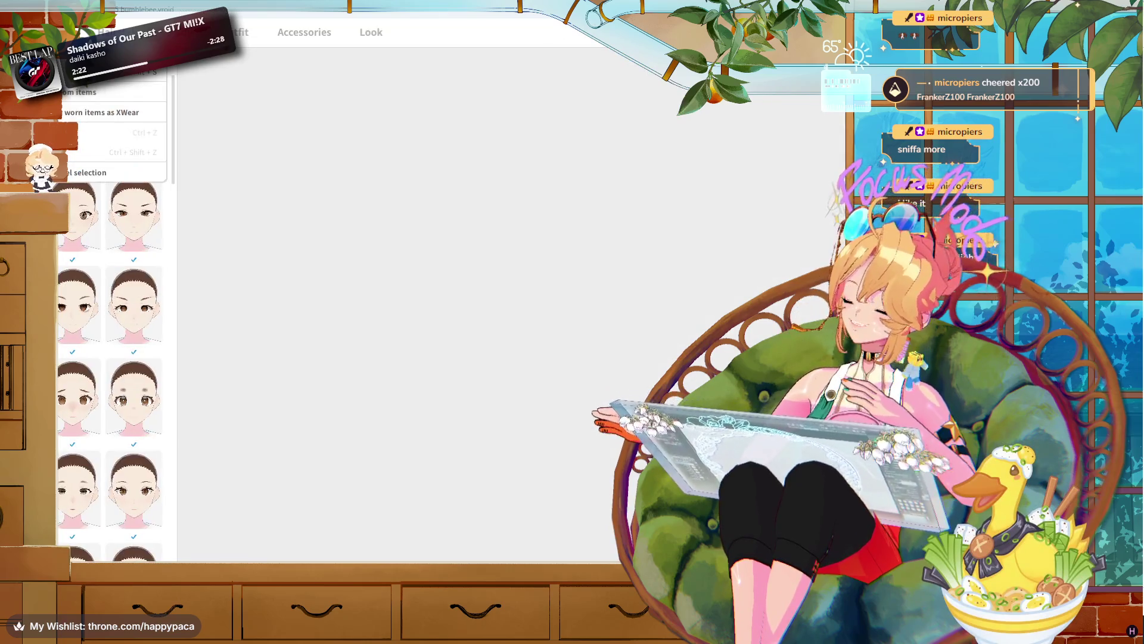
click(353, 78)
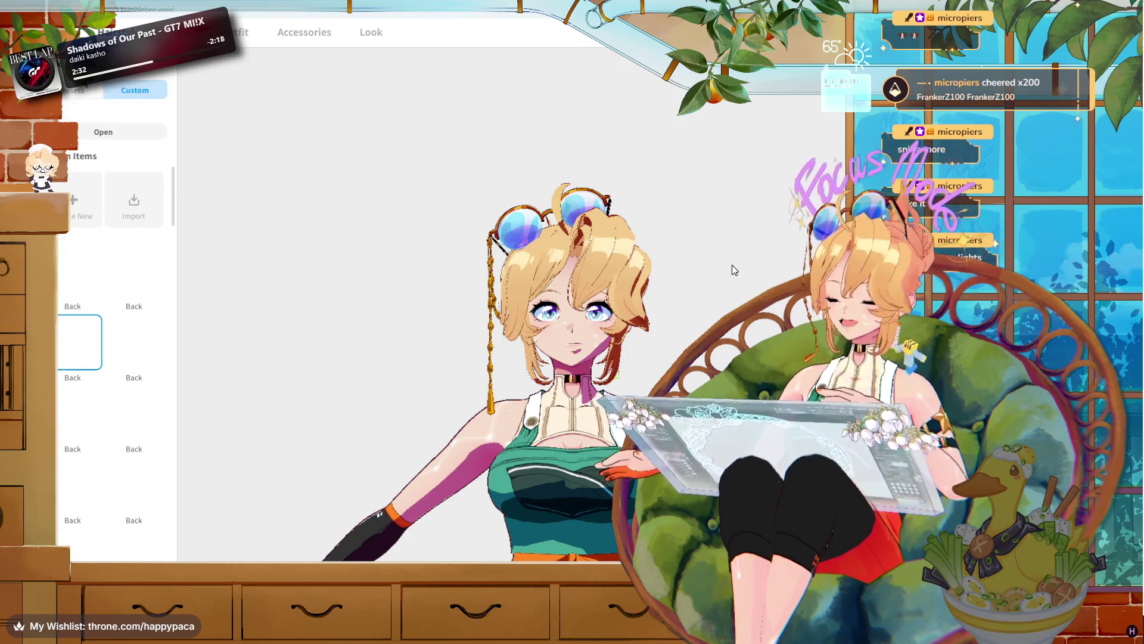
scroll(732, 265, up, 5)
scroll(732, 265, down, 3)
drag(732, 265, 750, 285)
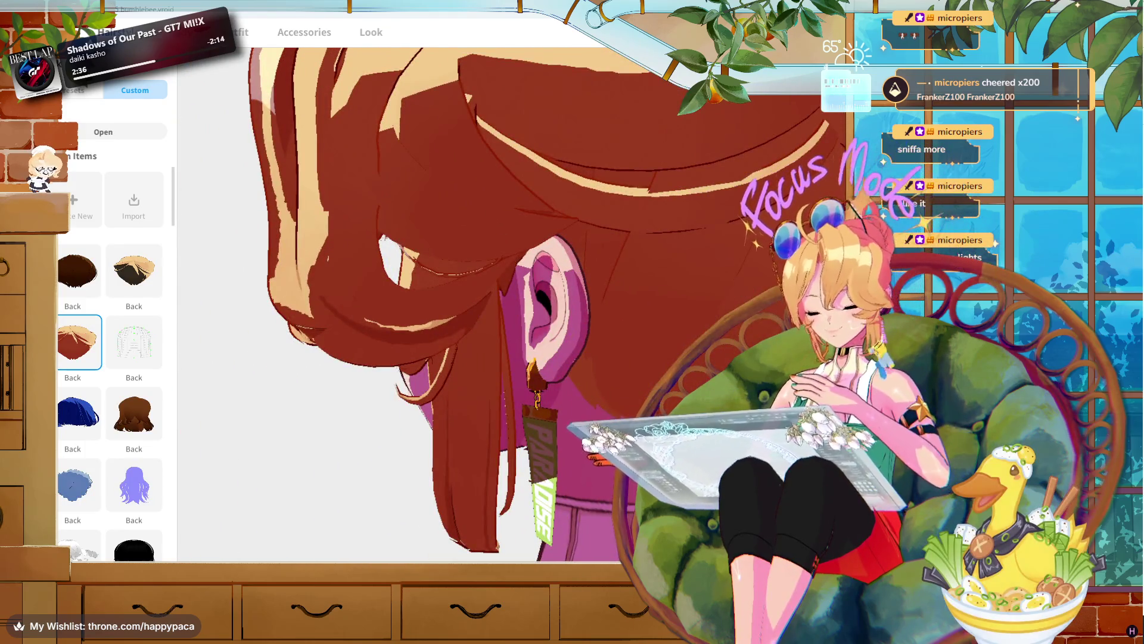
click(103, 132)
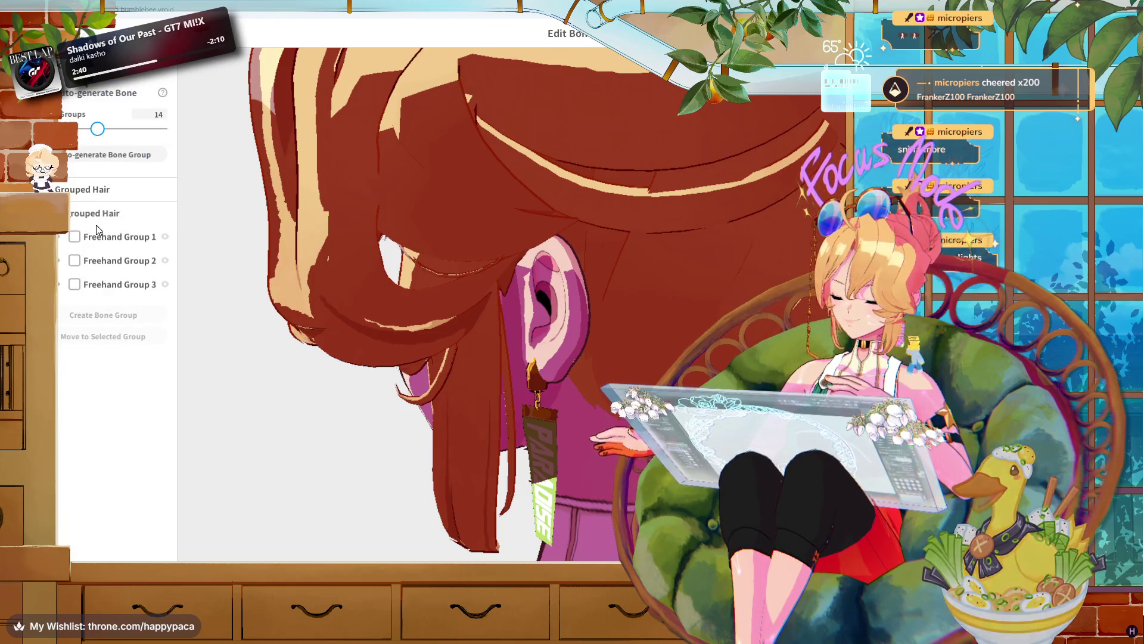
- Exit the hair bone editor and select the newhappy folder in Unity's Assets
key(Escape)
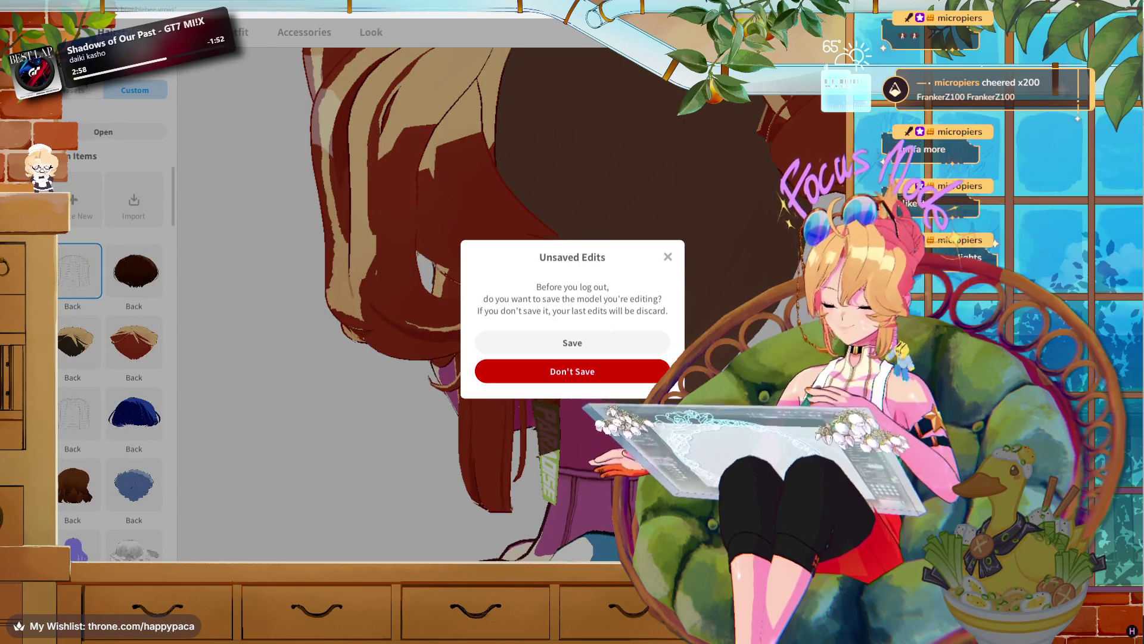
key(alt+Tab)
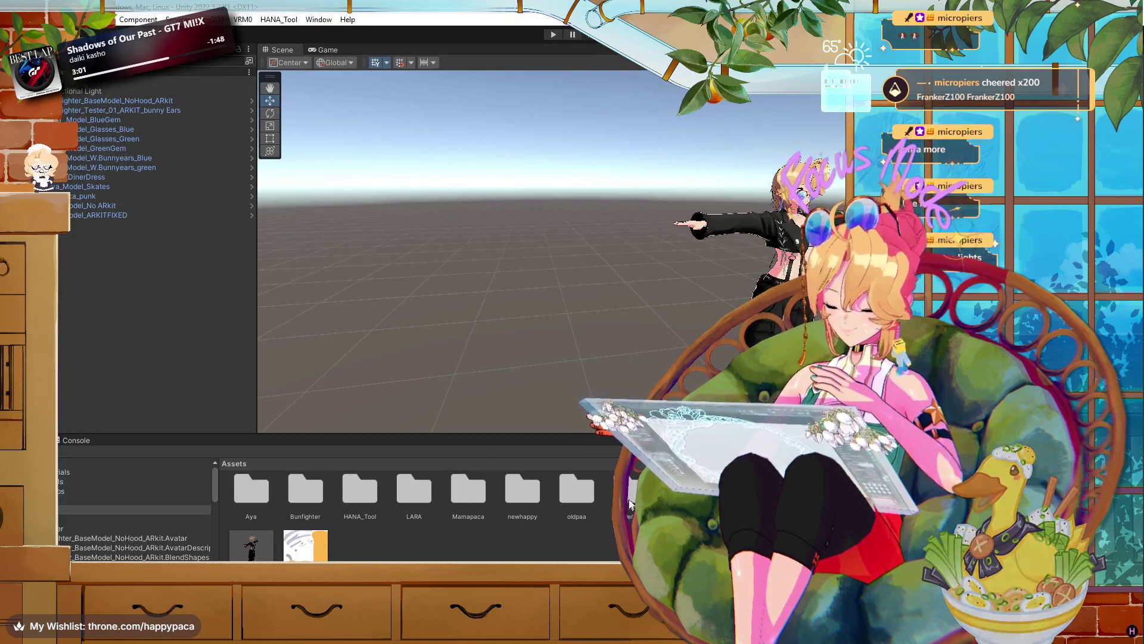
click(525, 498)
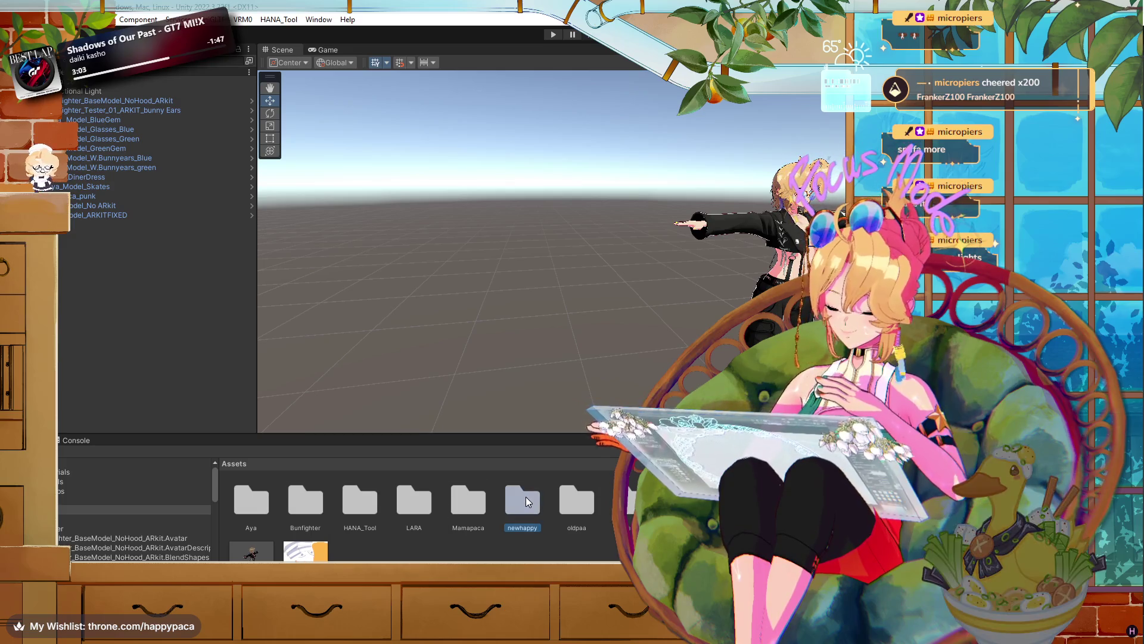
- Drag the 20sPaca_0.09_2026 prefab from Assets/newhappy into the scene and frame it frontally
double_click(529, 531)
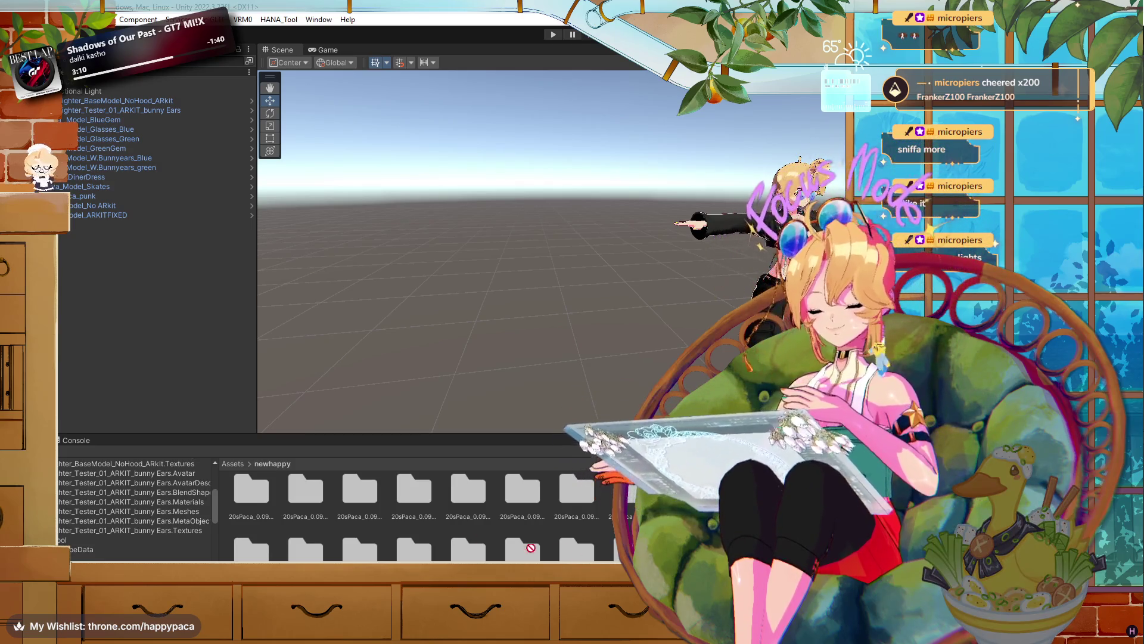
drag(631, 491, 81, 334)
key(f)
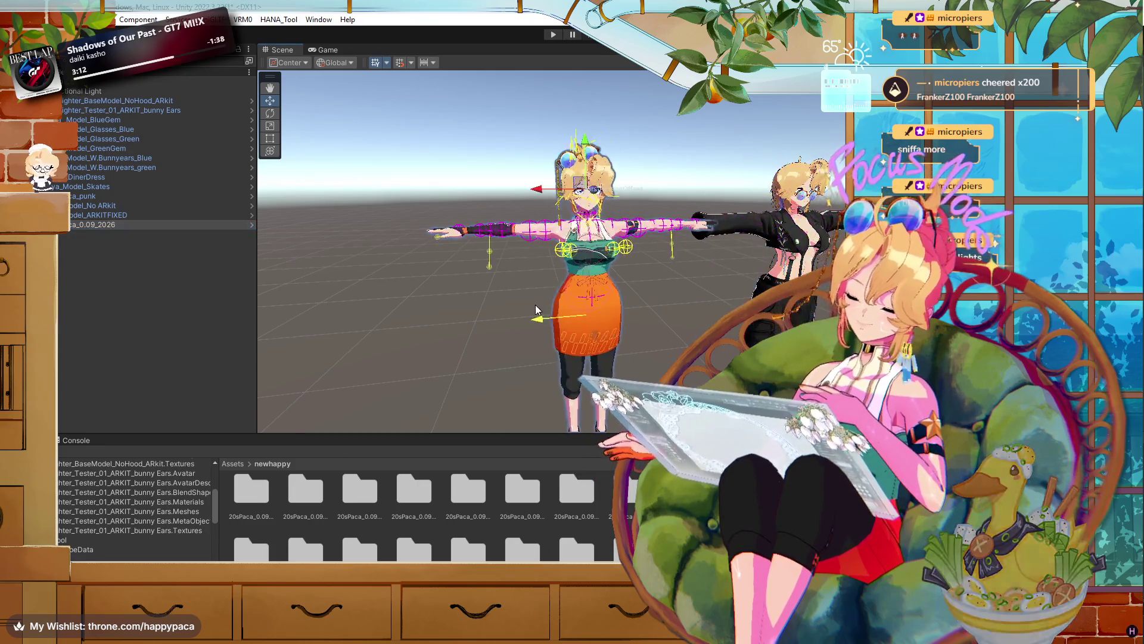
scroll(560, 133, up, 8)
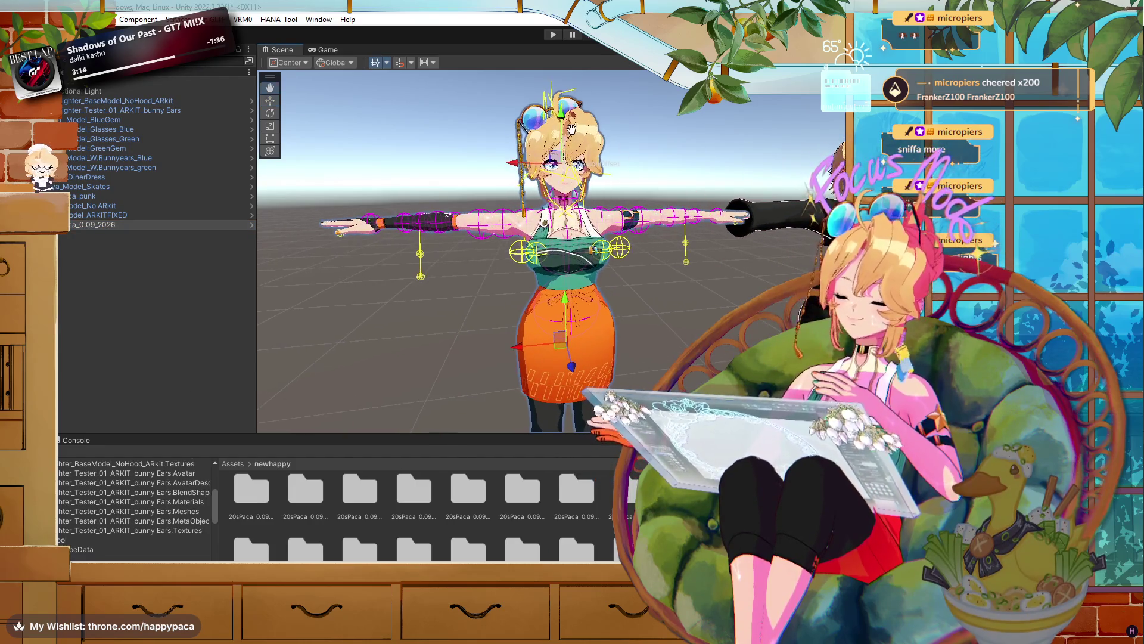
click(656, 226)
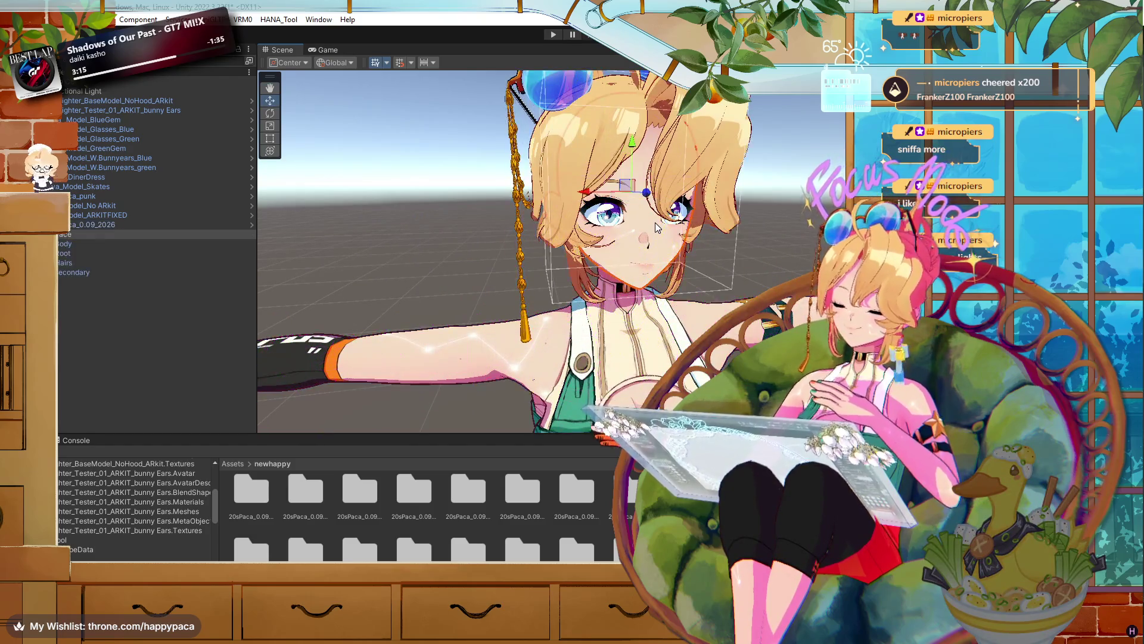
scroll(754, 228, up, 5)
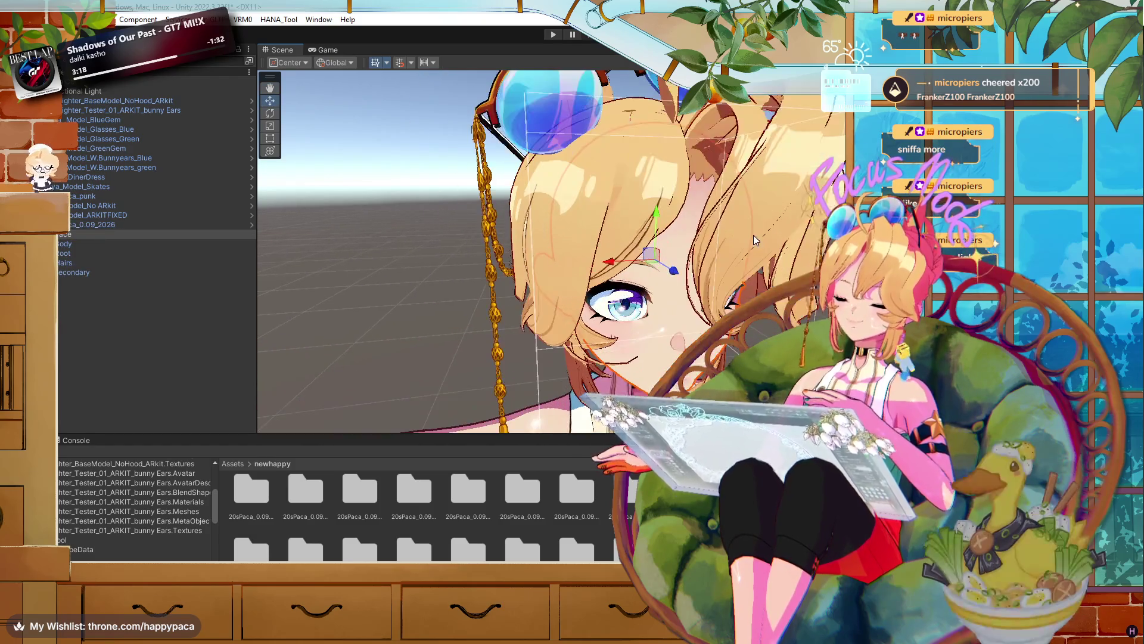
click(749, 239)
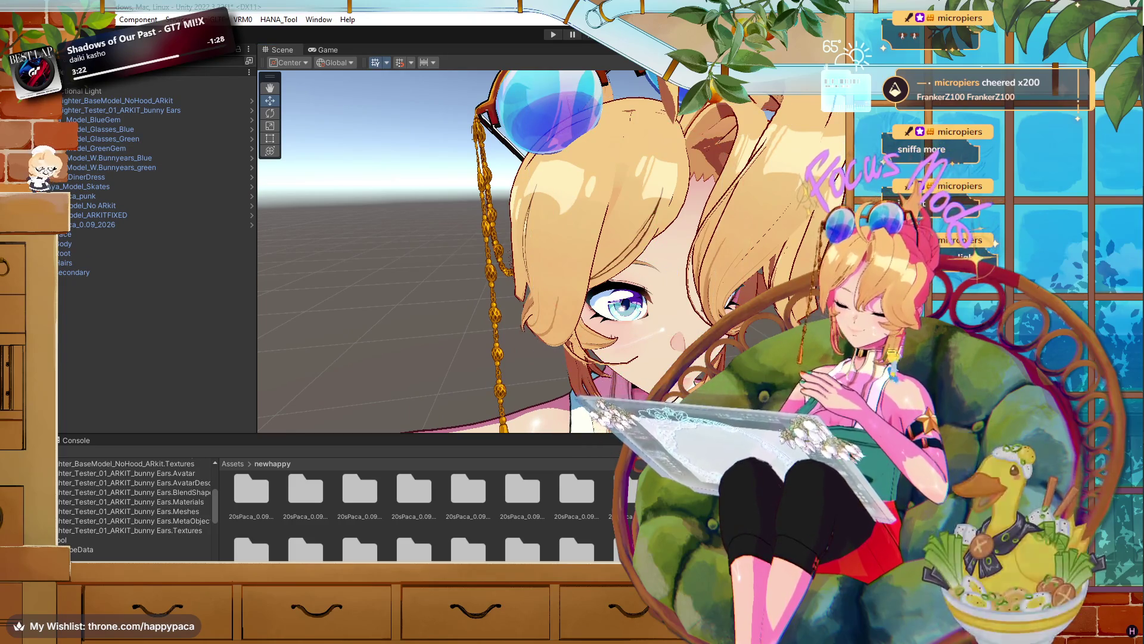
click(676, 359)
drag(644, 347, 630, 316)
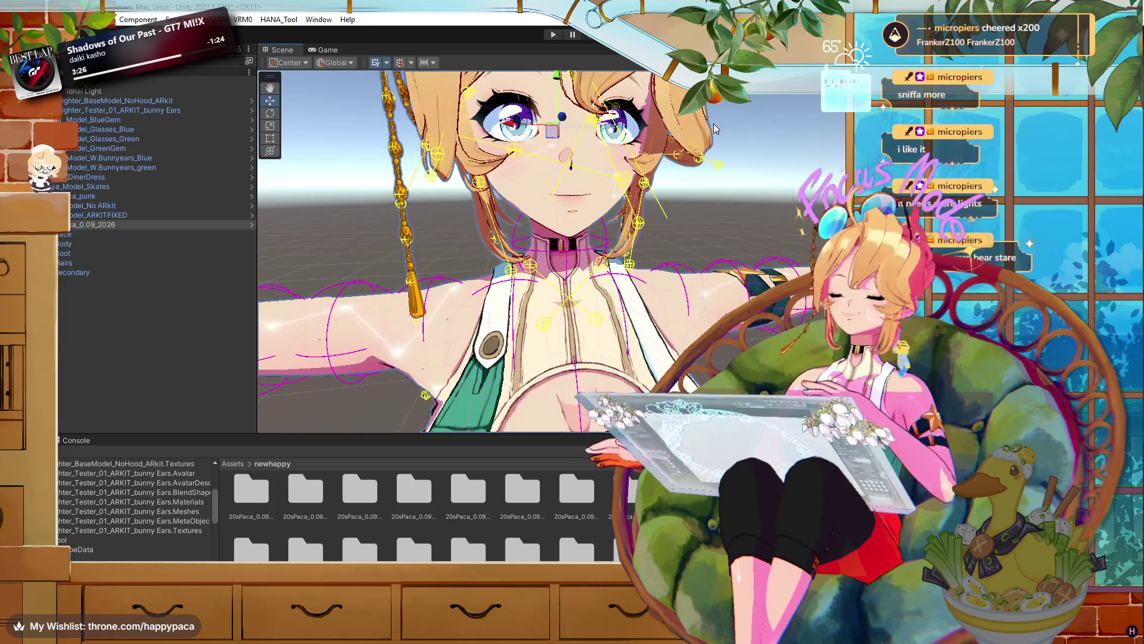
- Select the avatar's Face mesh and open HANA_Tool > Reader
click(586, 155)
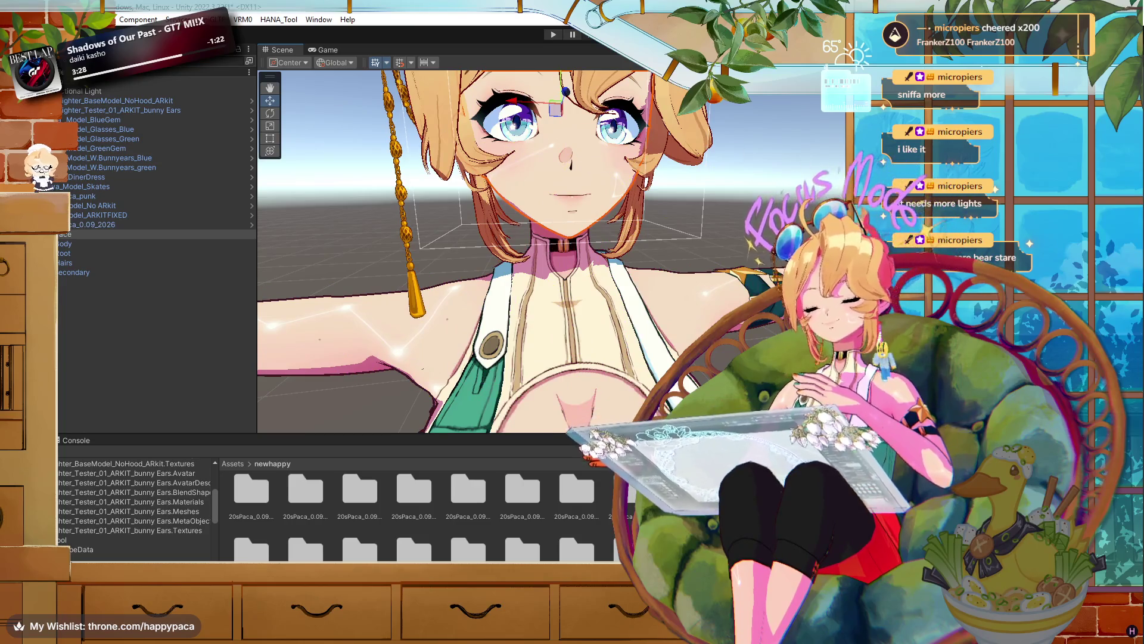
click(278, 21)
click(292, 46)
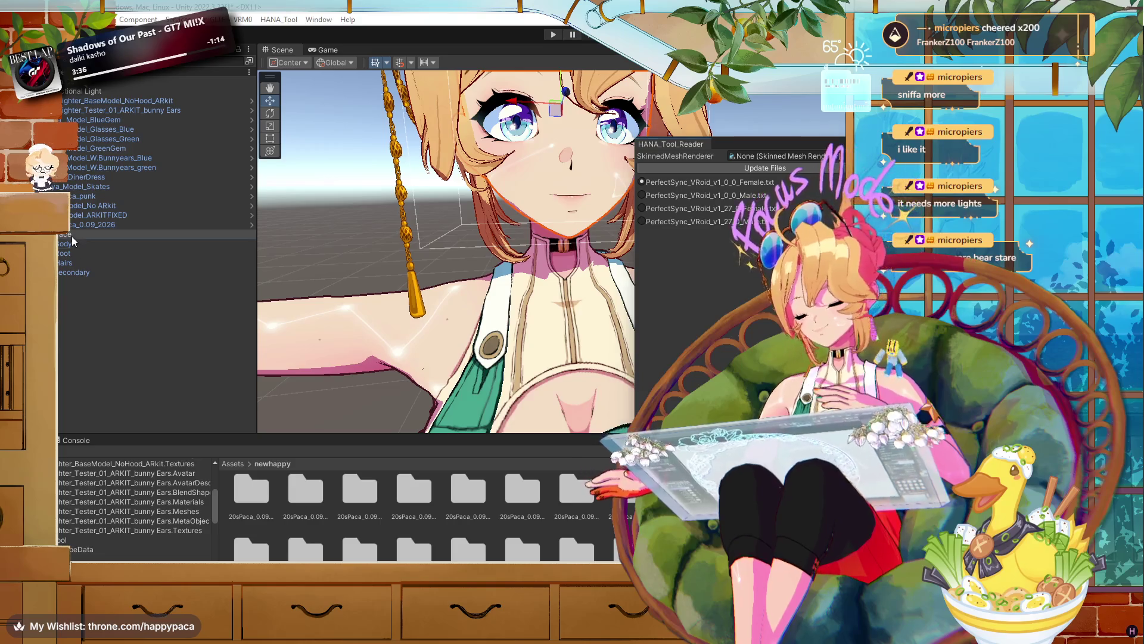
- Select the whole avatar and start a VRM 0.x export of it
double_click(90, 225)
click(242, 20)
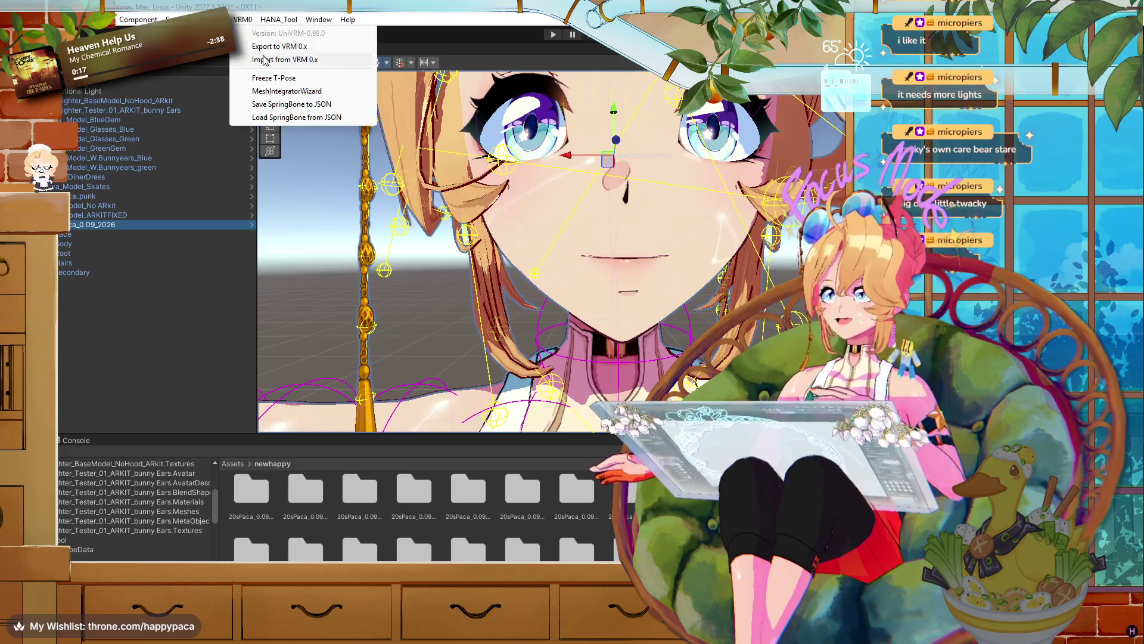
click(268, 47)
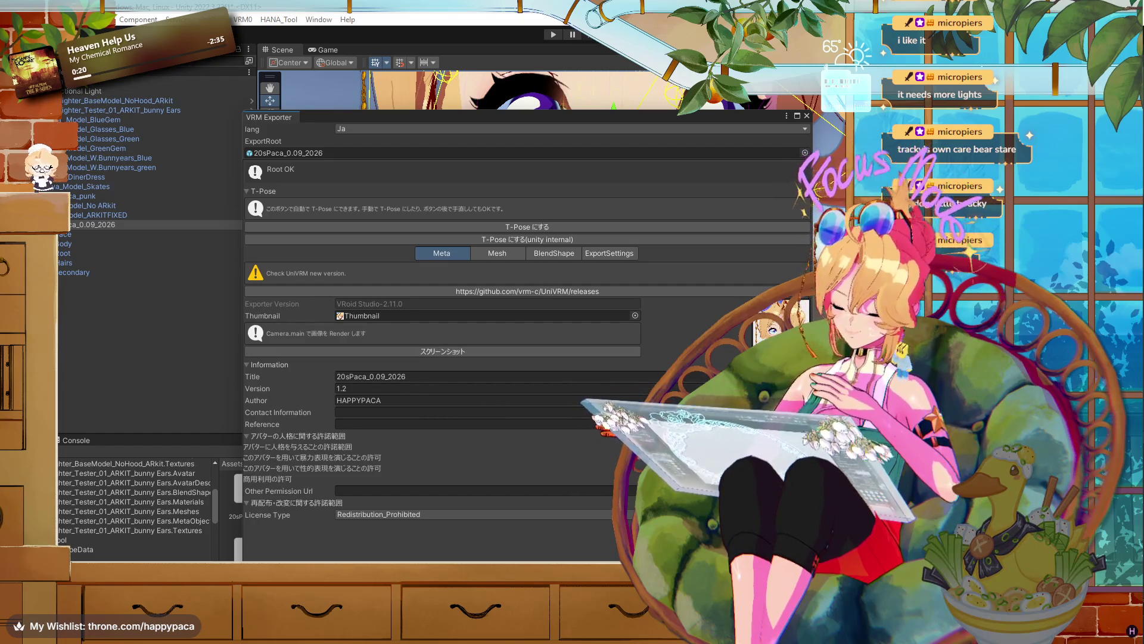
click(775, 551)
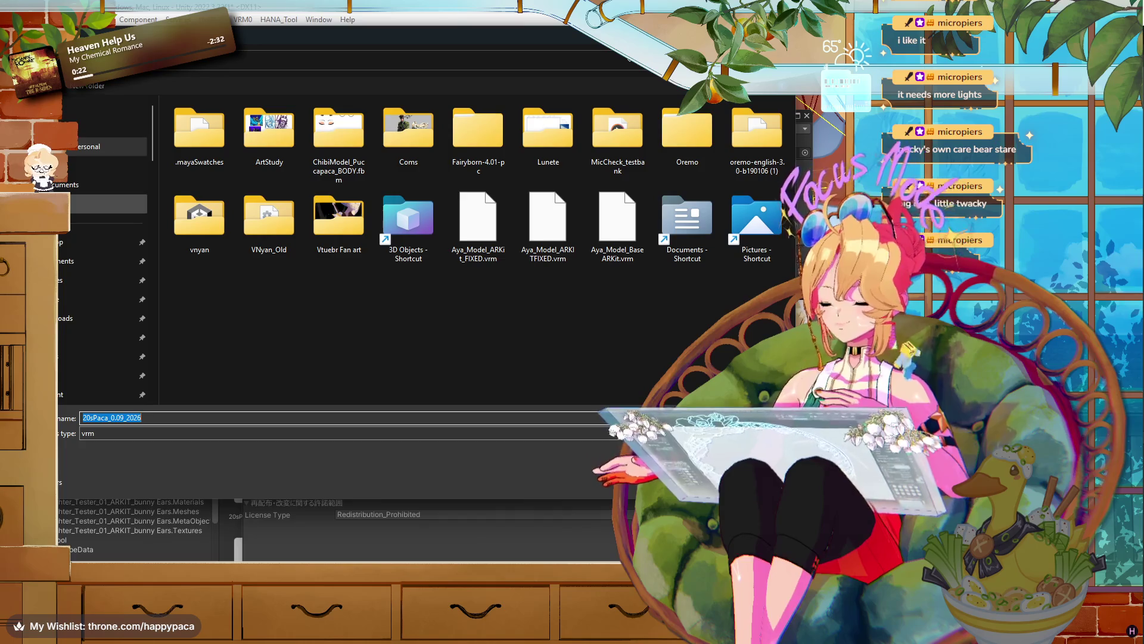
- Save the VRM as 20sPaca_0.09_2026_blenderneeded, then switch to Clip Studio Paint
click(101, 242)
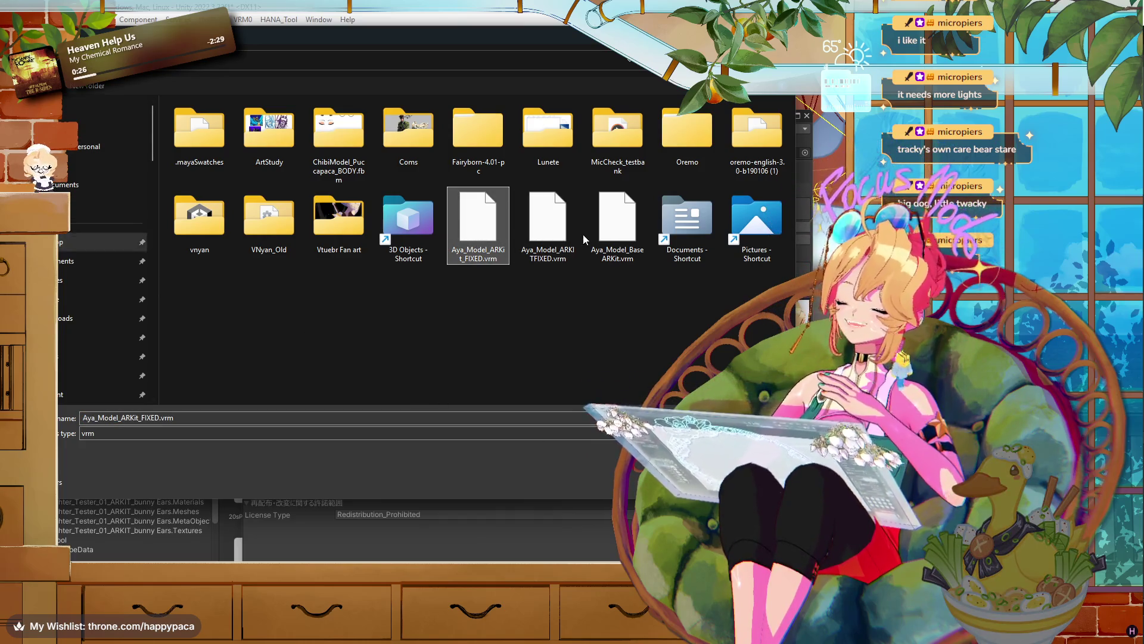
click(622, 223)
key(Delete)
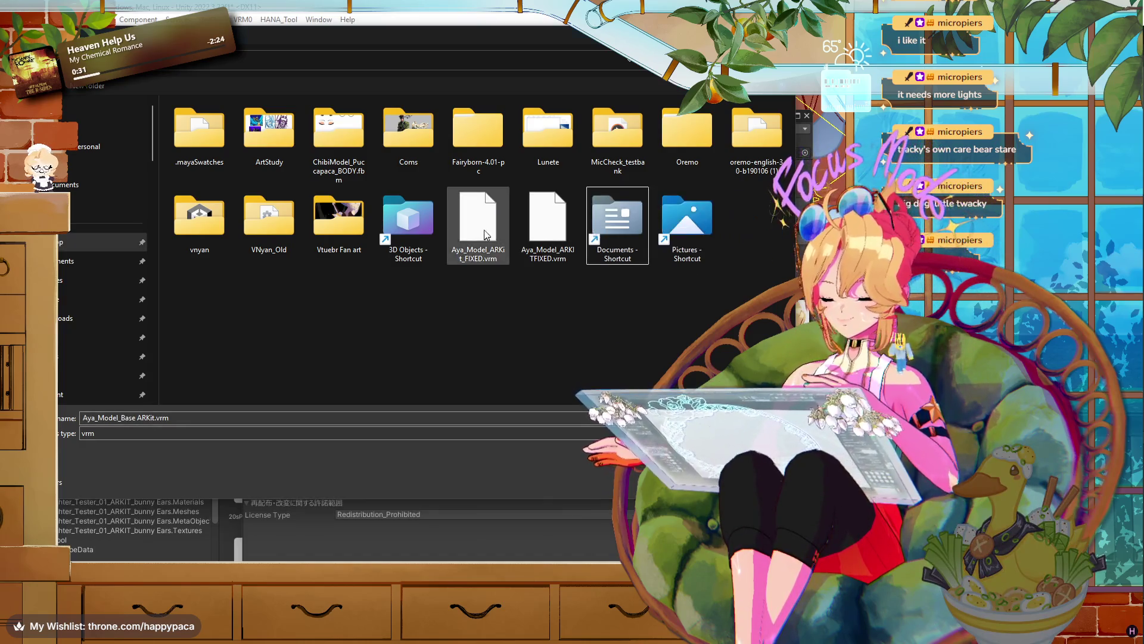
key(Delete)
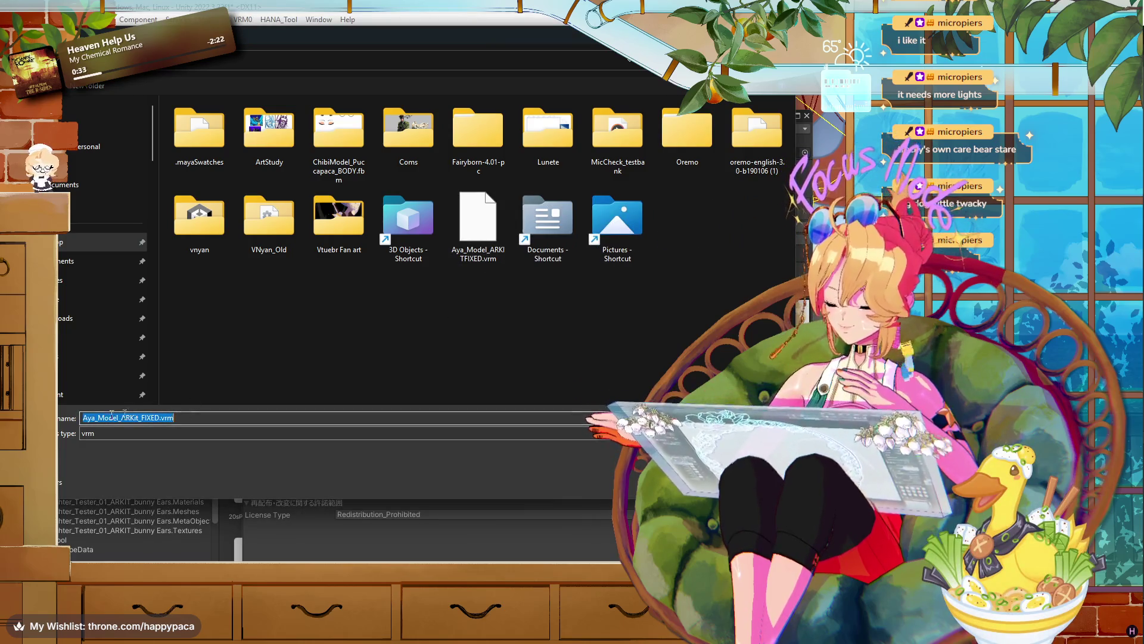
text(20sPaca_0.09_2026_blen)
key(Return)
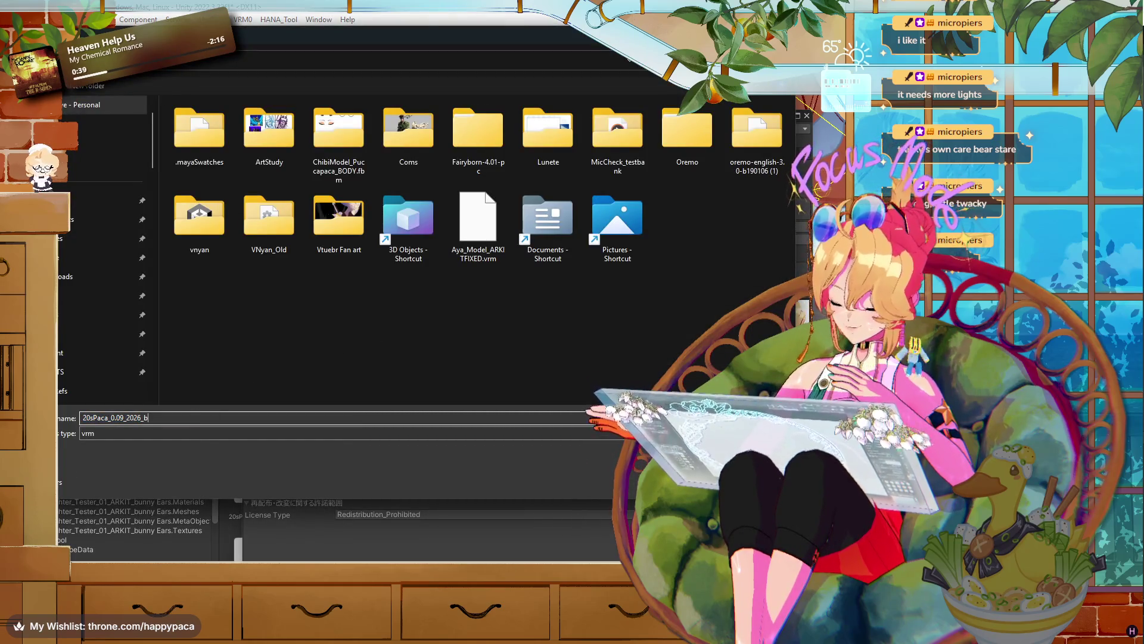
text(derneeded)
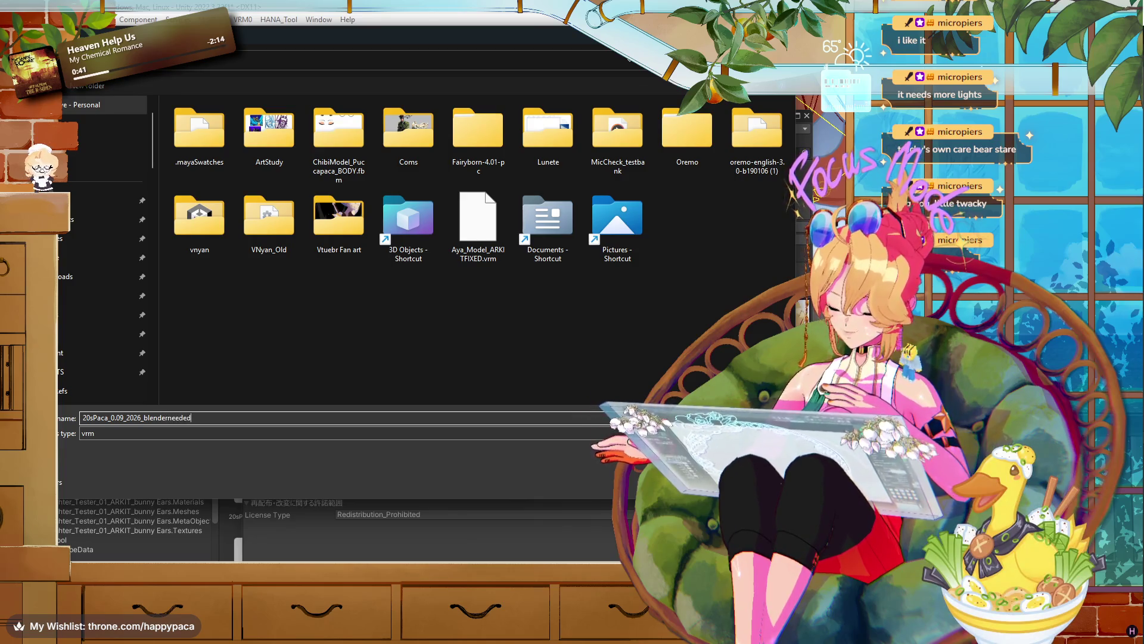
key(Return)
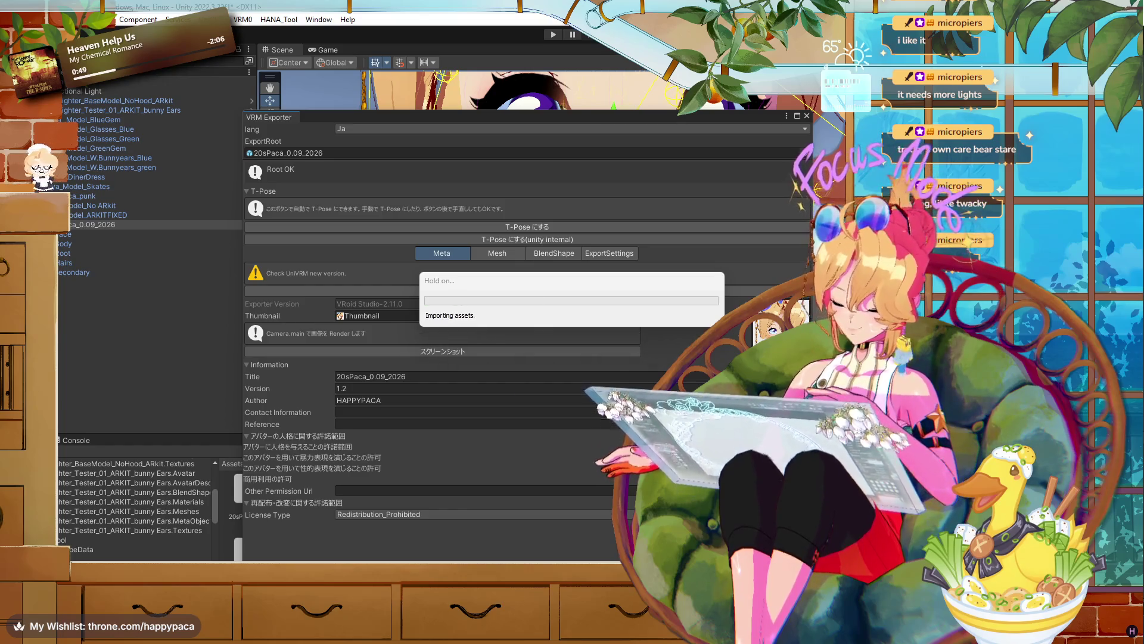
key(alt+Tab)
scroll(450, 373, up, 2)
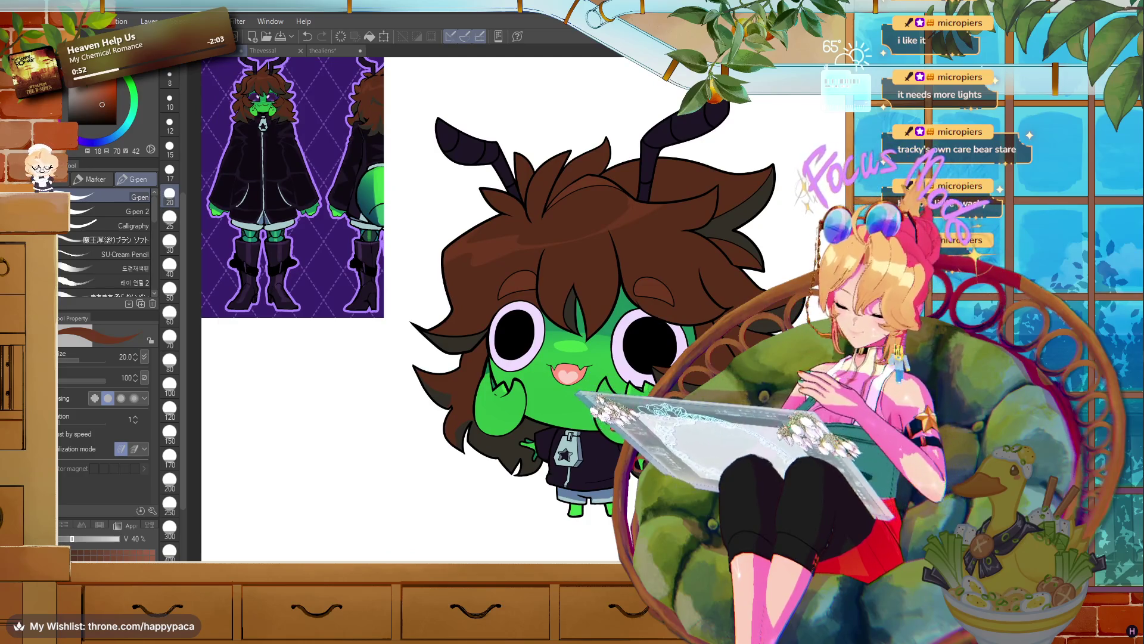
- Eyedrop purple from the reference's glasses and paint the first pupil with a 250 brush
scroll(324, 238, up, 2)
alt+click(243, 101)
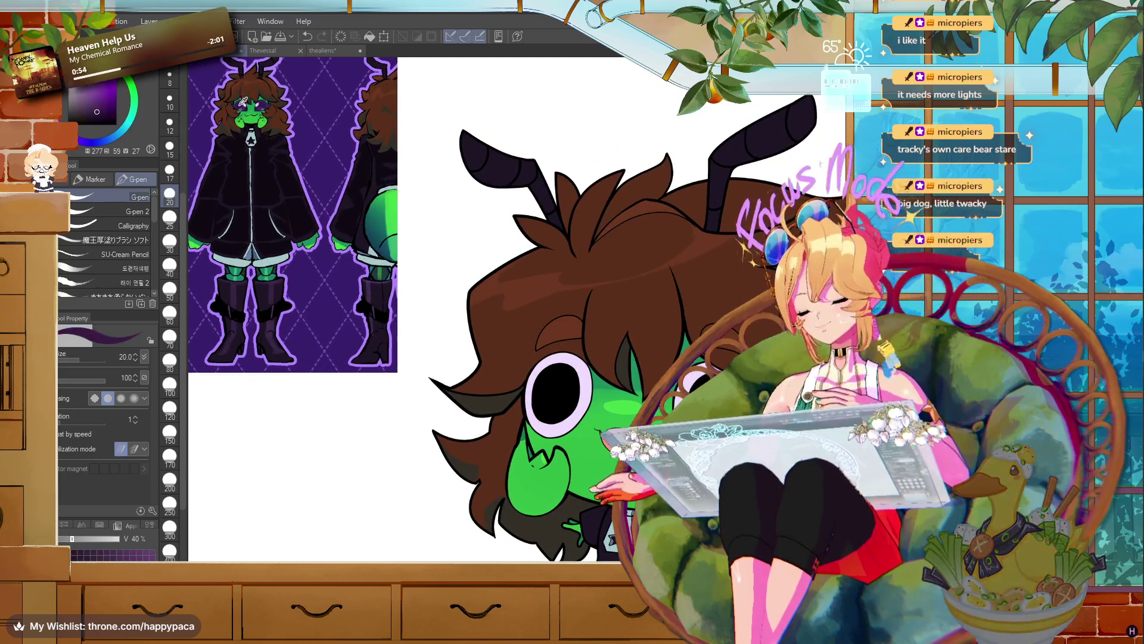
scroll(798, 477, up, 2)
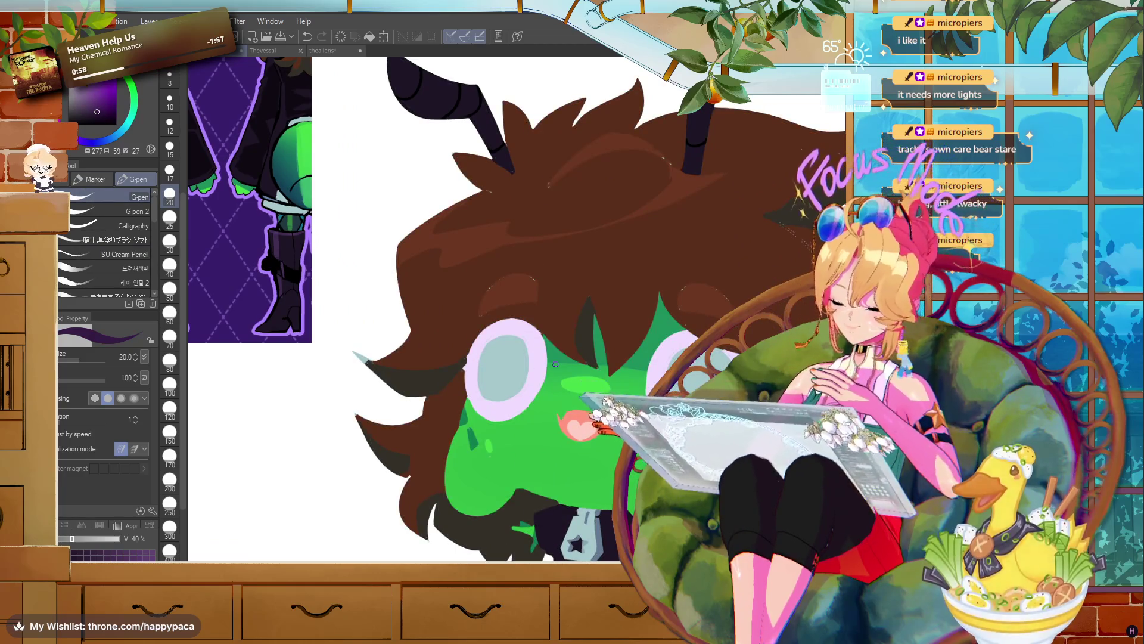
key(bracketright)
key(bracketright)
key(bracketright)
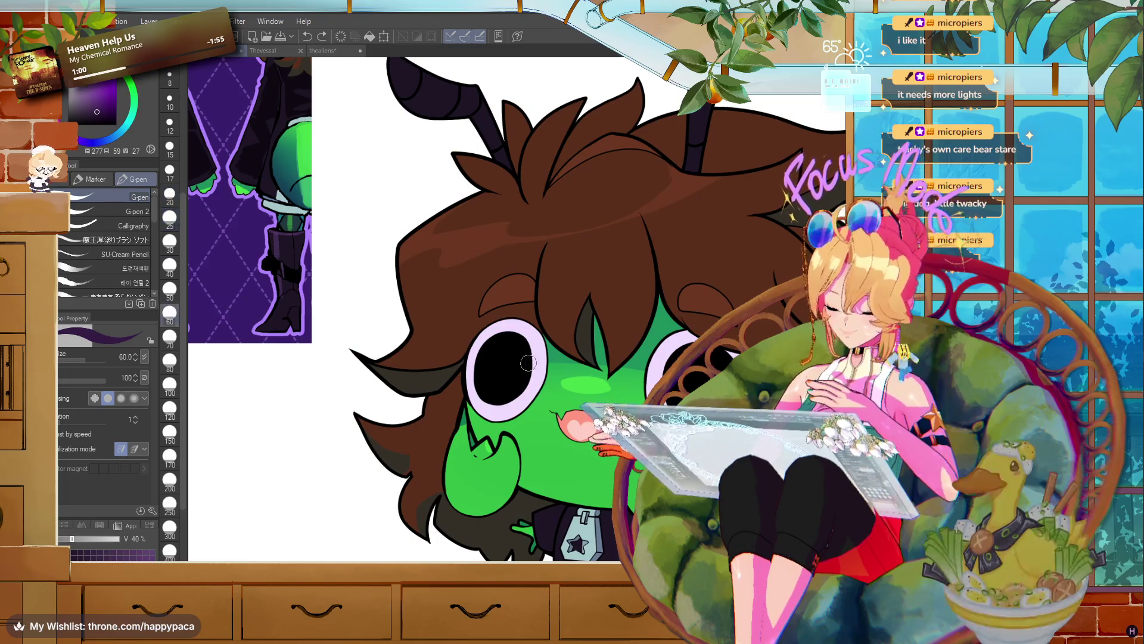
drag(510, 369, 506, 365)
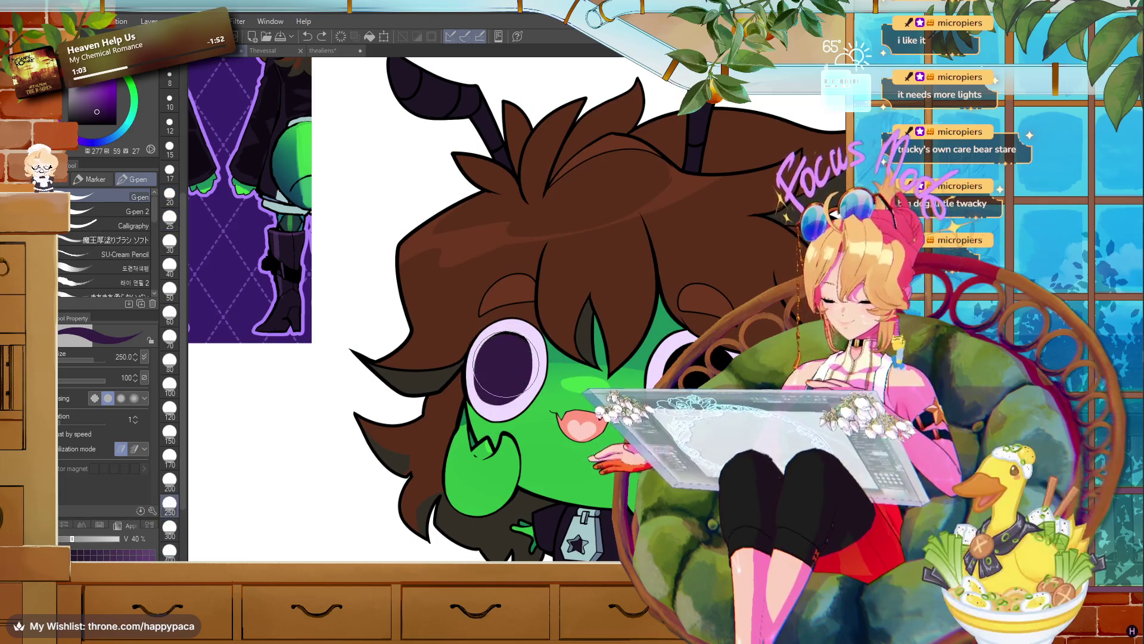
key(bracketleft)
key(bracketleft)
key(bracketleft)
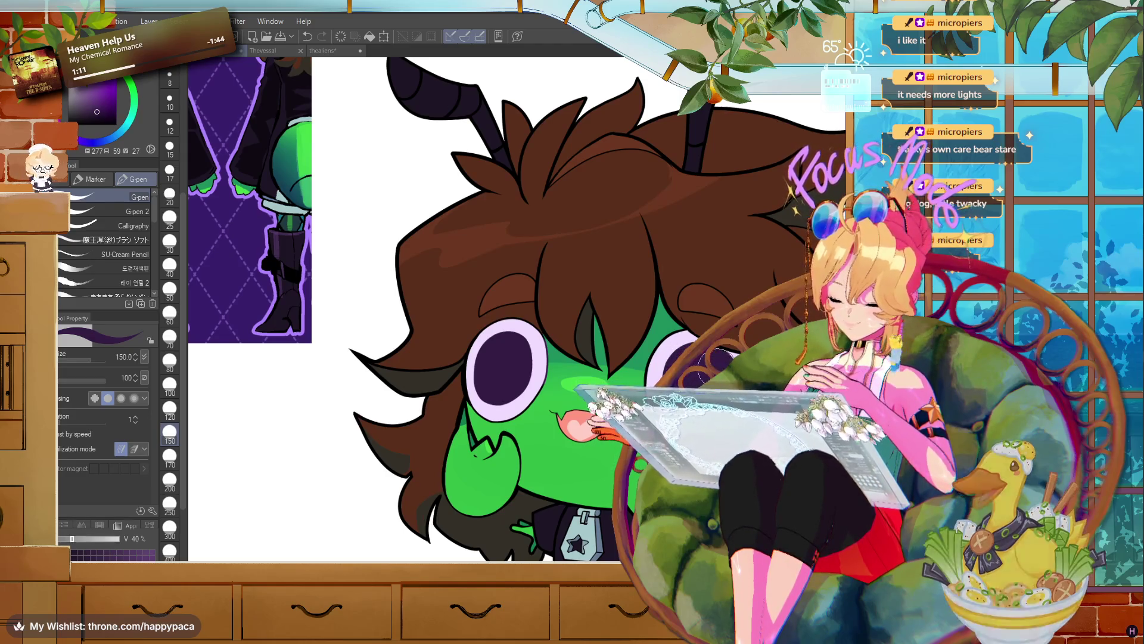
- Shrink to a thin dark purple brush, pan to the other eye, then pick brown before returning to Unity
scroll(695, 360, up, 3)
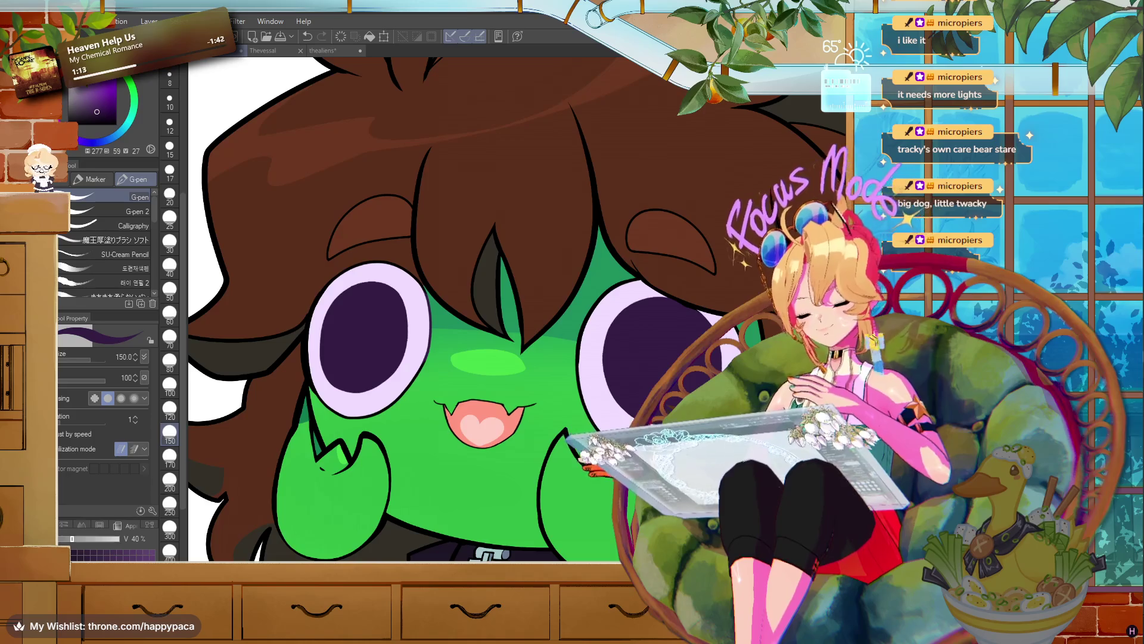
key(bracketleft)
key(bracketleft)
key(bracketleft)
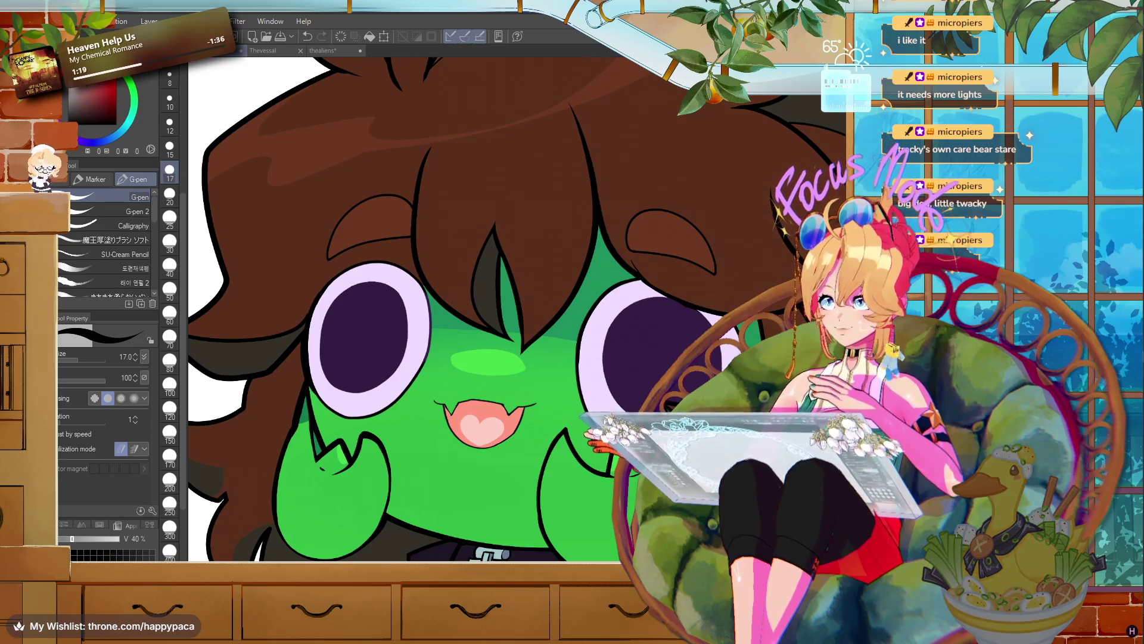
key(x)
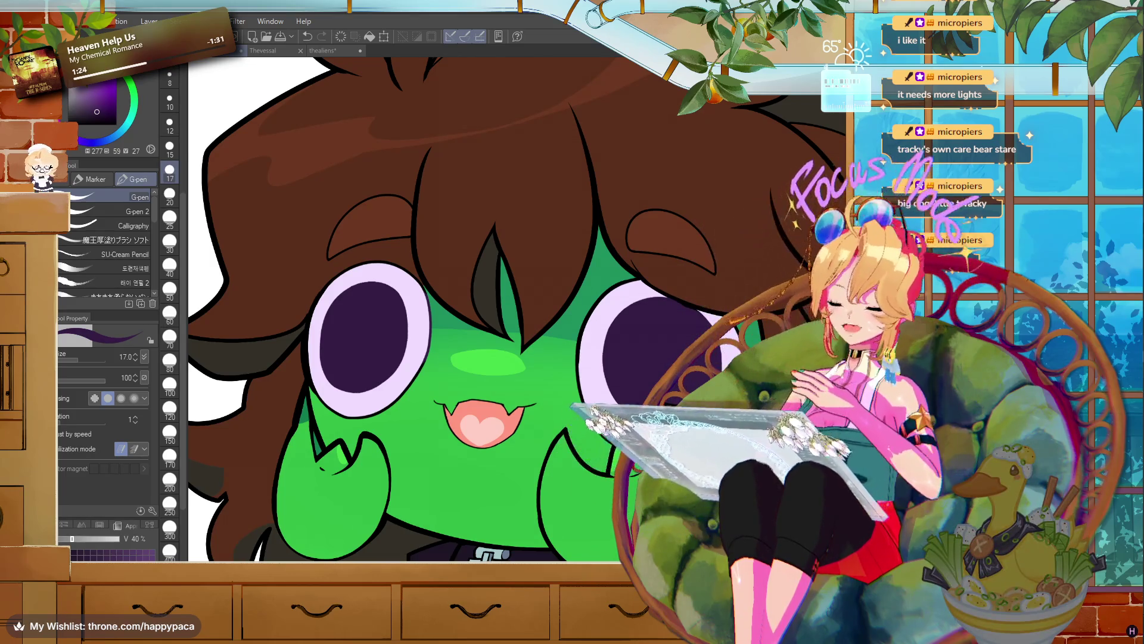
scroll(655, 420, up, 4)
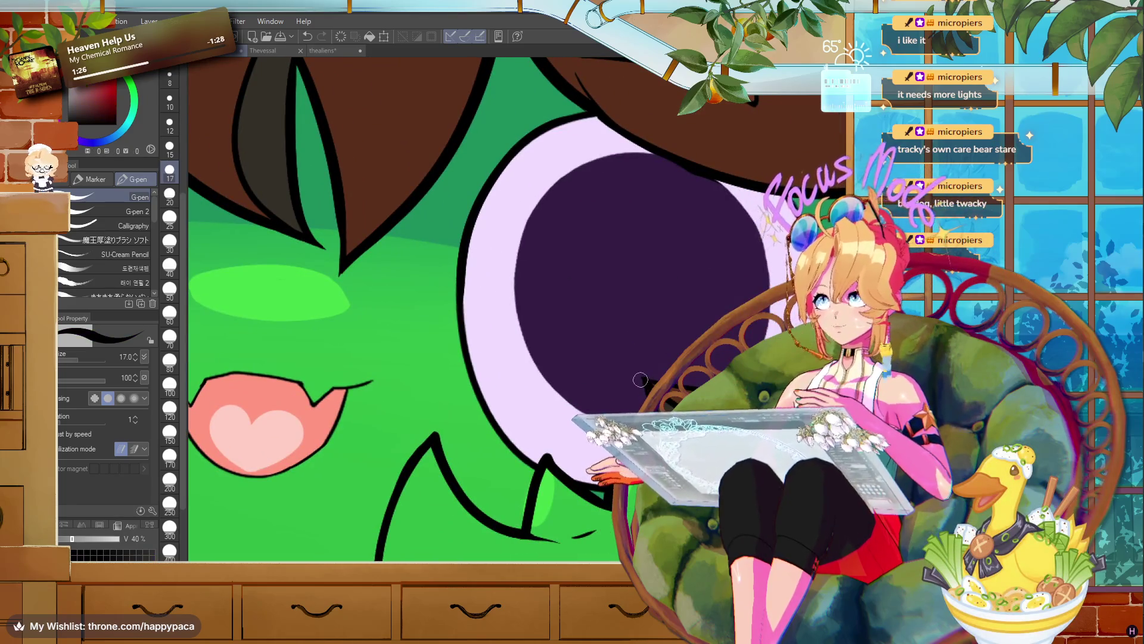
mouse_move(239, 298)
mouse_down()
mouse_move(268, 310)
mouse_move(847, 286)
mouse_up()
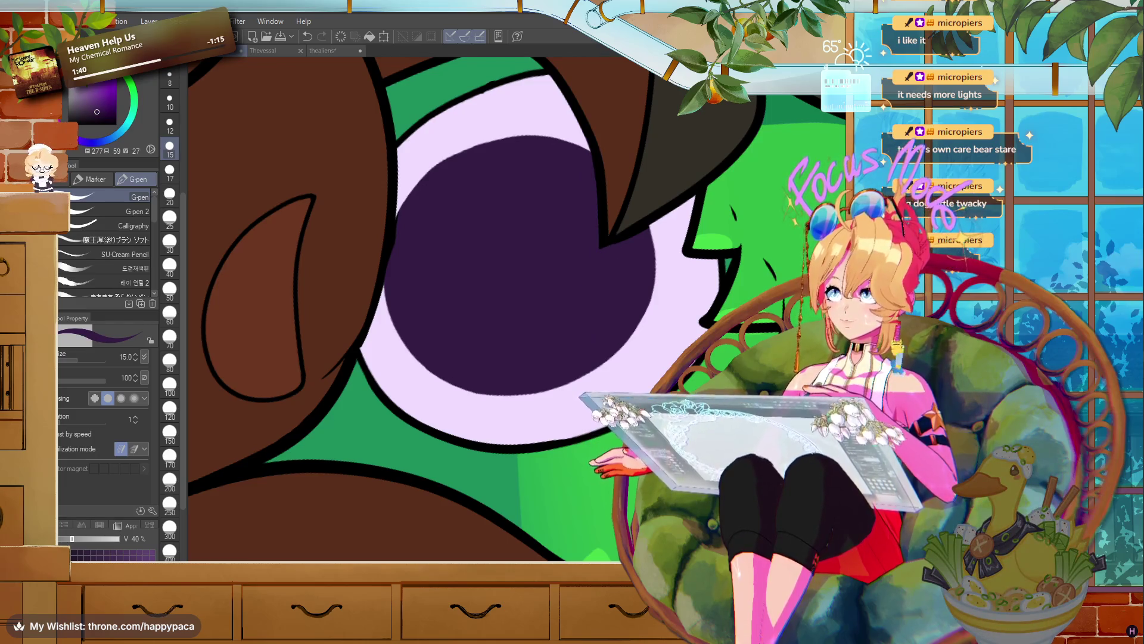
alt+click(615, 180)
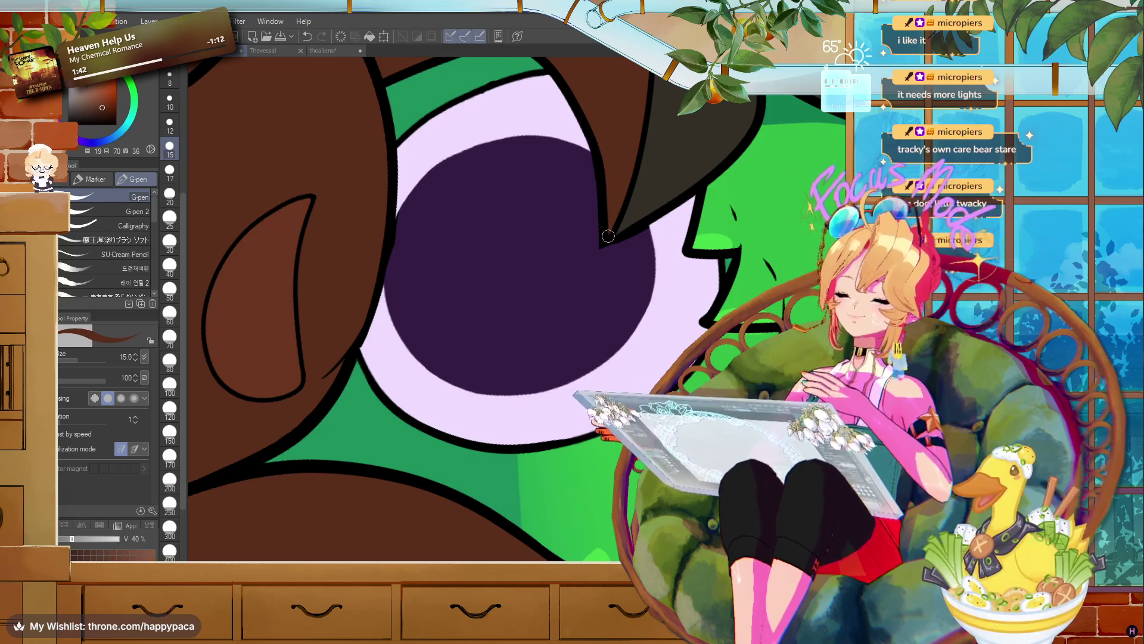
scroll(615, 181, down, 5)
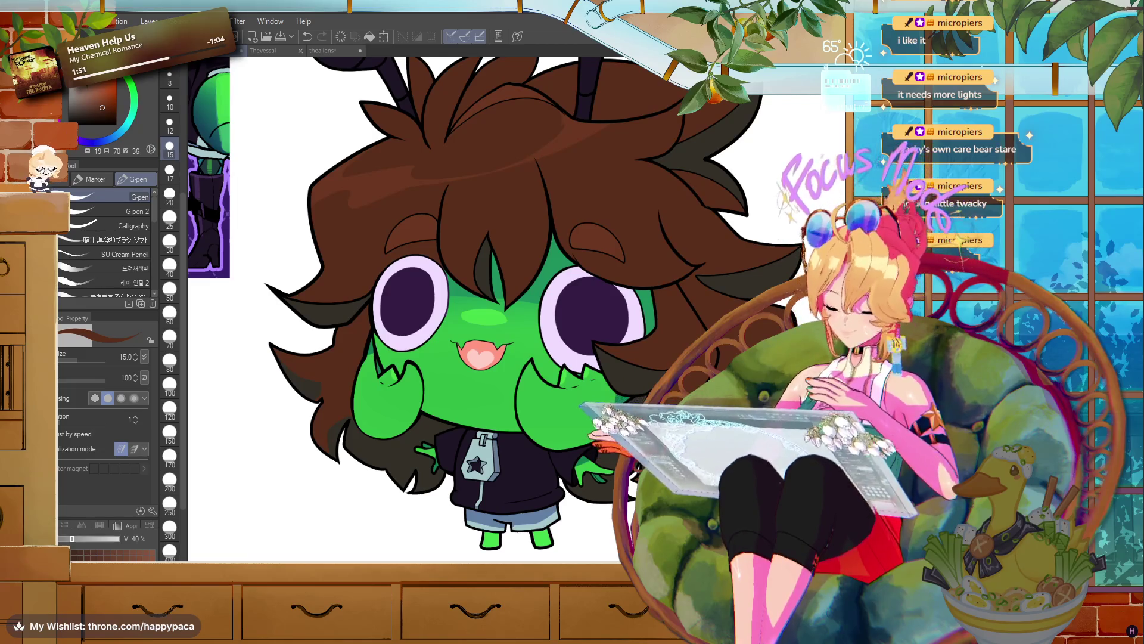
scroll(821, 127, down, 3)
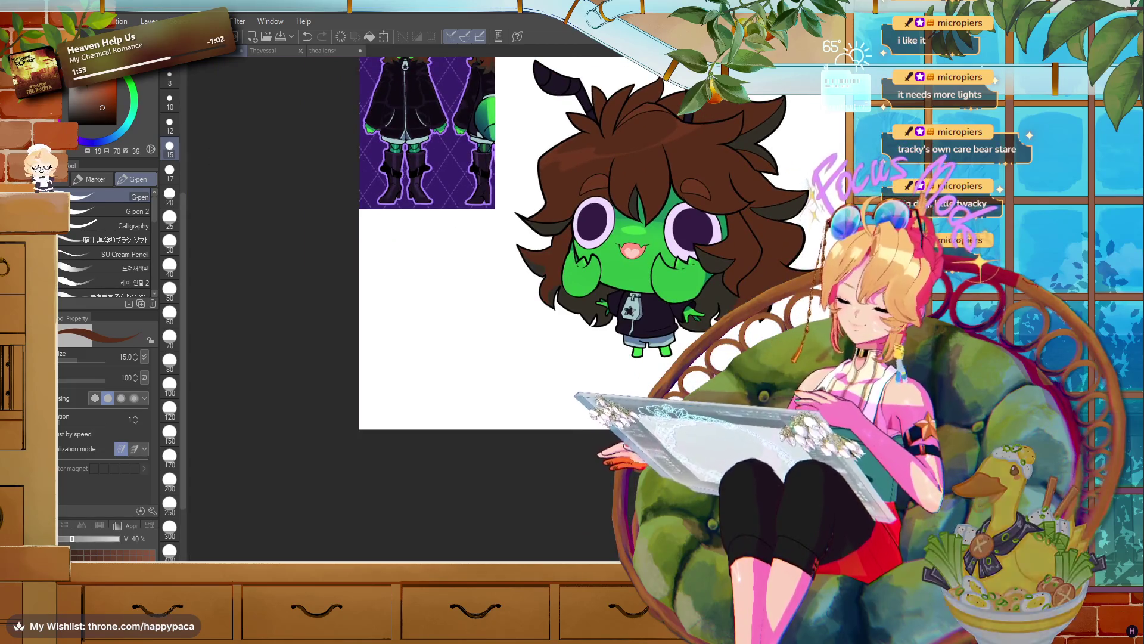
scroll(596, 298, up, 3)
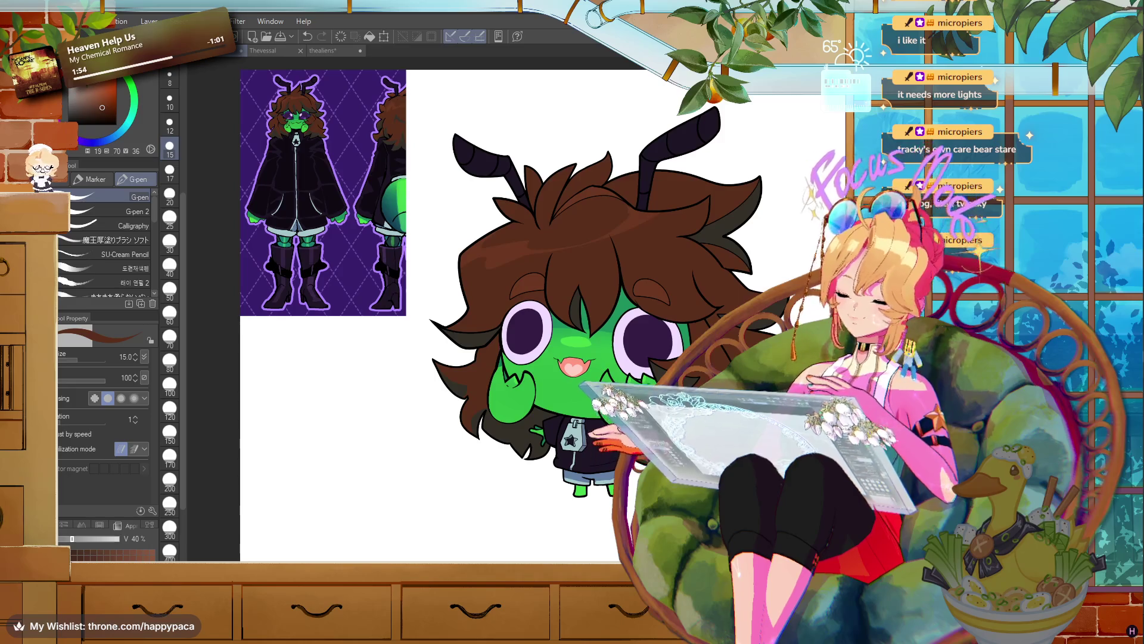
key(alt+Tab)
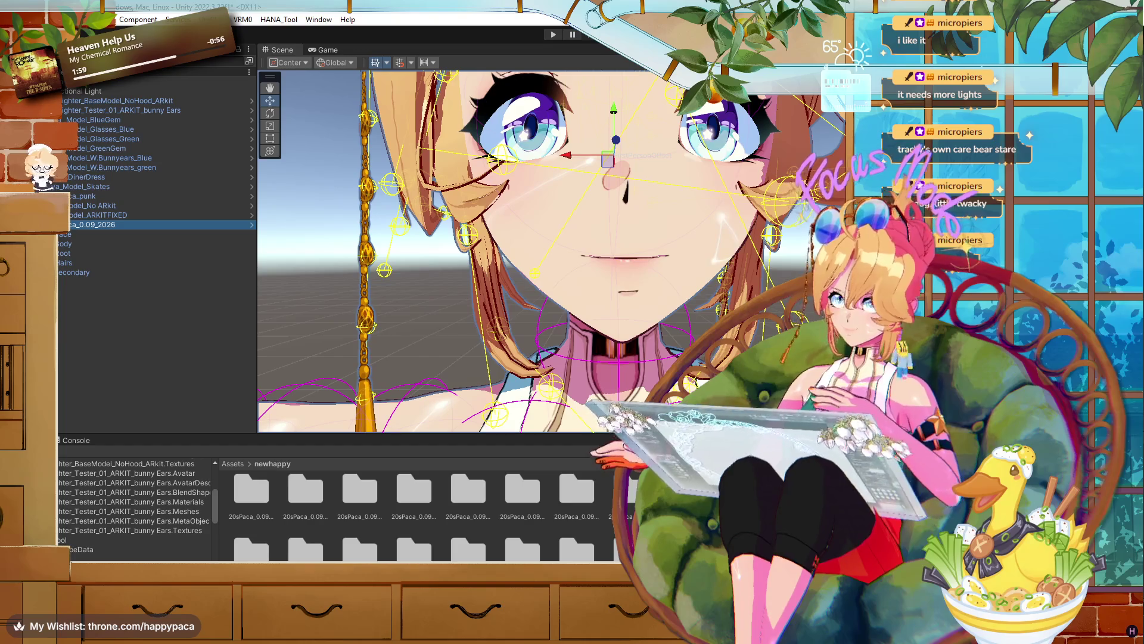
- Deselect the avatar in the Hierarchy so its bone and collider overlays disappear
click(785, 256)
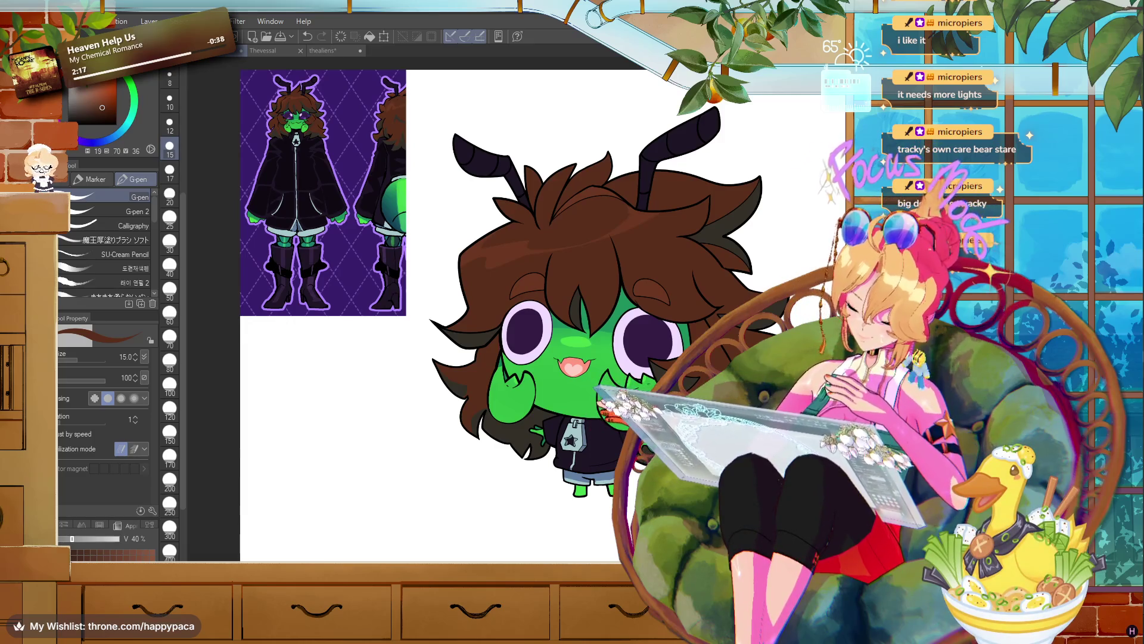
- Zoom out to check the whole chibi canvas, then launch Blender from Windows search
key(ctrl+minus)
key(ctrl+minus)
key(ctrl+plus)
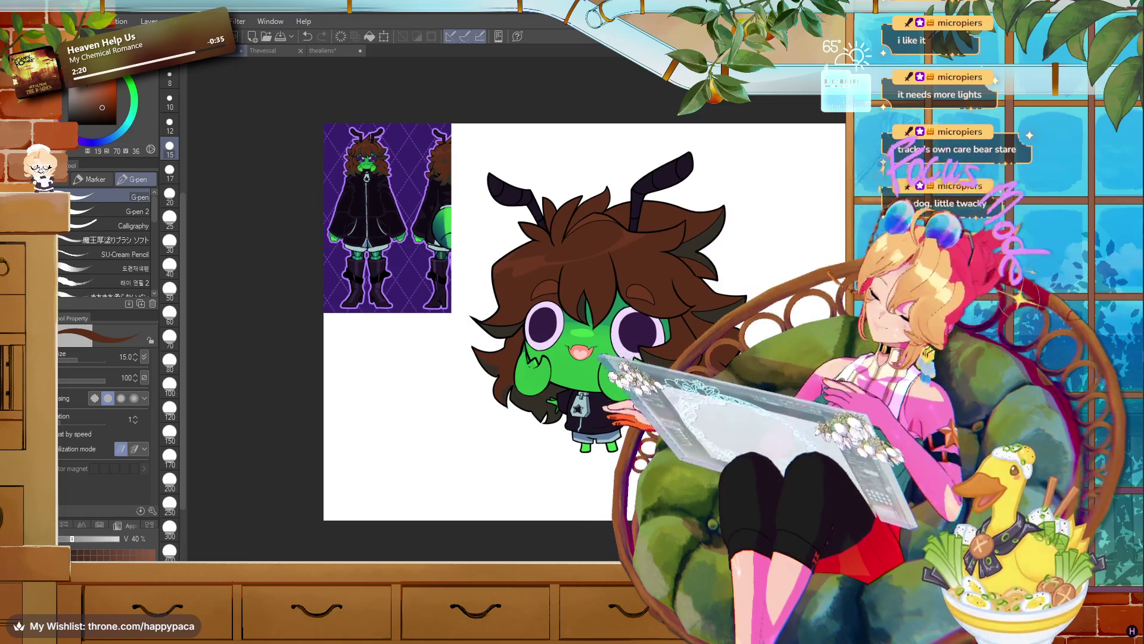
text(blender)
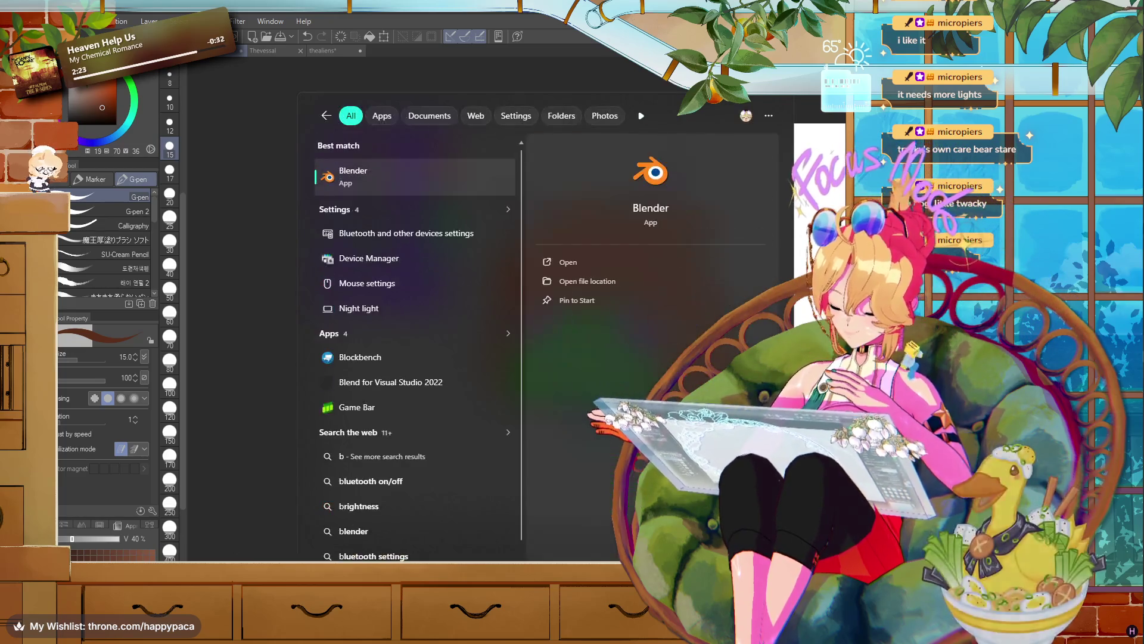
key(Return)
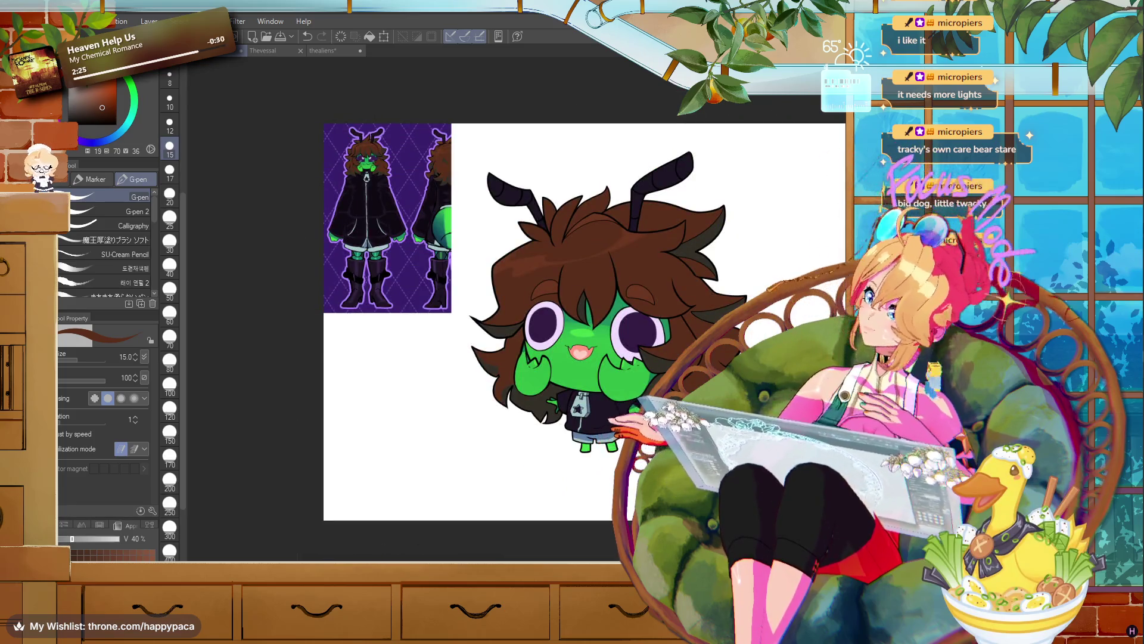